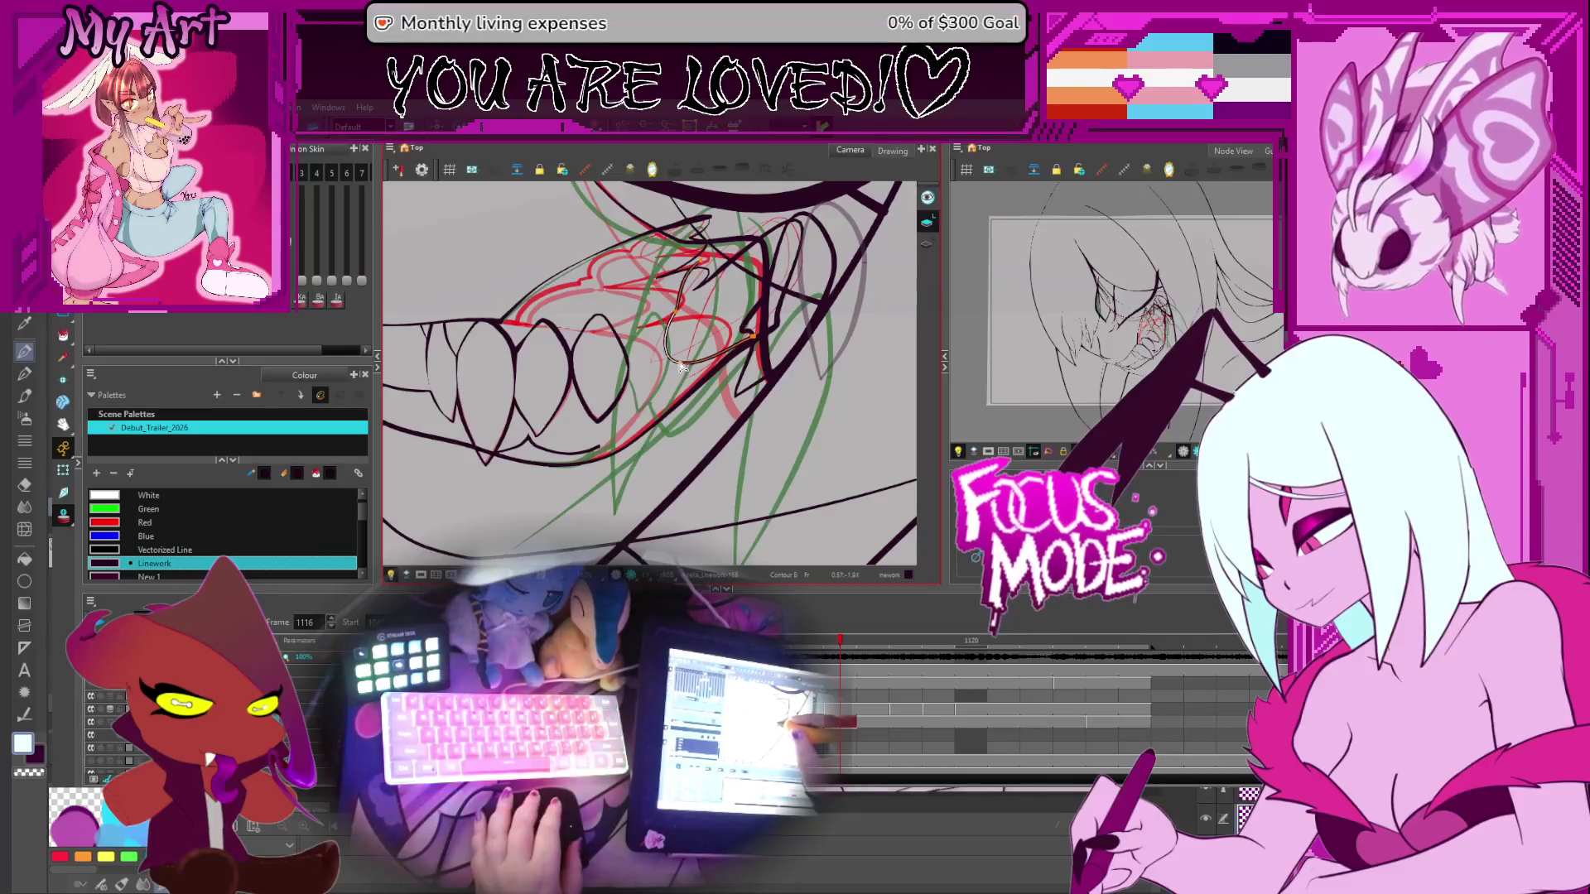
# Select the longer stroke beside the teeth and step back to the previous frame
pyautogui.click(672, 393)
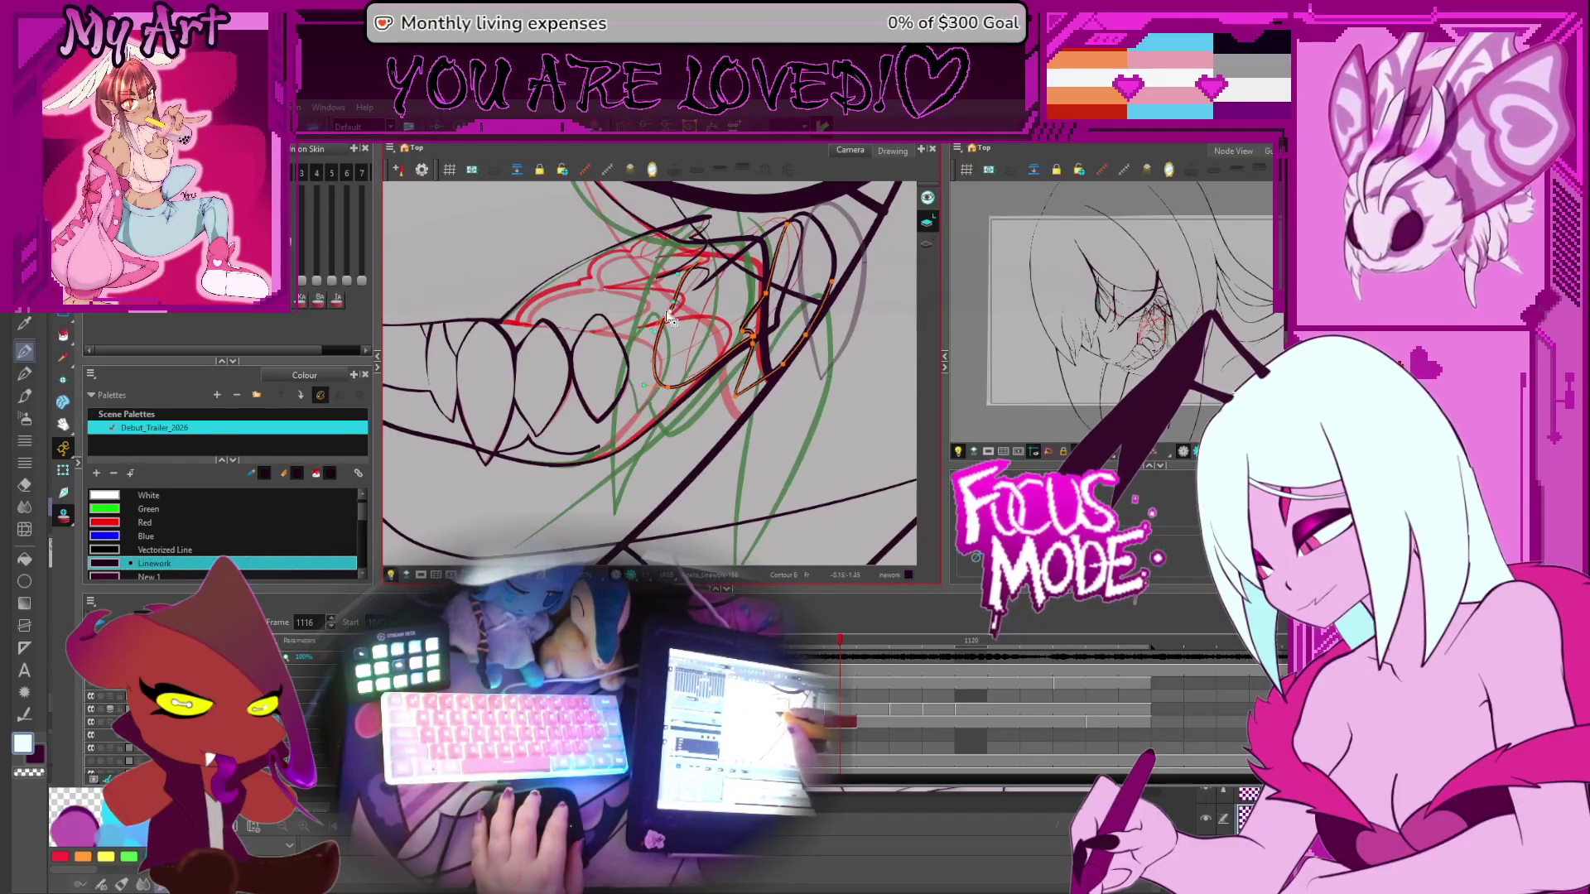
pyautogui.scroll(-3, 669, 316)
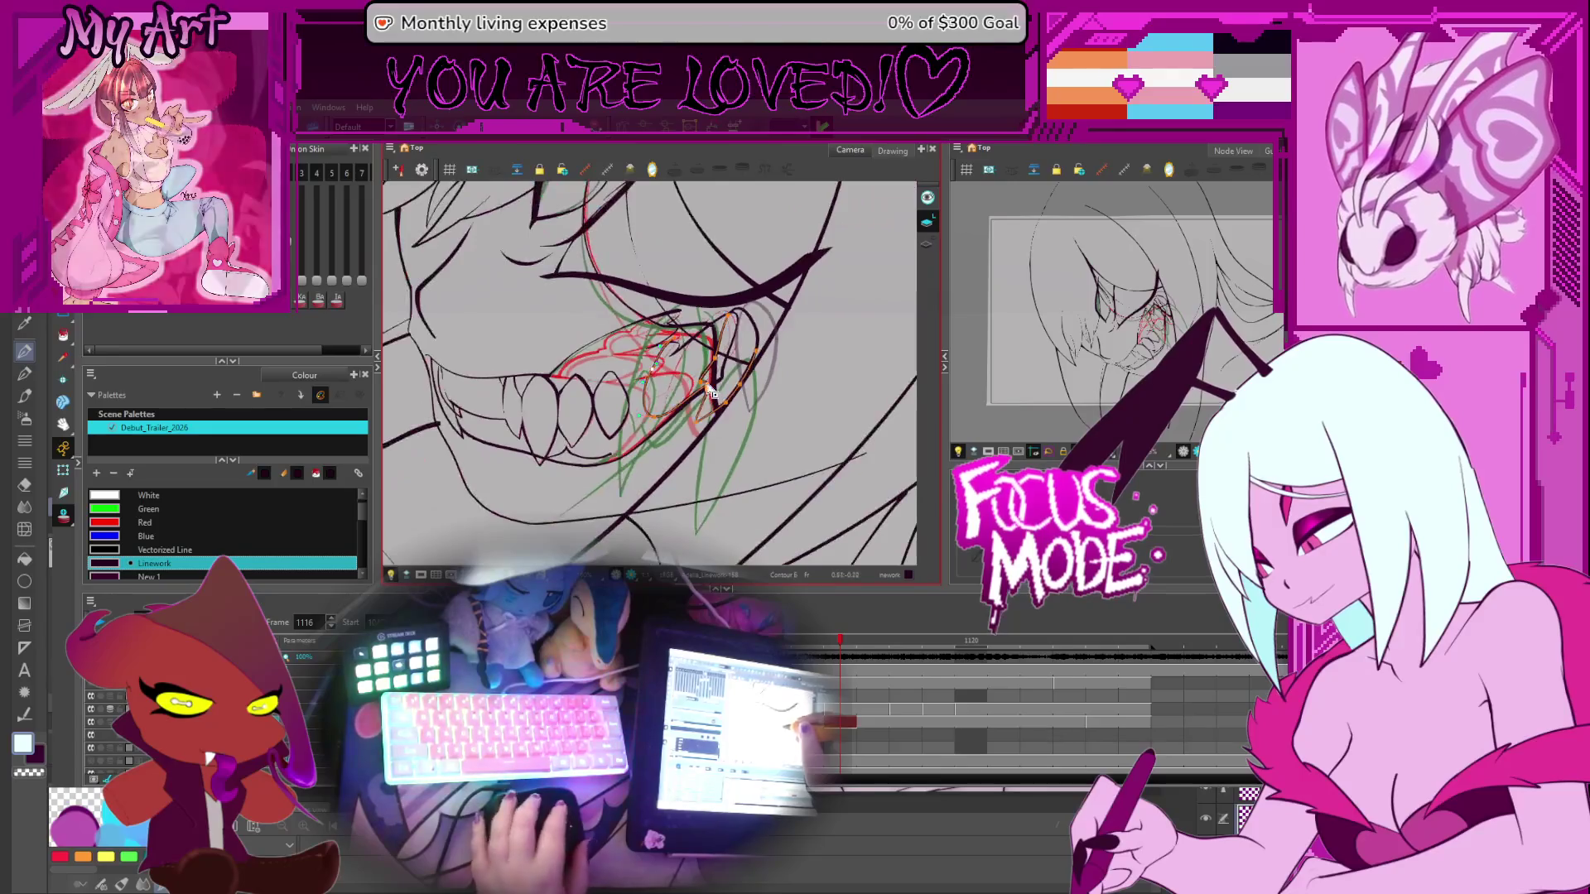
pyautogui.scroll(3, 695, 352)
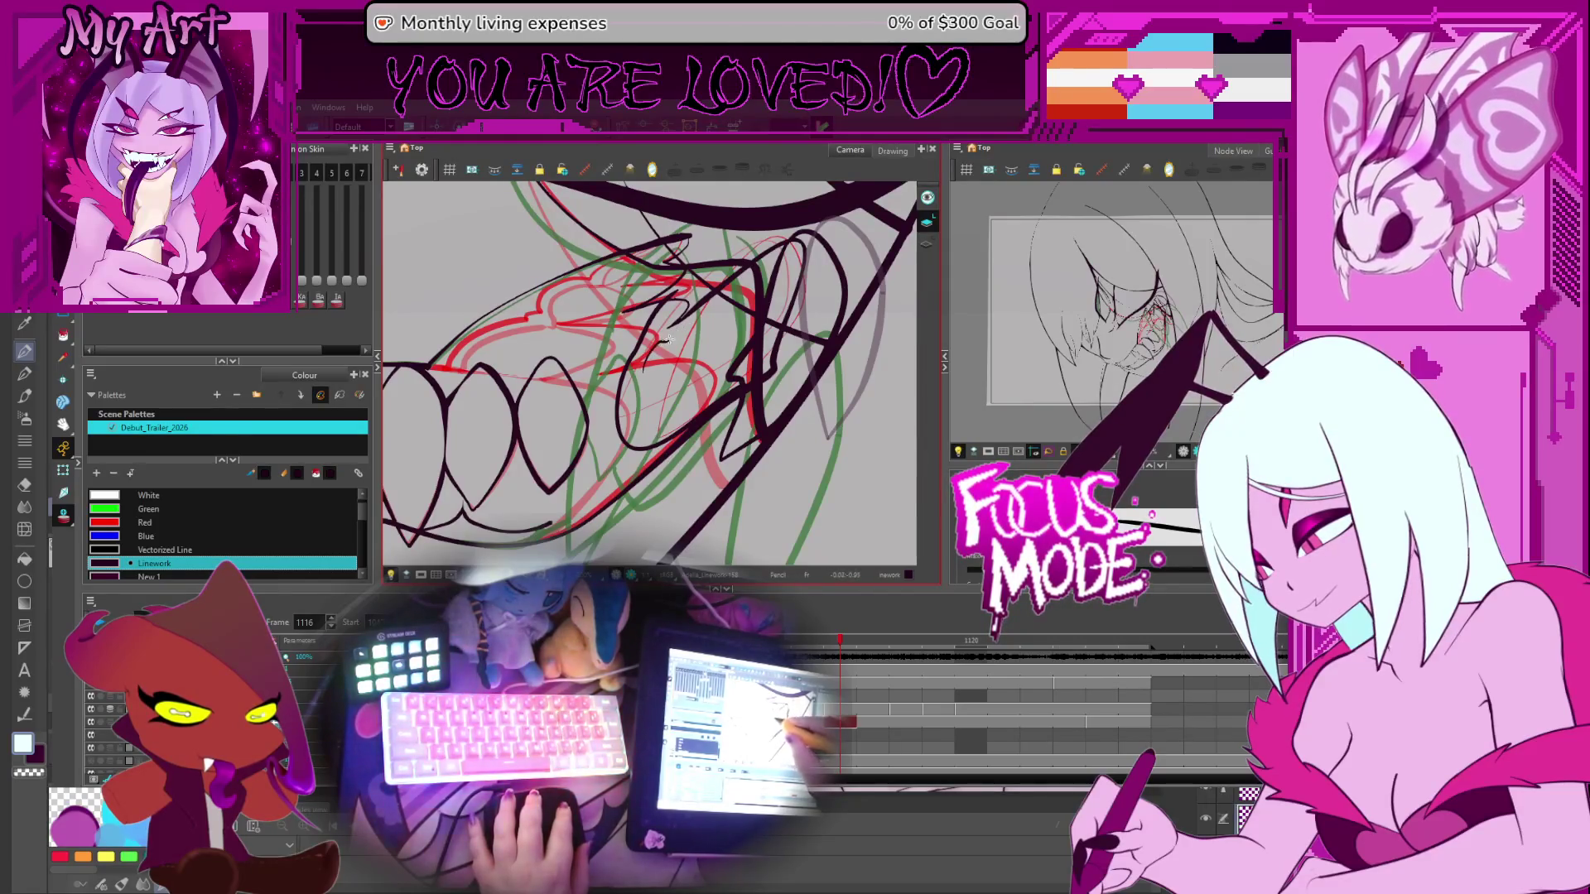
pyautogui.scroll(-5, 705, 311)
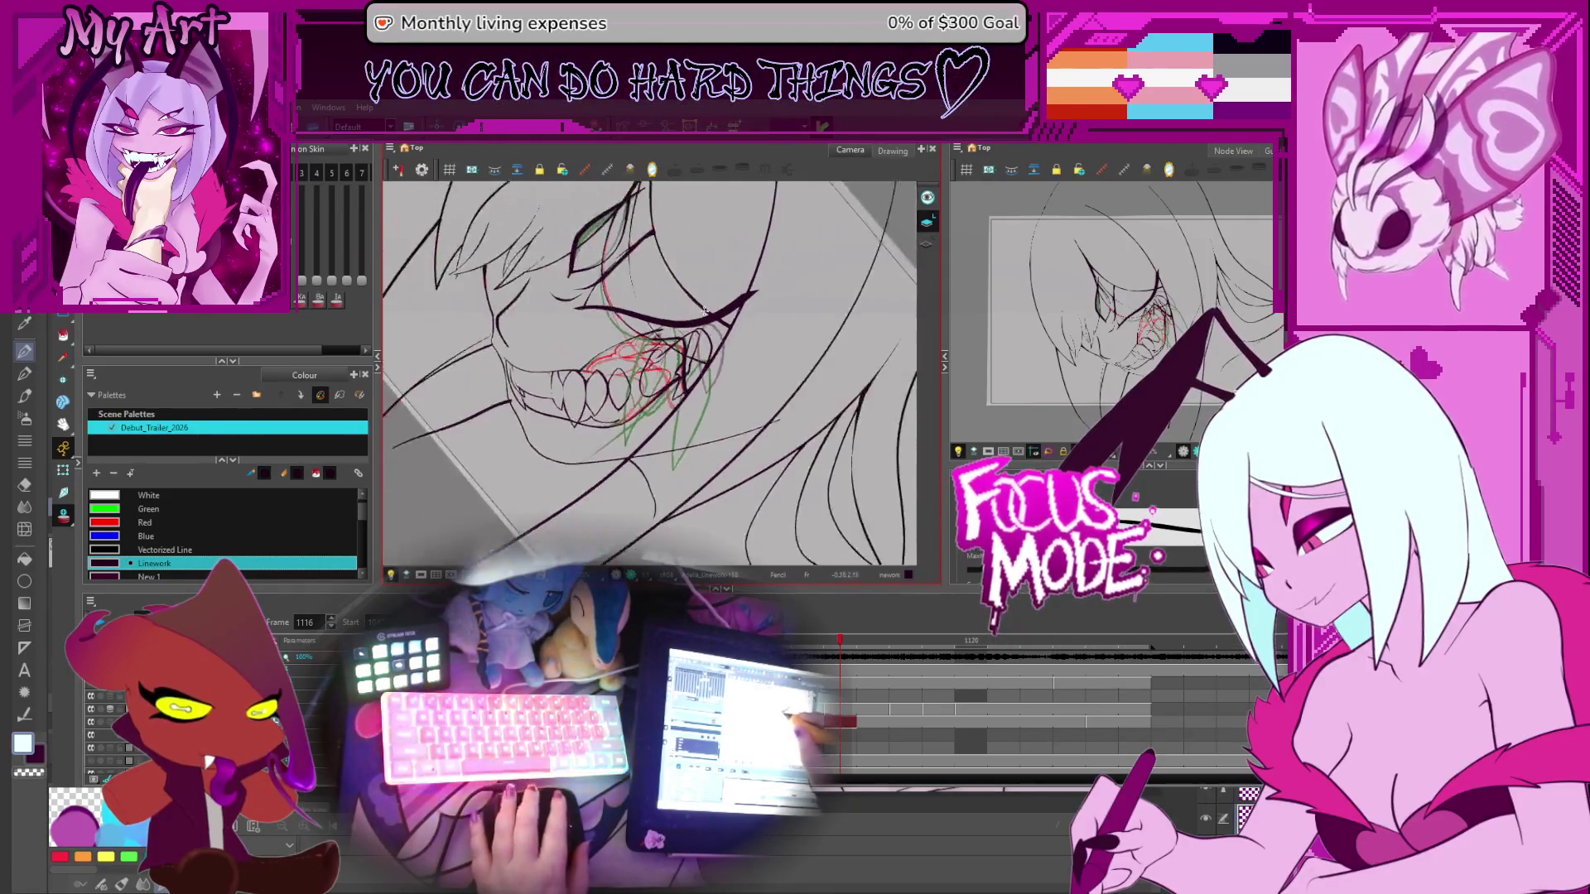
pyautogui.press(',')
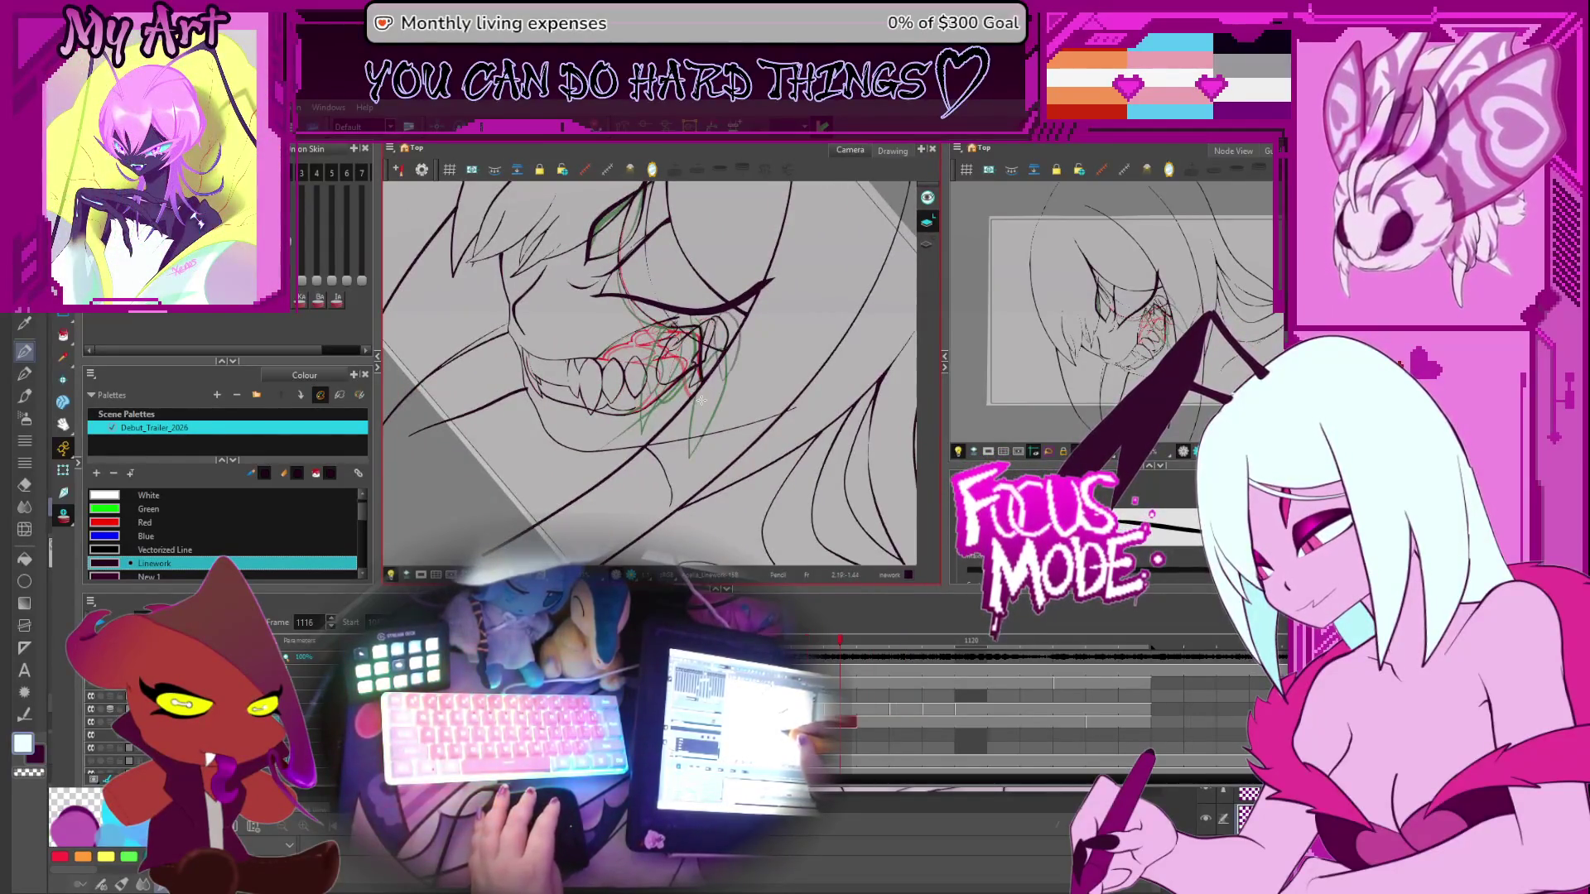
pyautogui.scroll(3, 700, 399)
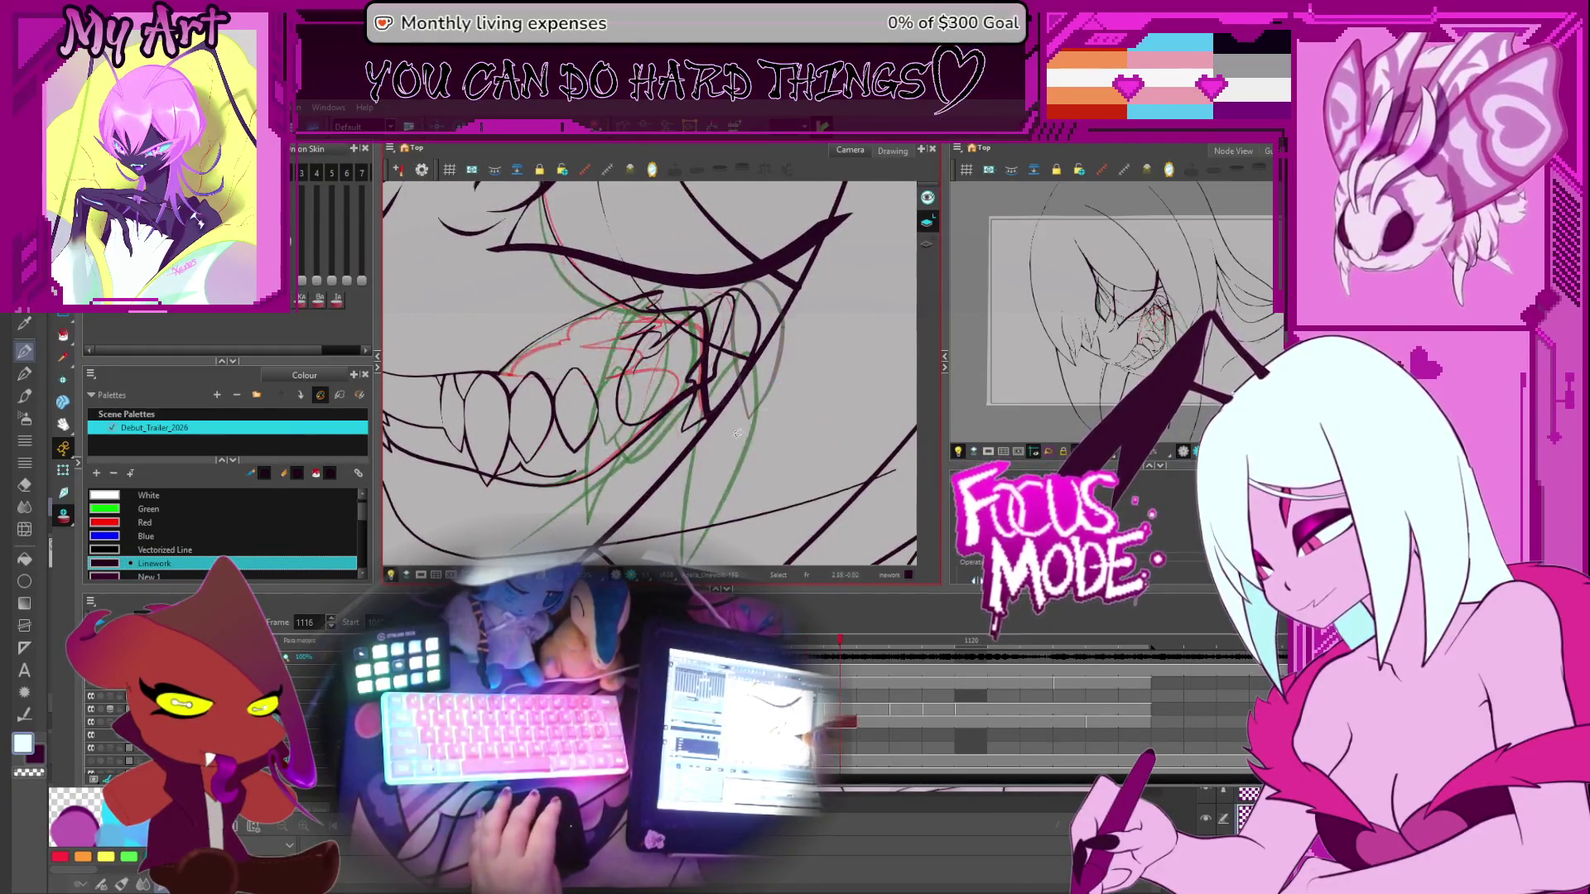
# On the lower tooth layer, select the tooth-oval stroke and ready it for contour editing
pyautogui.click(841, 709)
pyautogui.moveTo(719, 277); pyautogui.dragTo(768, 427)
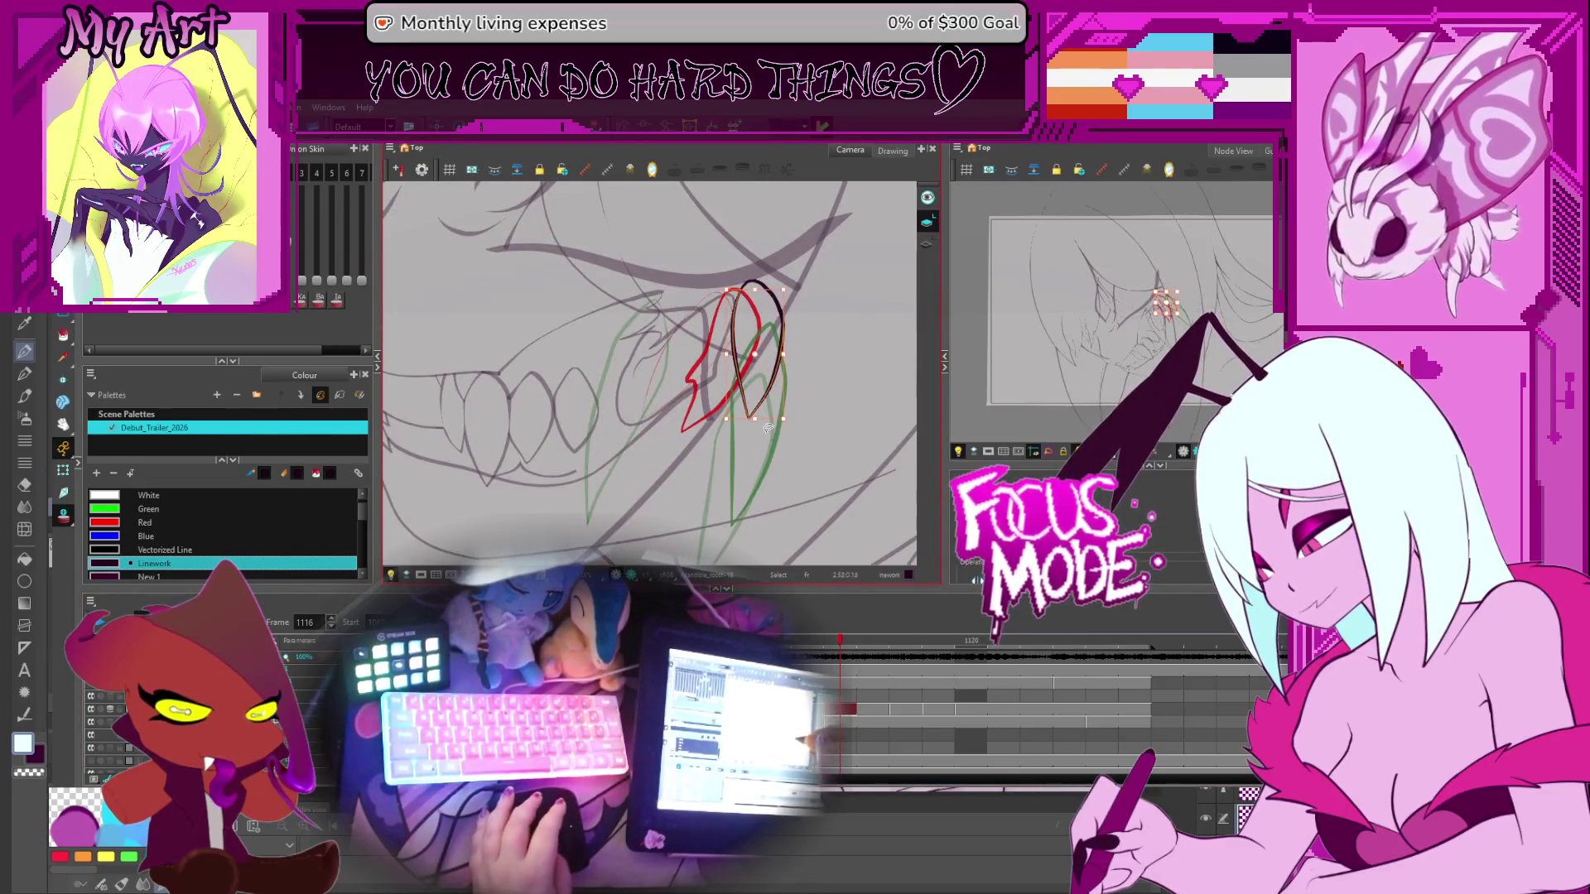
pyautogui.press('Down')
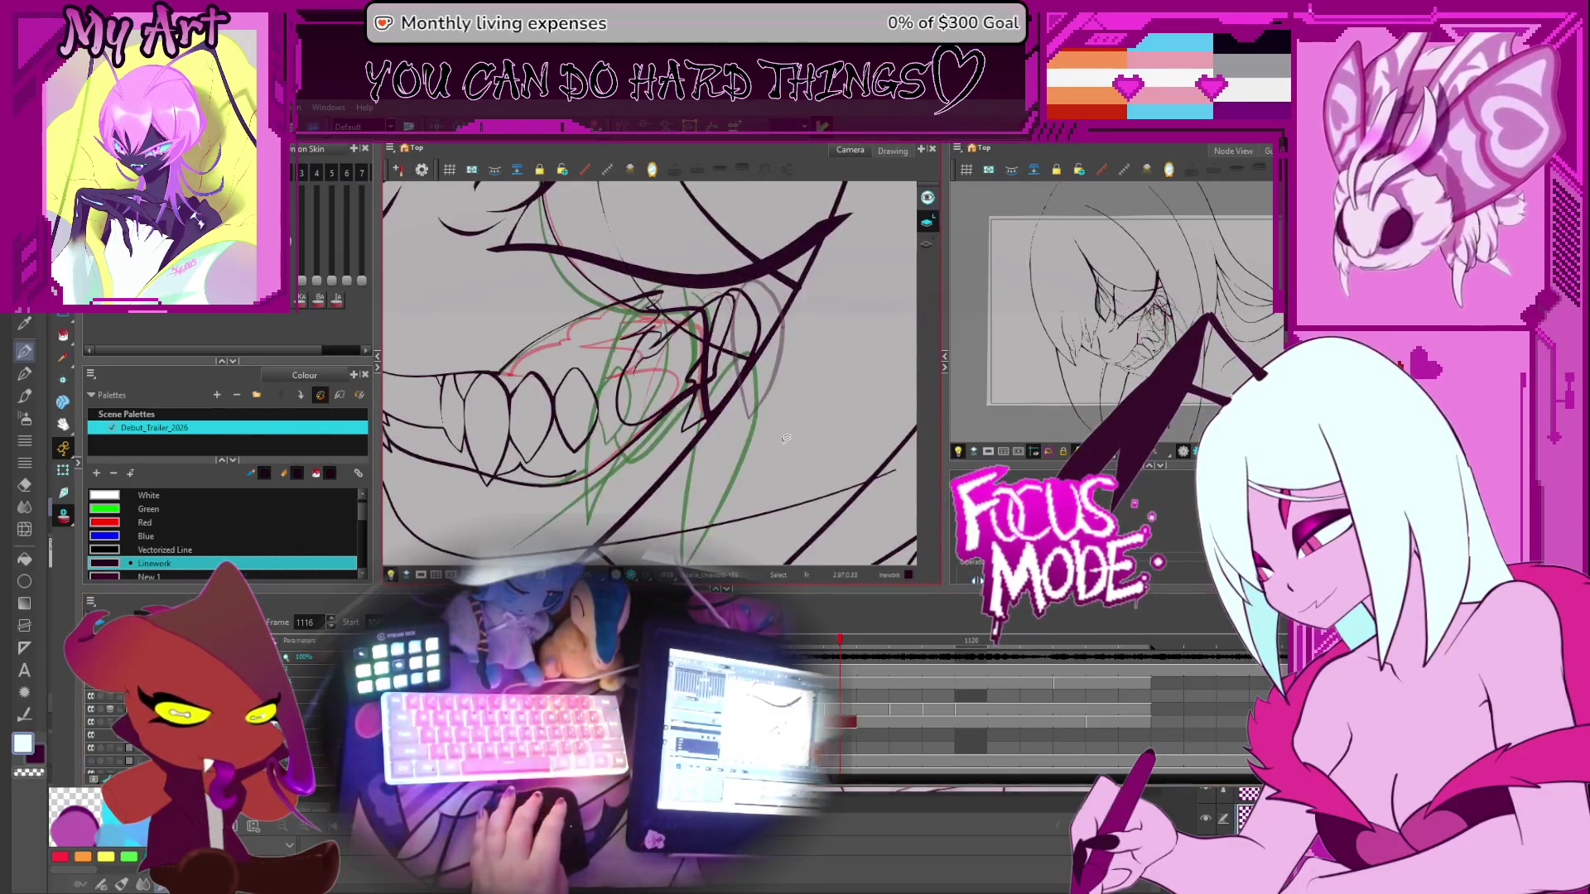
pyautogui.click(702, 392)
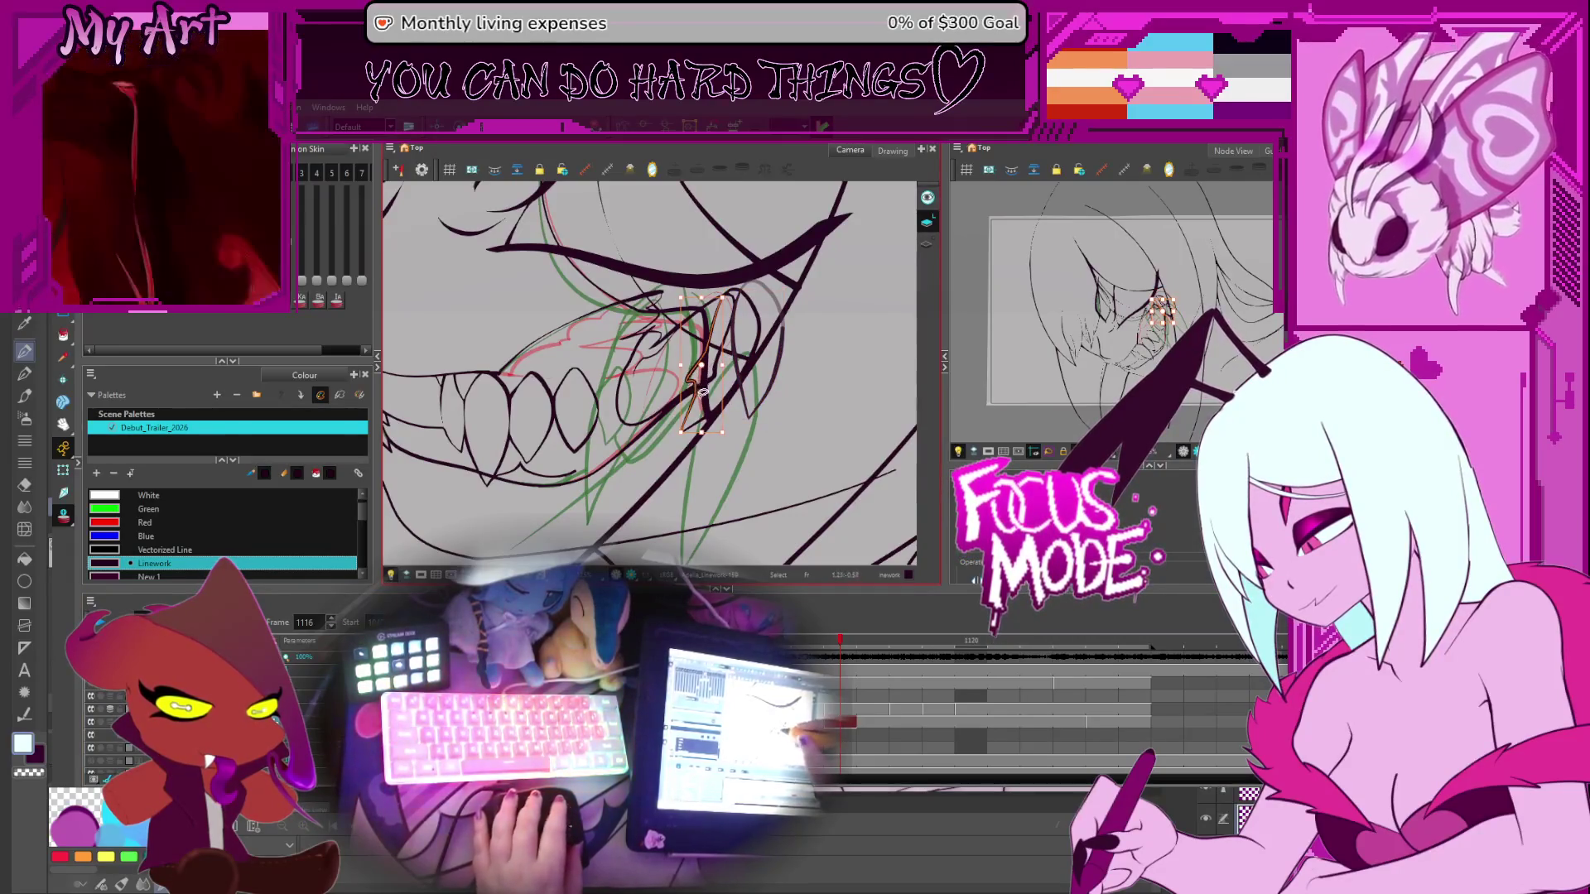
pyautogui.scroll(2, 715, 371)
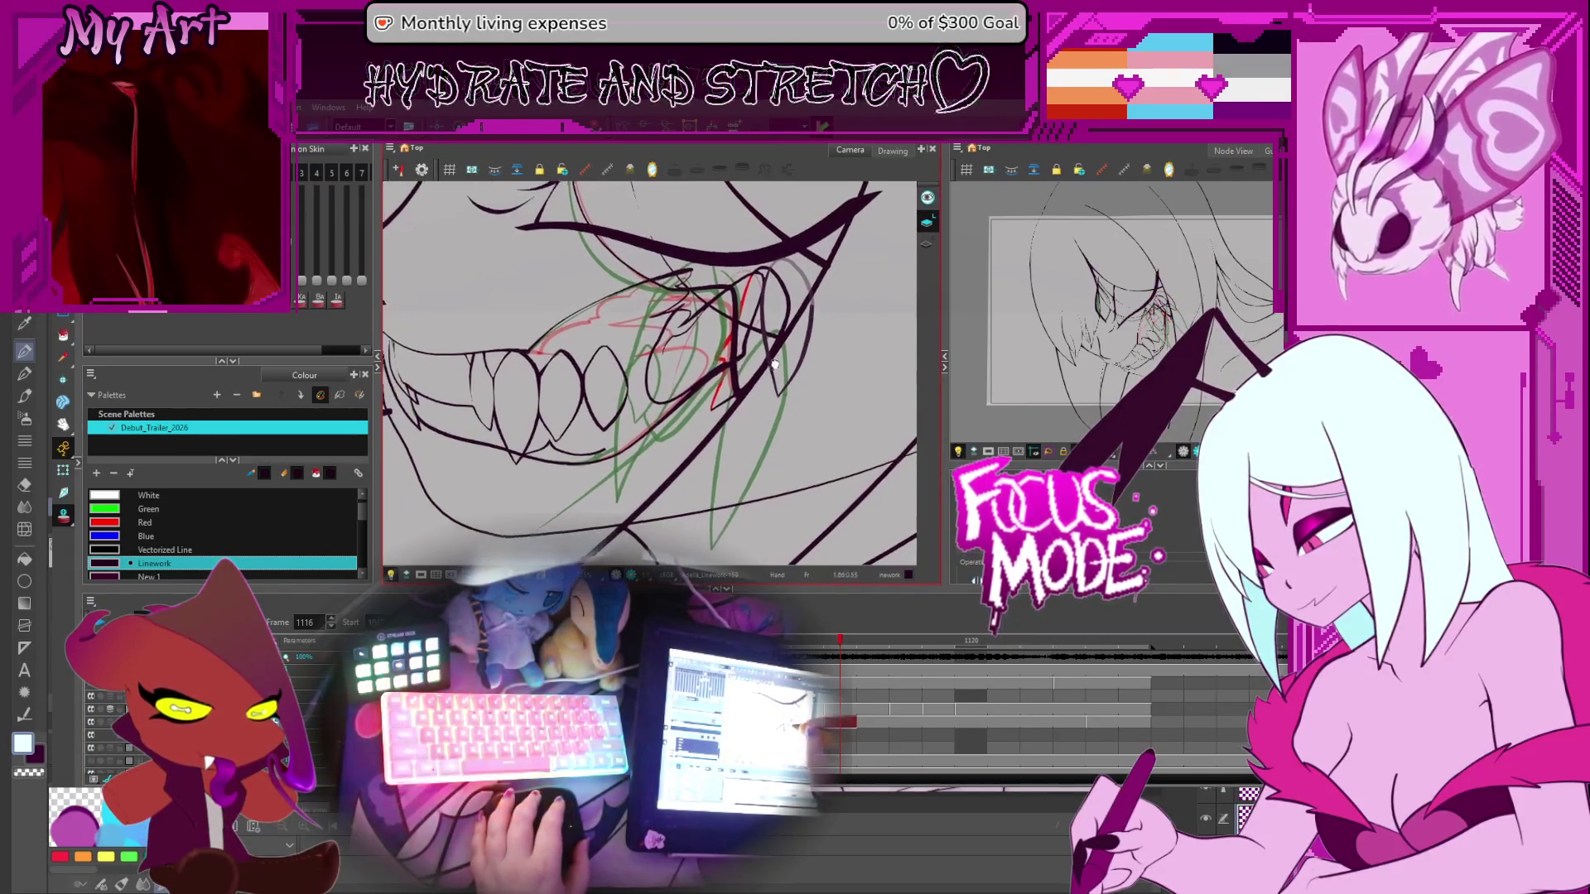
pyautogui.moveTo(725, 392)
pyautogui.mouseDown()
pyautogui.moveTo(693, 210)
pyautogui.moveTo(660, 358)
pyautogui.moveTo(677, 388)
pyautogui.mouseUp()
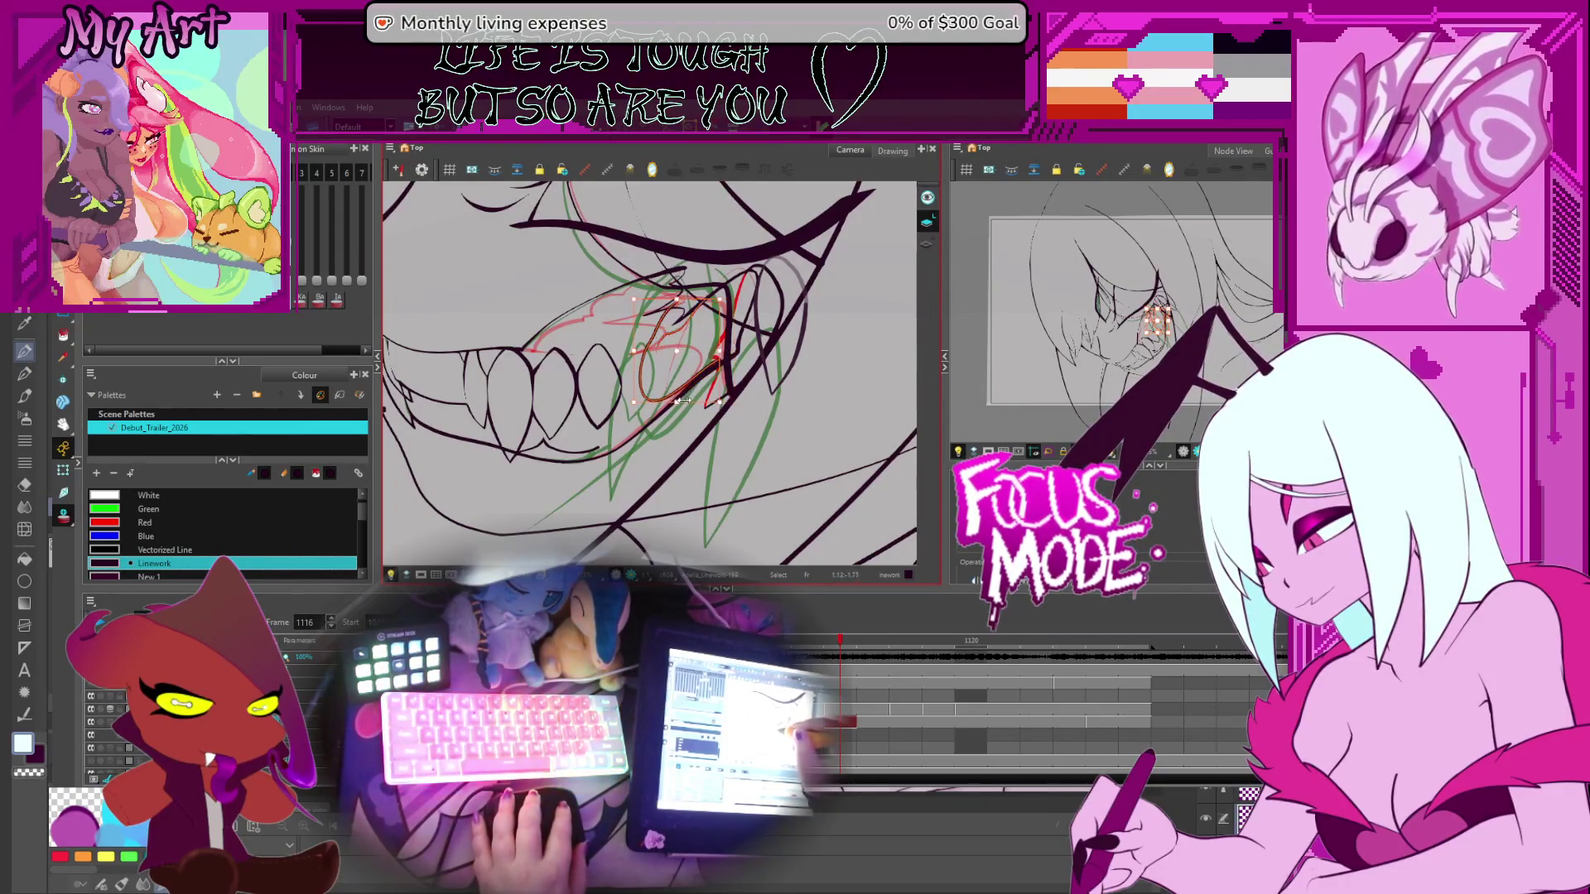
pyautogui.click(717, 396)
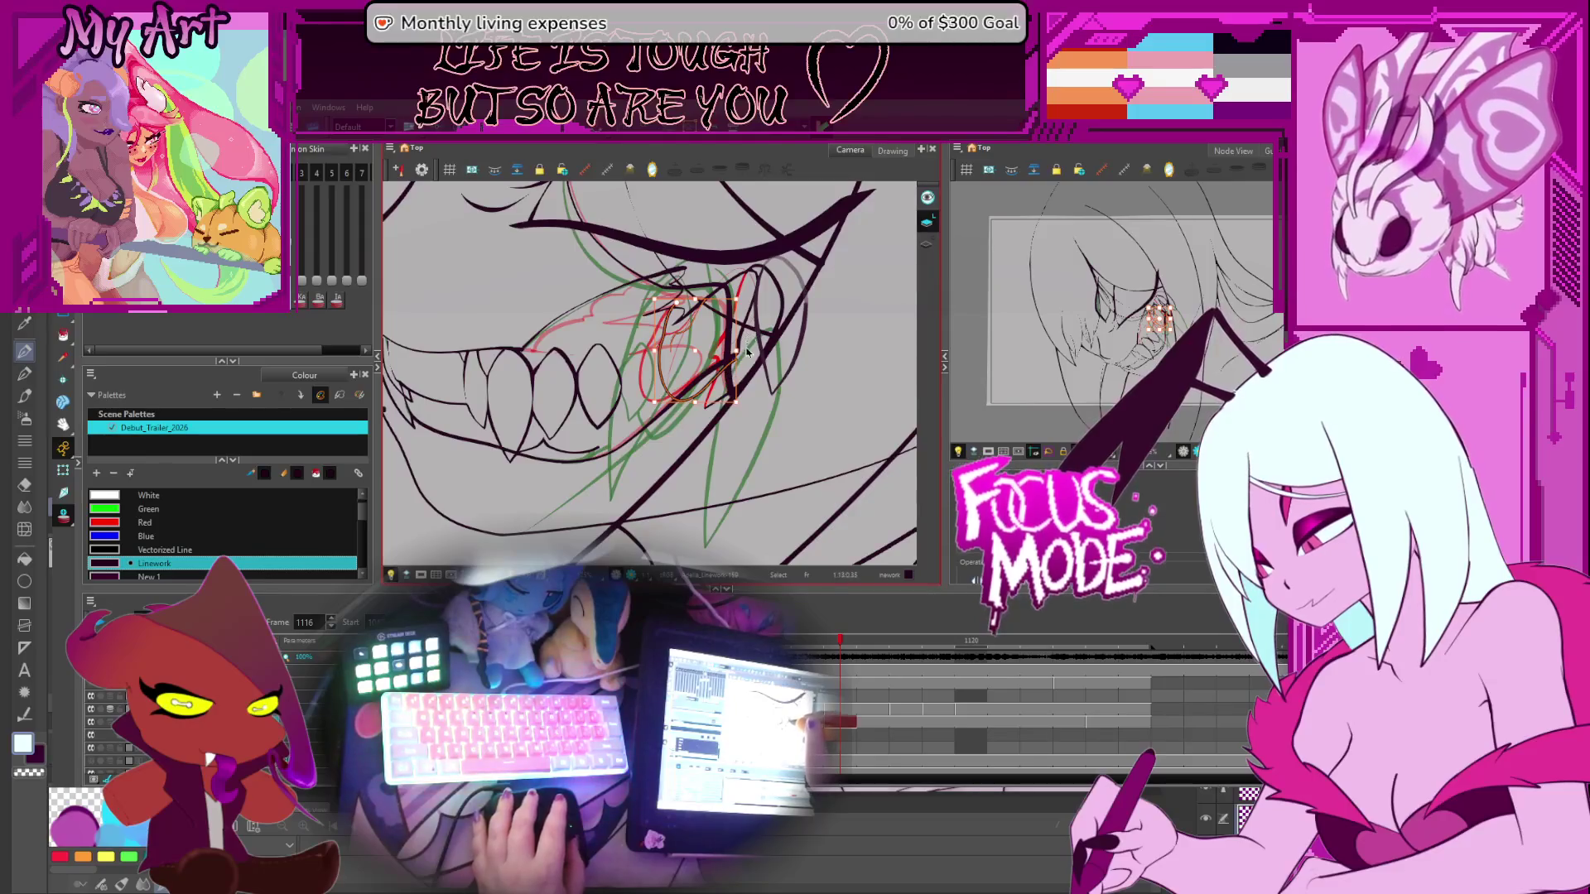
pyautogui.hotkey('alt', 'q')
pyautogui.scroll(3, 747, 352)
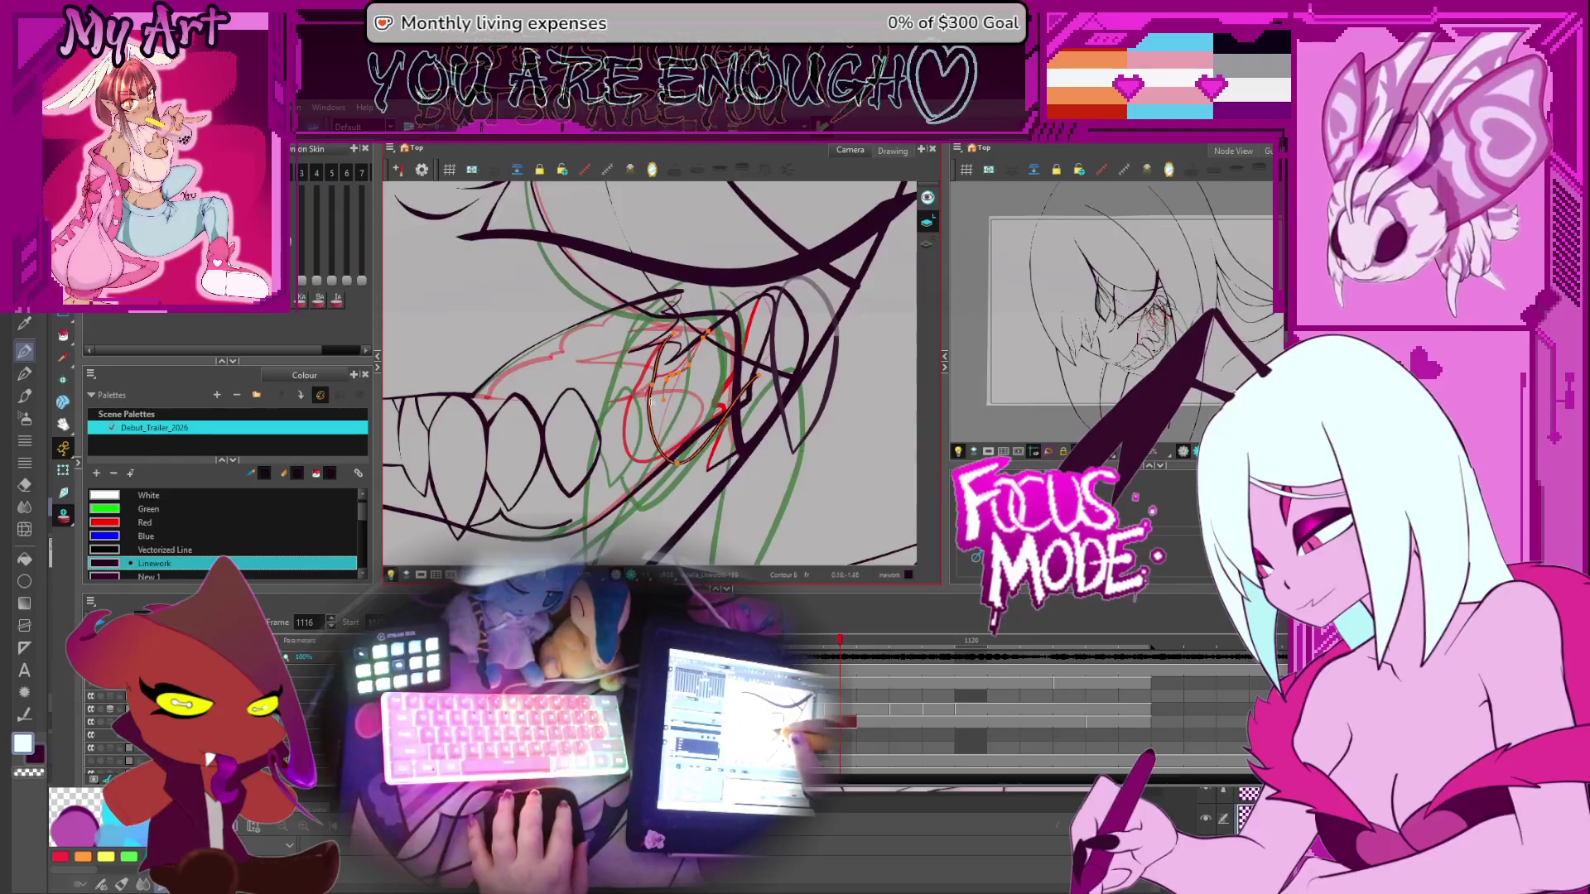
# Clear the stroke selection and return to the Contour Editor over the mouth
pyautogui.hotkey('alt', 's')
pyautogui.click(710, 360)
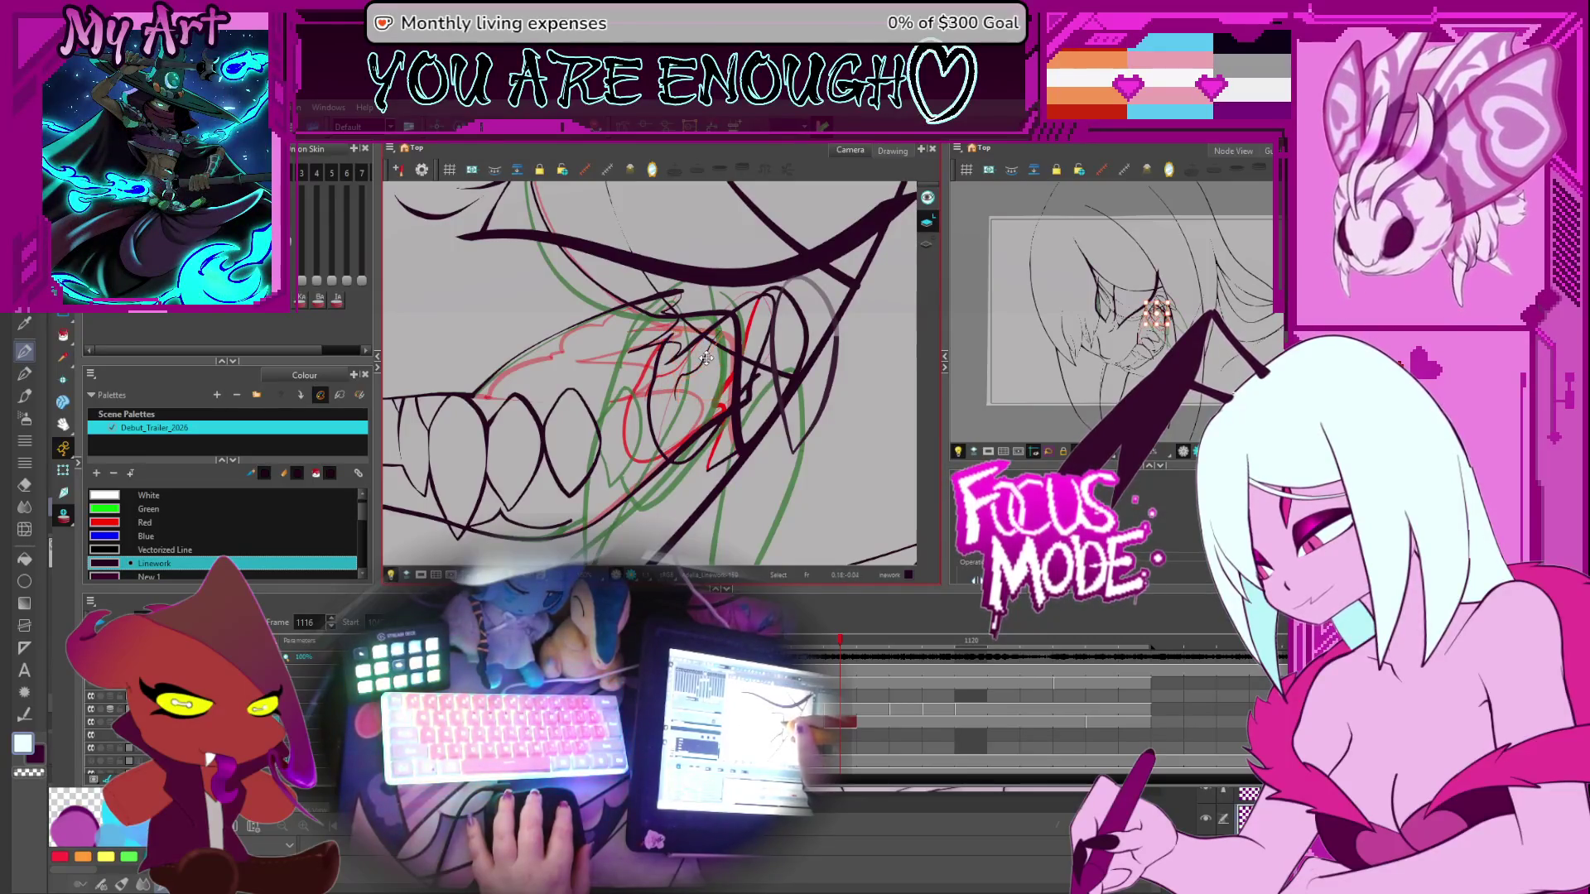
pyautogui.moveTo(739, 334)
pyautogui.mouseDown()
pyautogui.moveTo(726, 389)
pyautogui.moveTo(788, 324)
pyautogui.mouseUp()
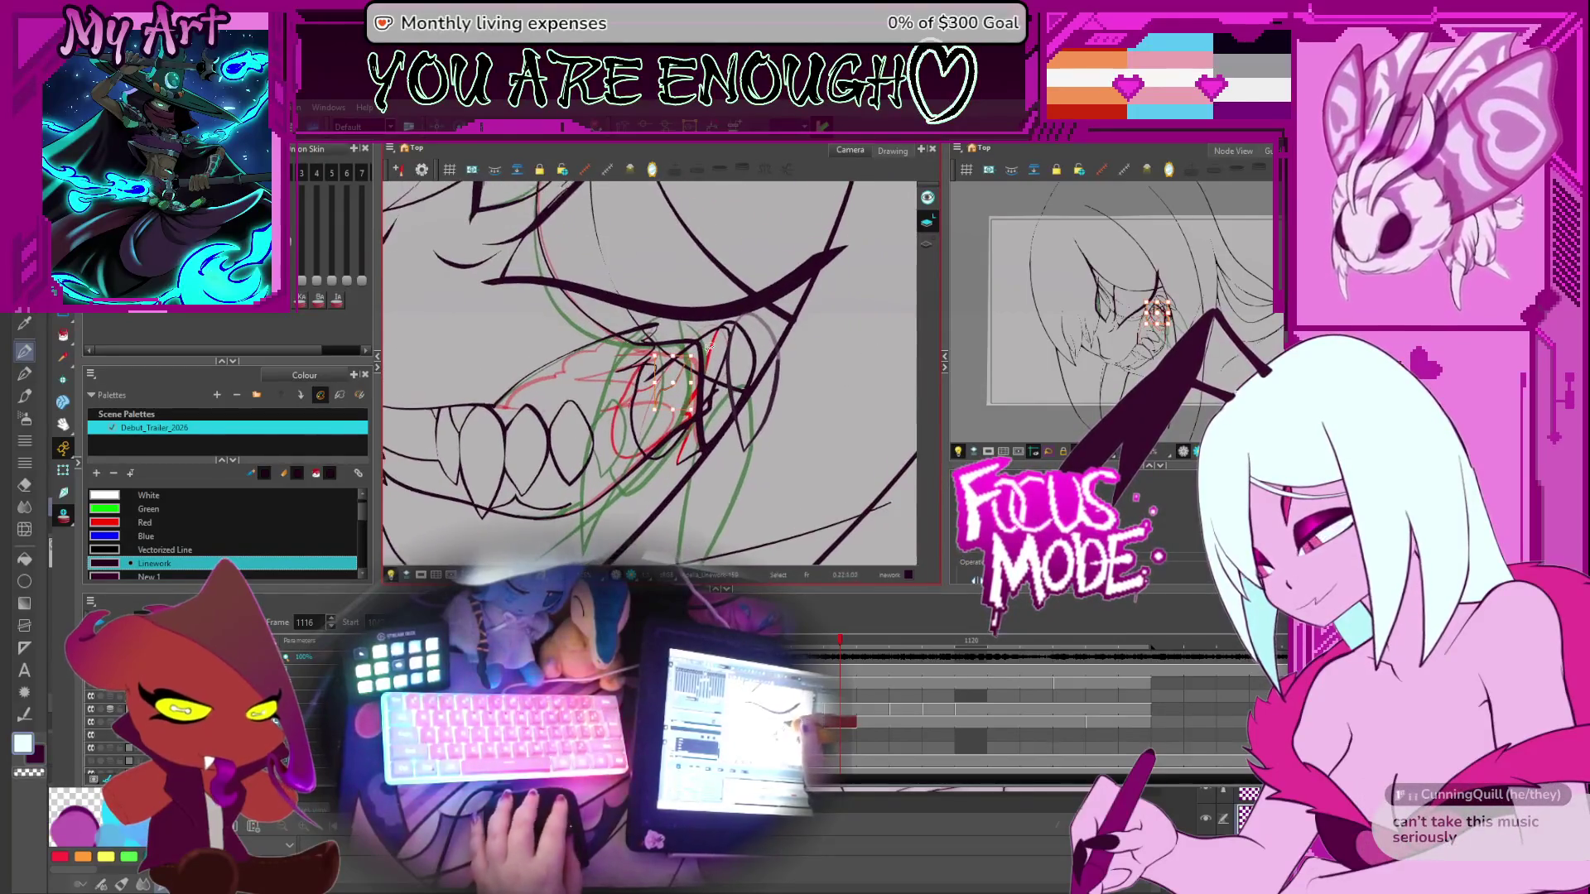
pyautogui.hotkey('alt', 'q')
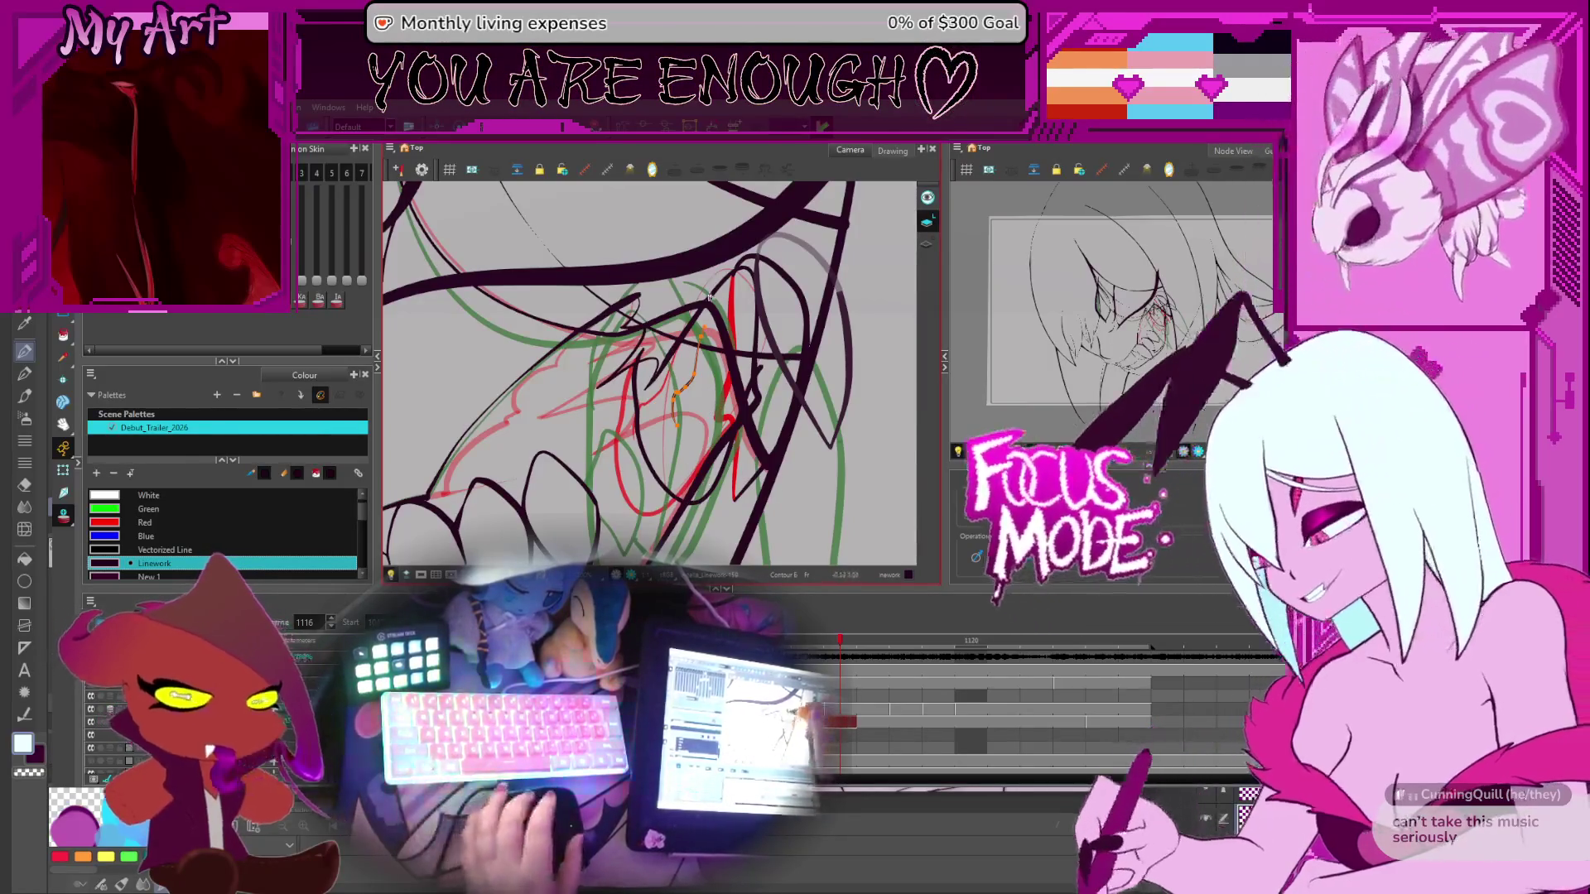
# Advance to frame 1116 and pick the long curved stroke to reshape
pyautogui.moveTo(705, 483); pyautogui.dragTo(633, 357)
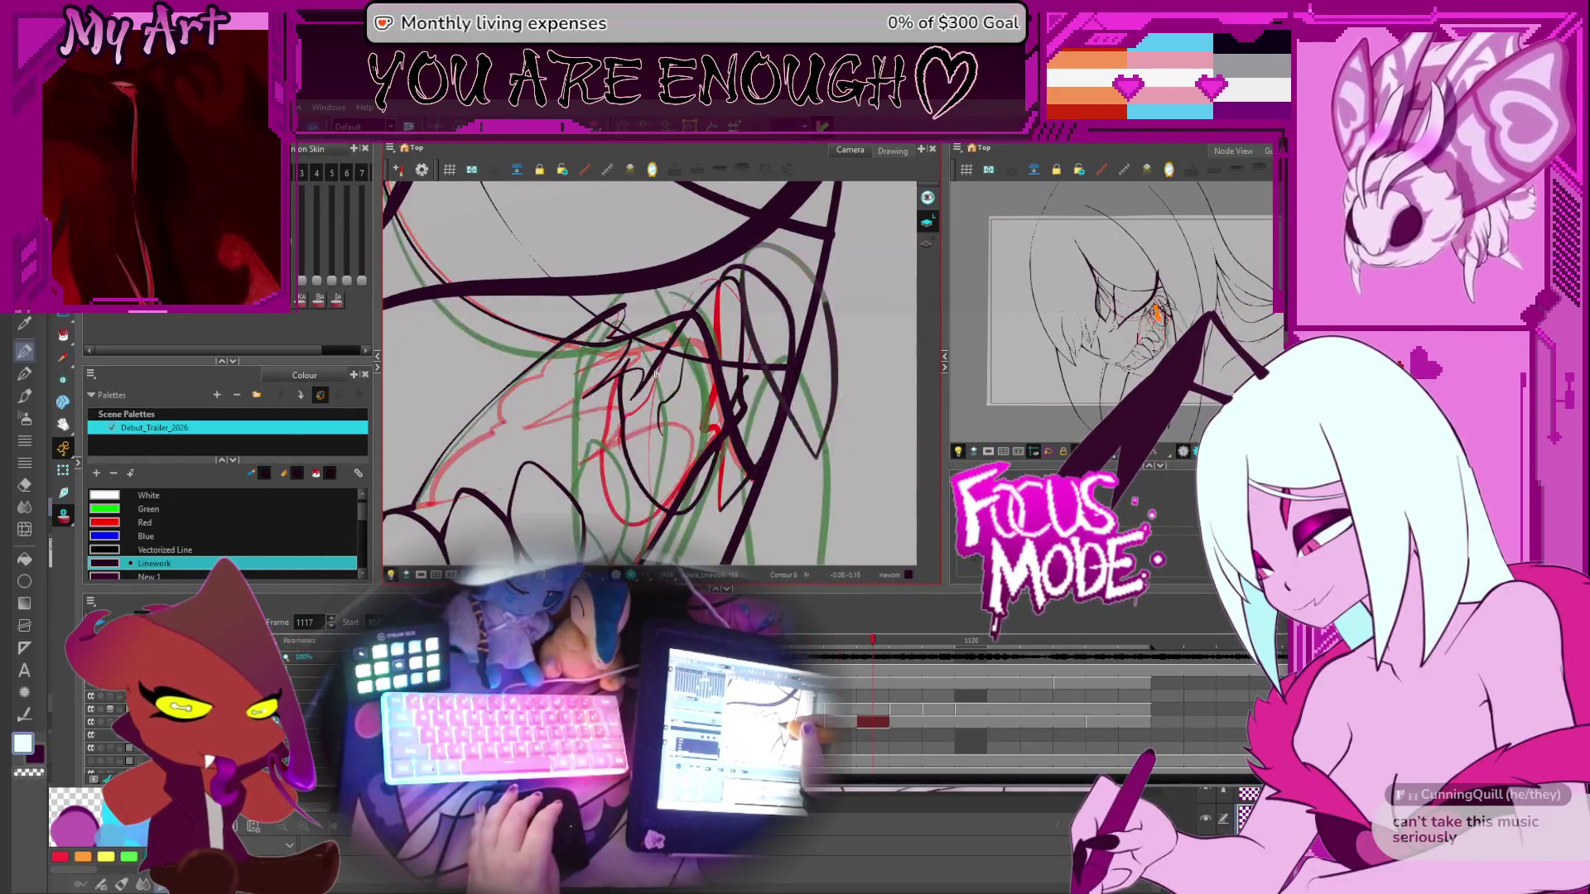
pyautogui.press('.')
pyautogui.press('.')
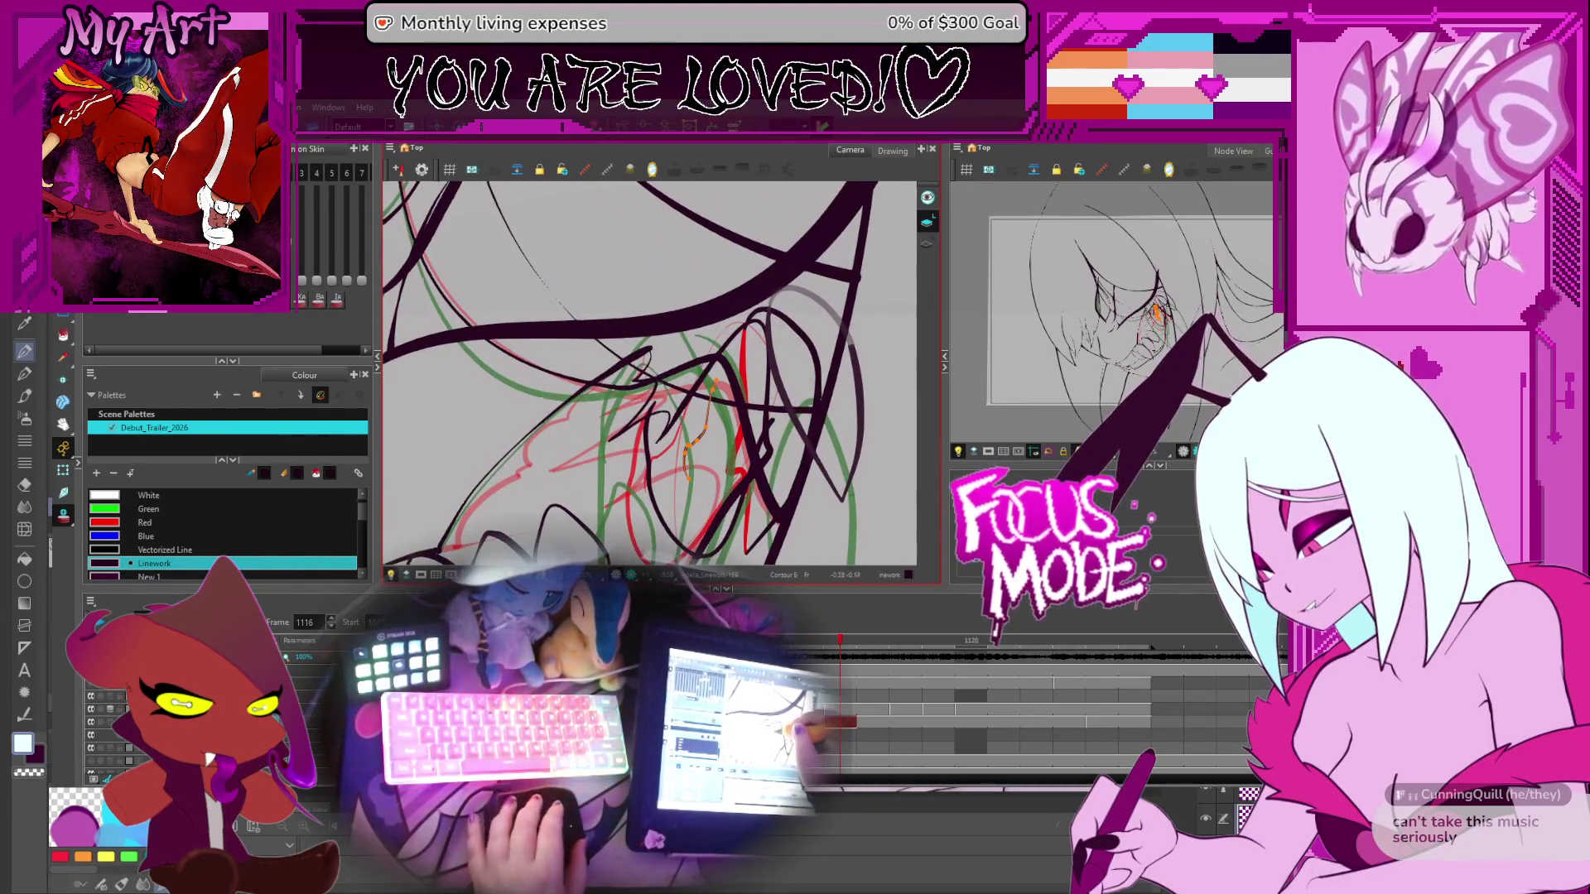
pyautogui.press('.')
pyautogui.press('.')
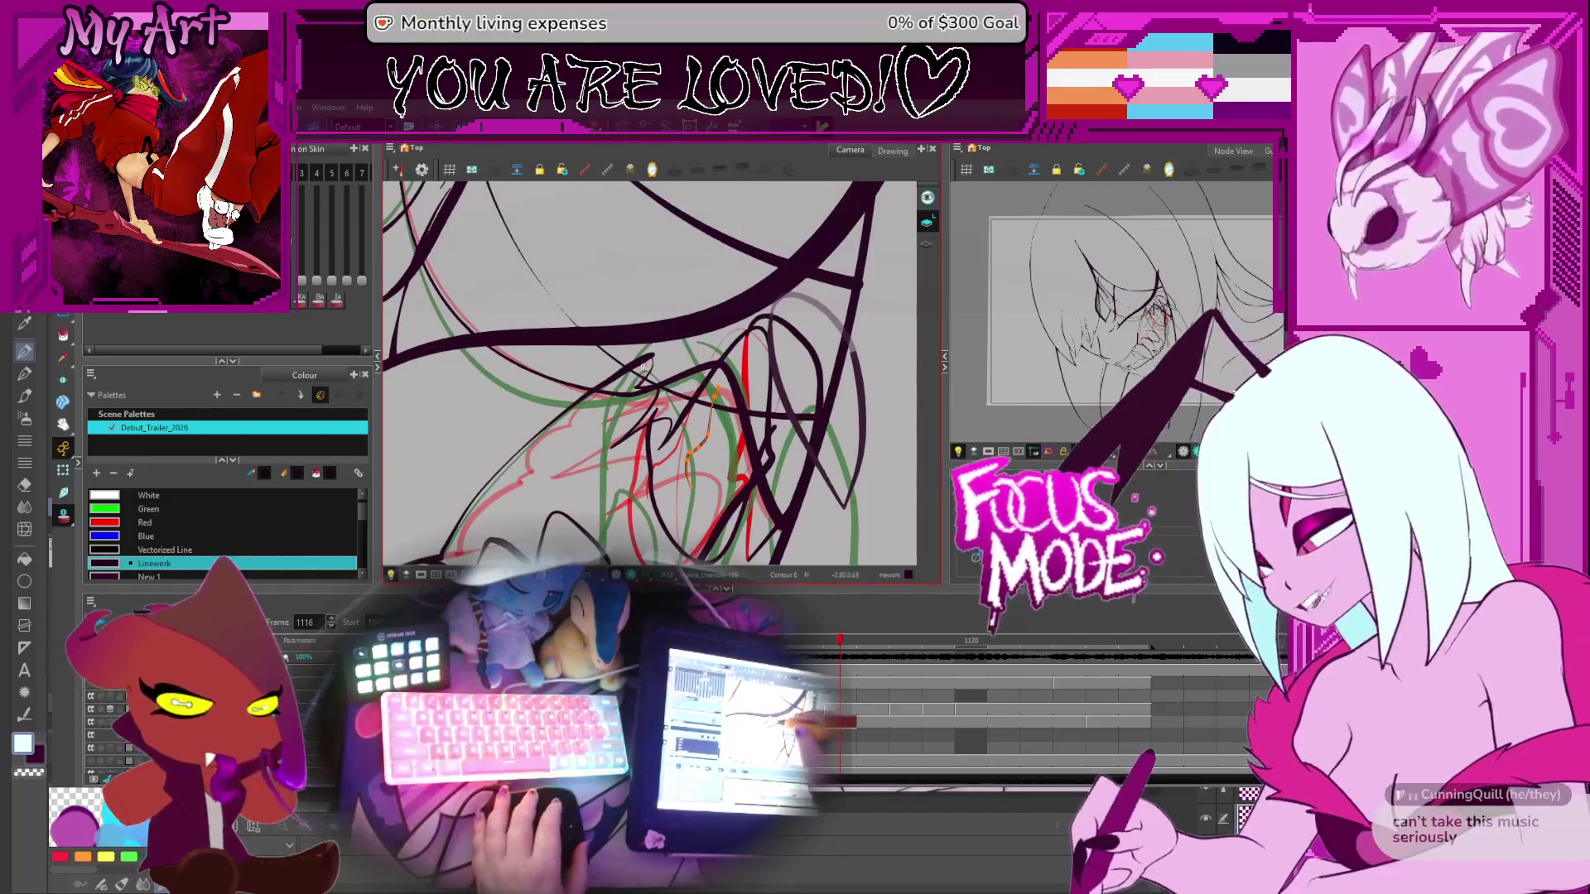
pyautogui.click(696, 369)
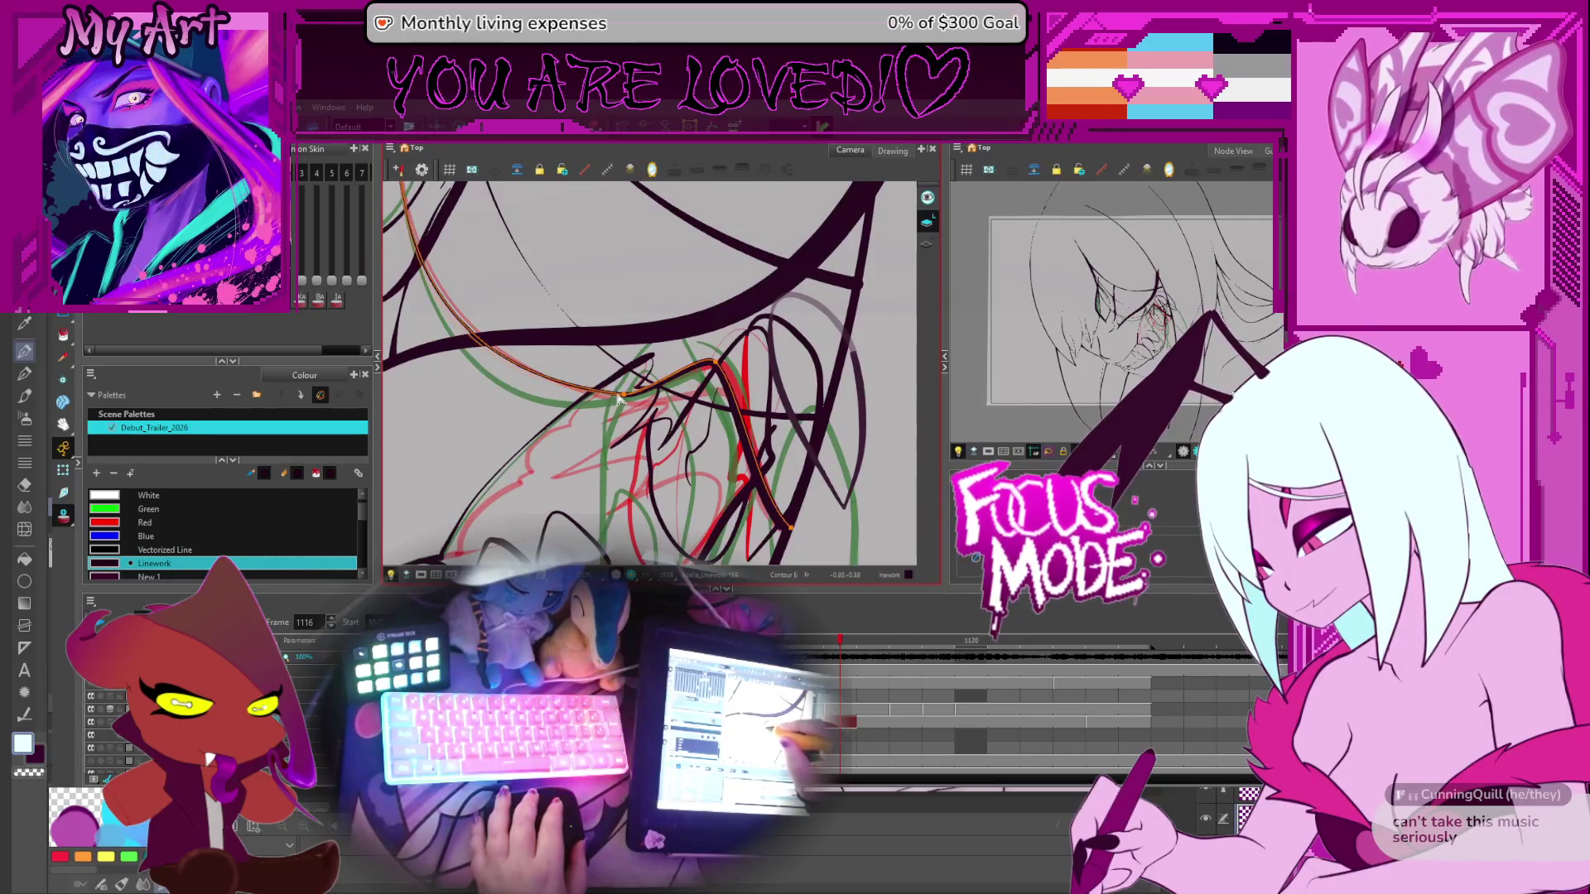
# Pick a stroke on the curve for point editing, framing the whole mouth
pyautogui.moveTo(484, 372); pyautogui.dragTo(476, 357)
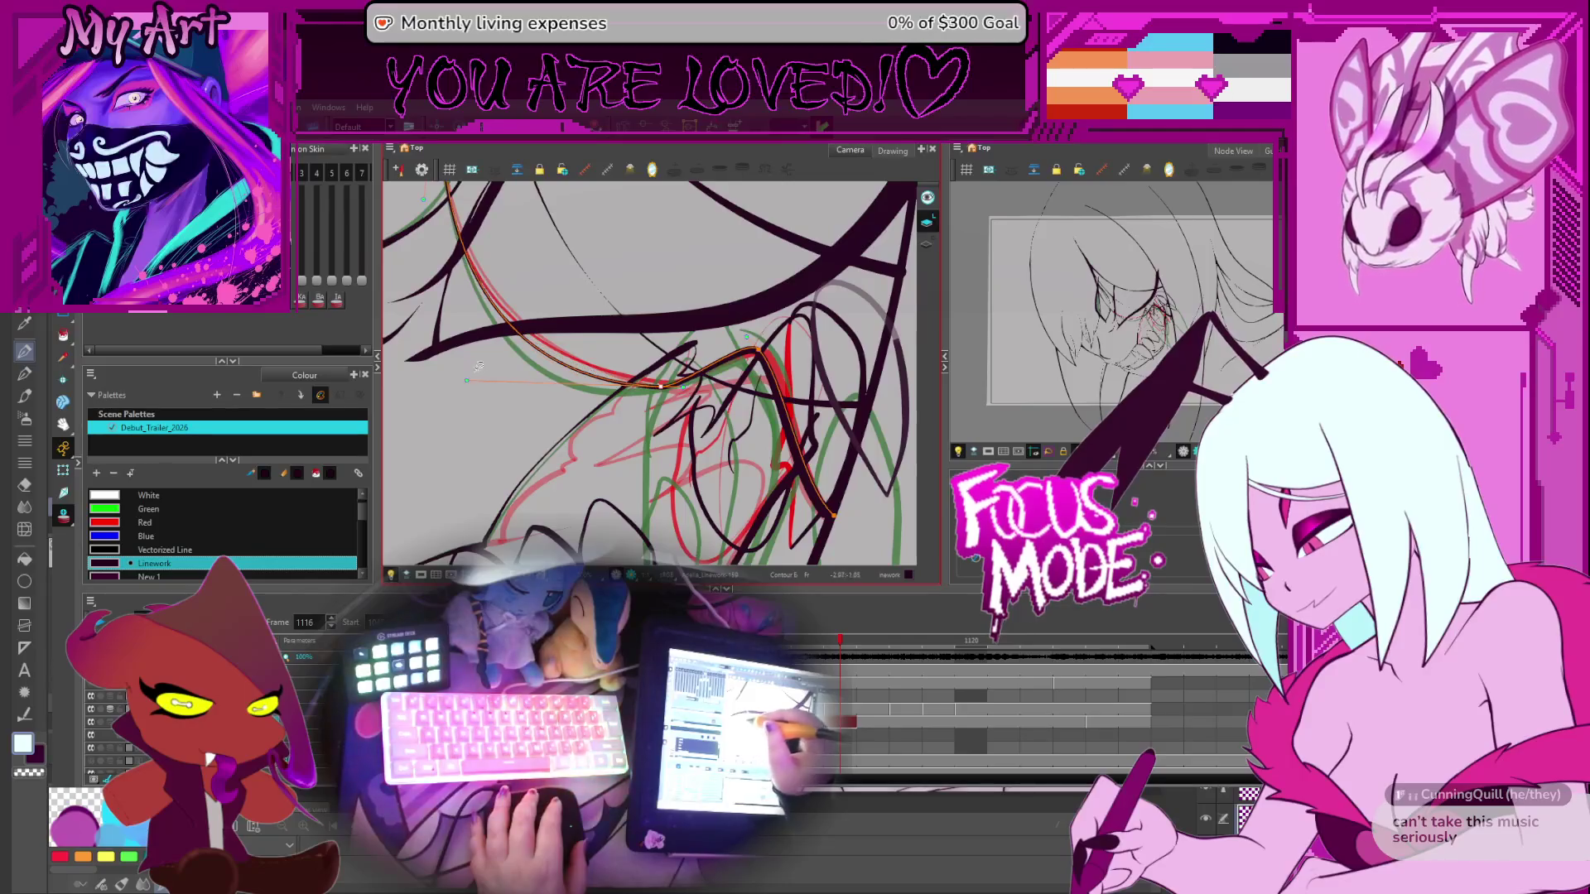
pyautogui.moveTo(506, 373); pyautogui.dragTo(468, 373)
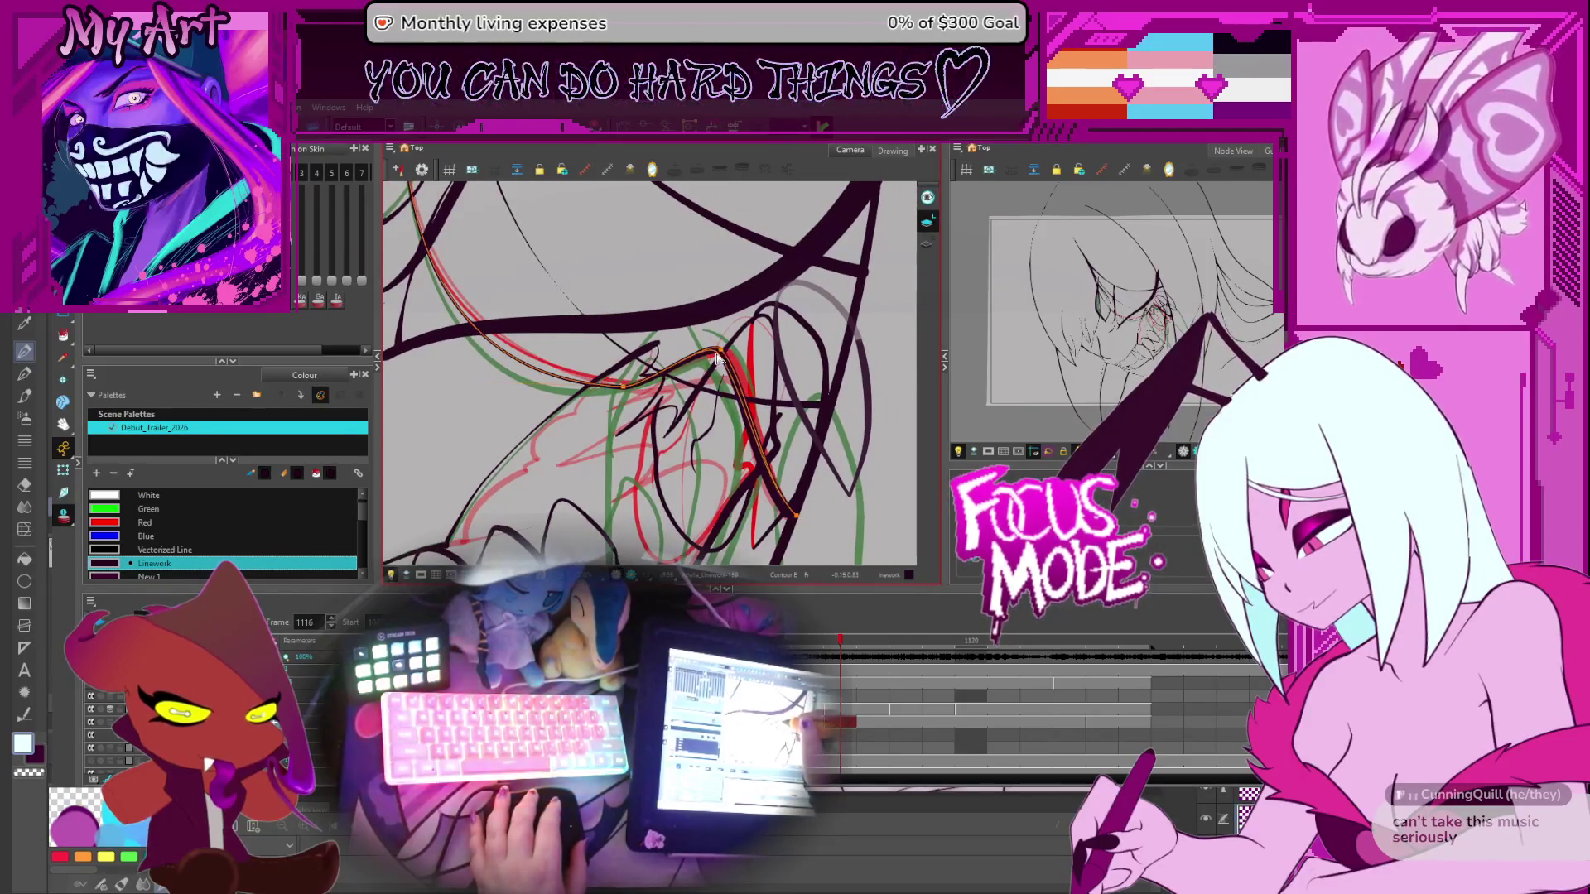
pyautogui.hotkey('alt', 't')
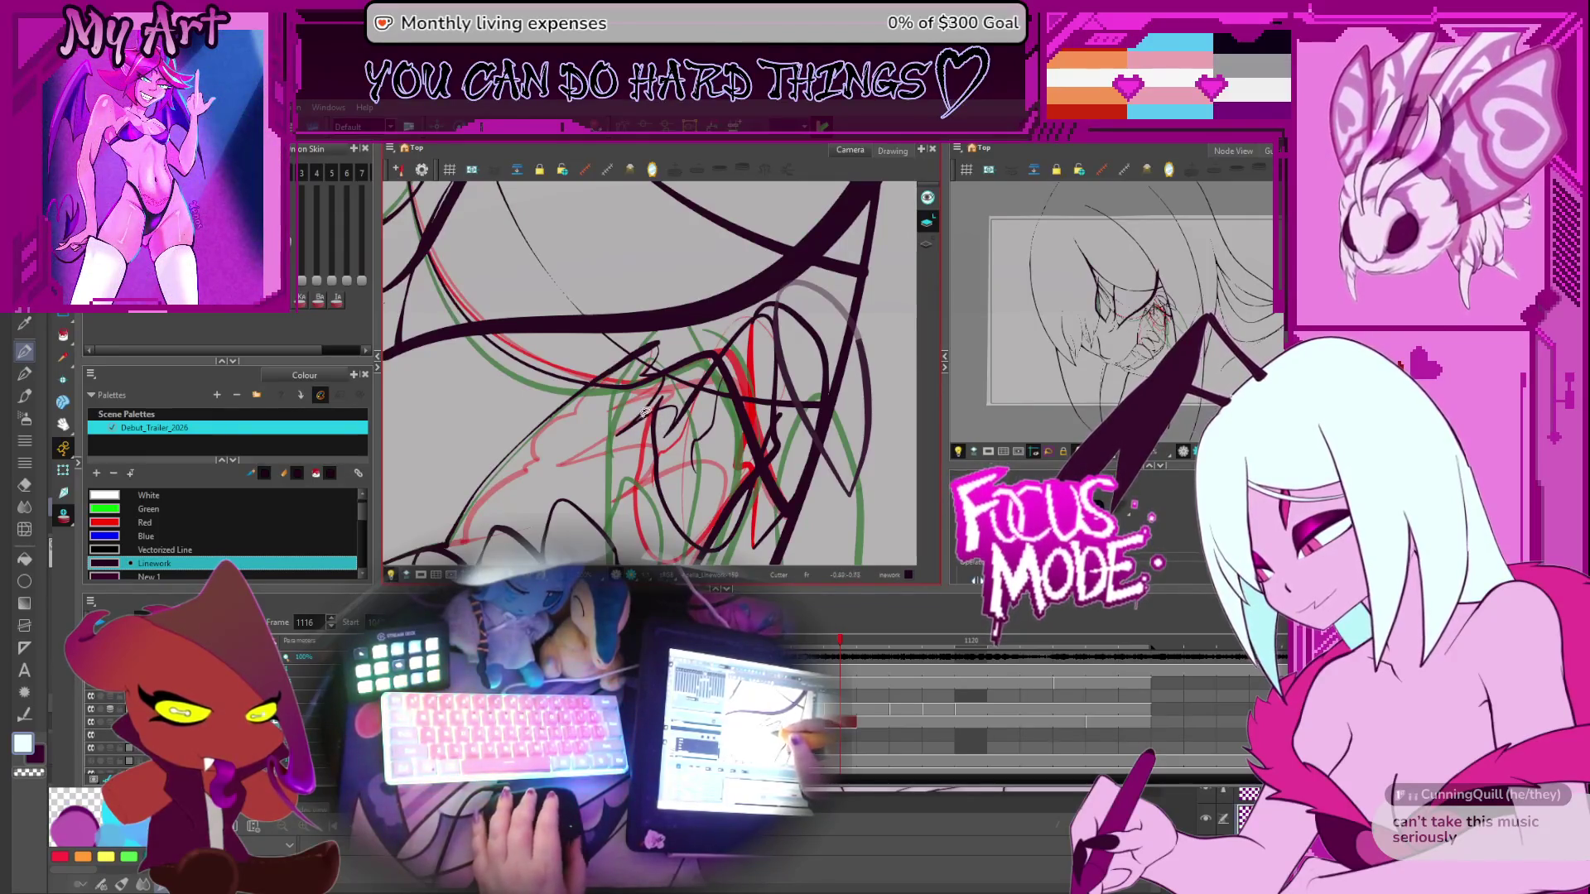
pyautogui.hotkey('alt', 'q')
pyautogui.click(646, 417)
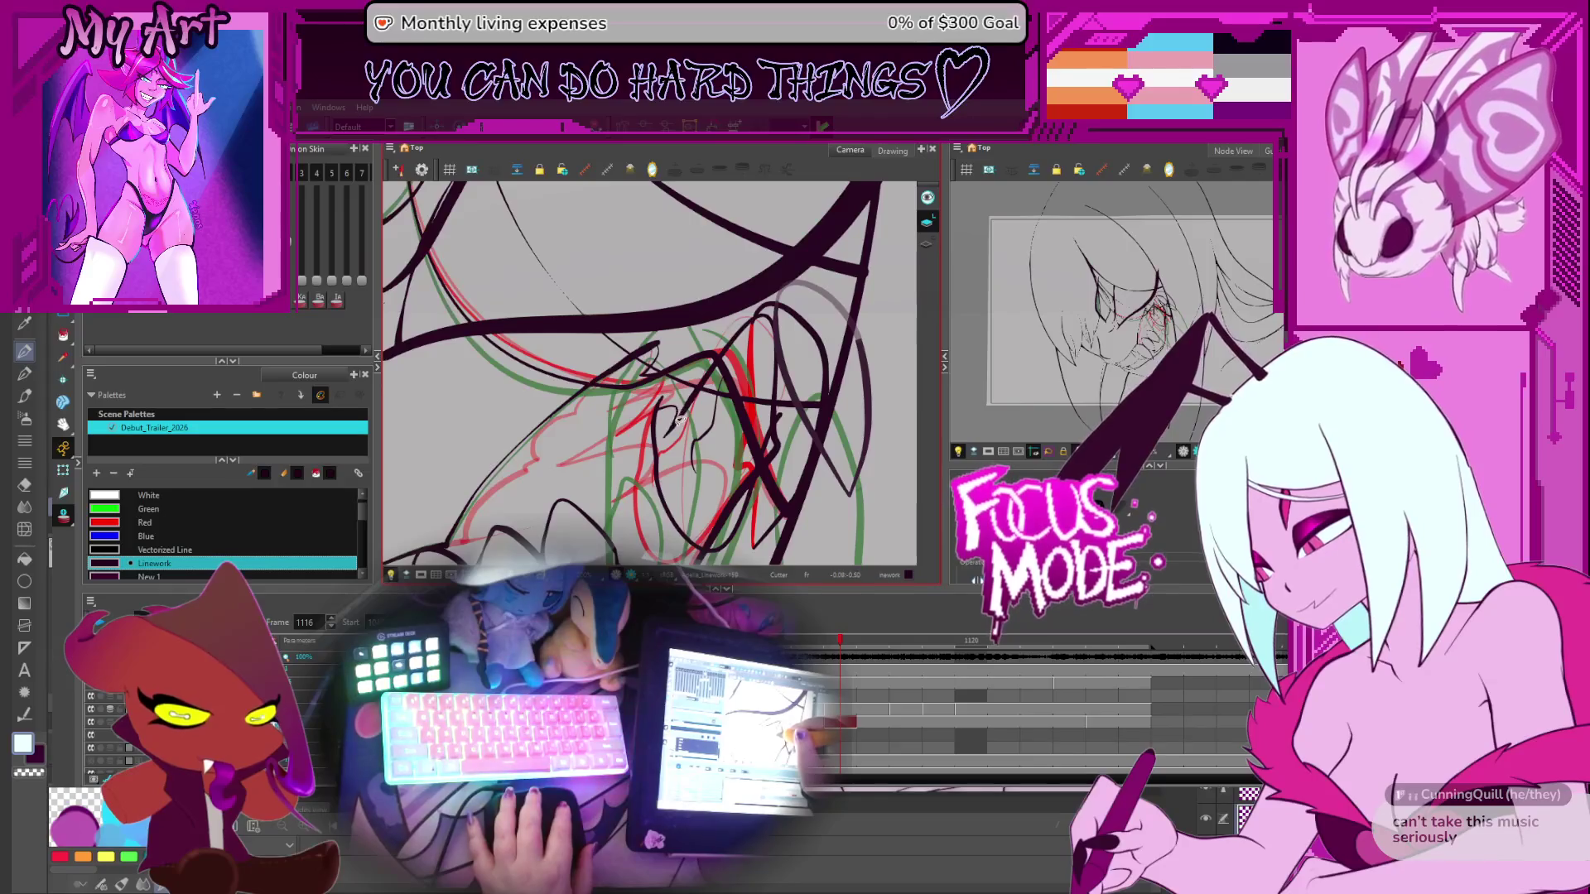
pyautogui.scroll(-4, 733, 382)
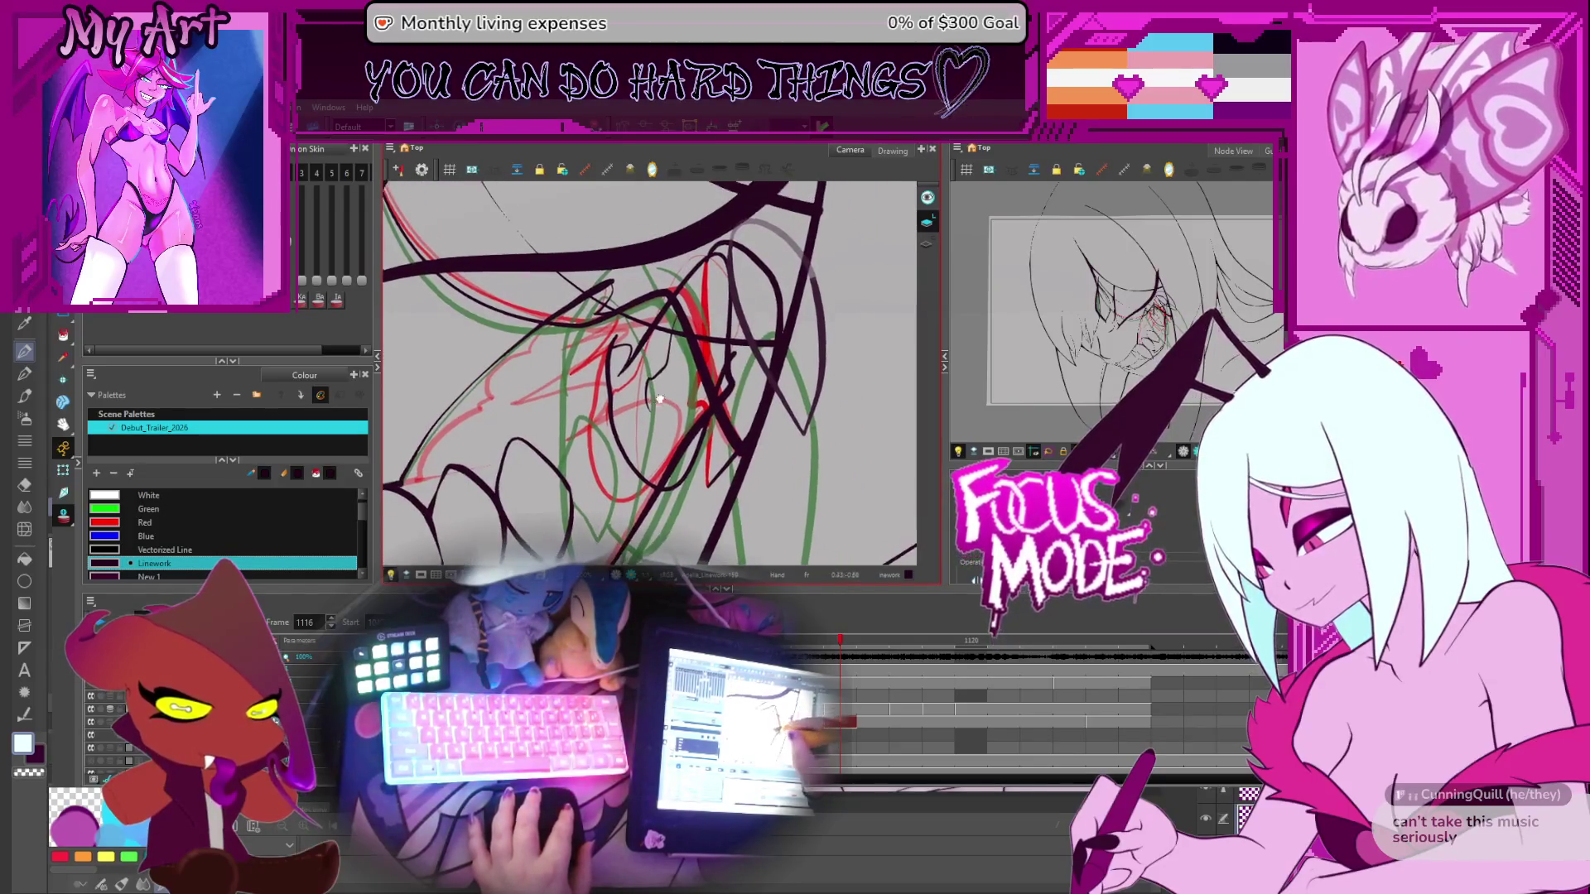
pyautogui.hotkey('alt', 't')
pyautogui.moveTo(725, 320); pyautogui.dragTo(738, 388)
pyautogui.scroll(3, 738, 388)
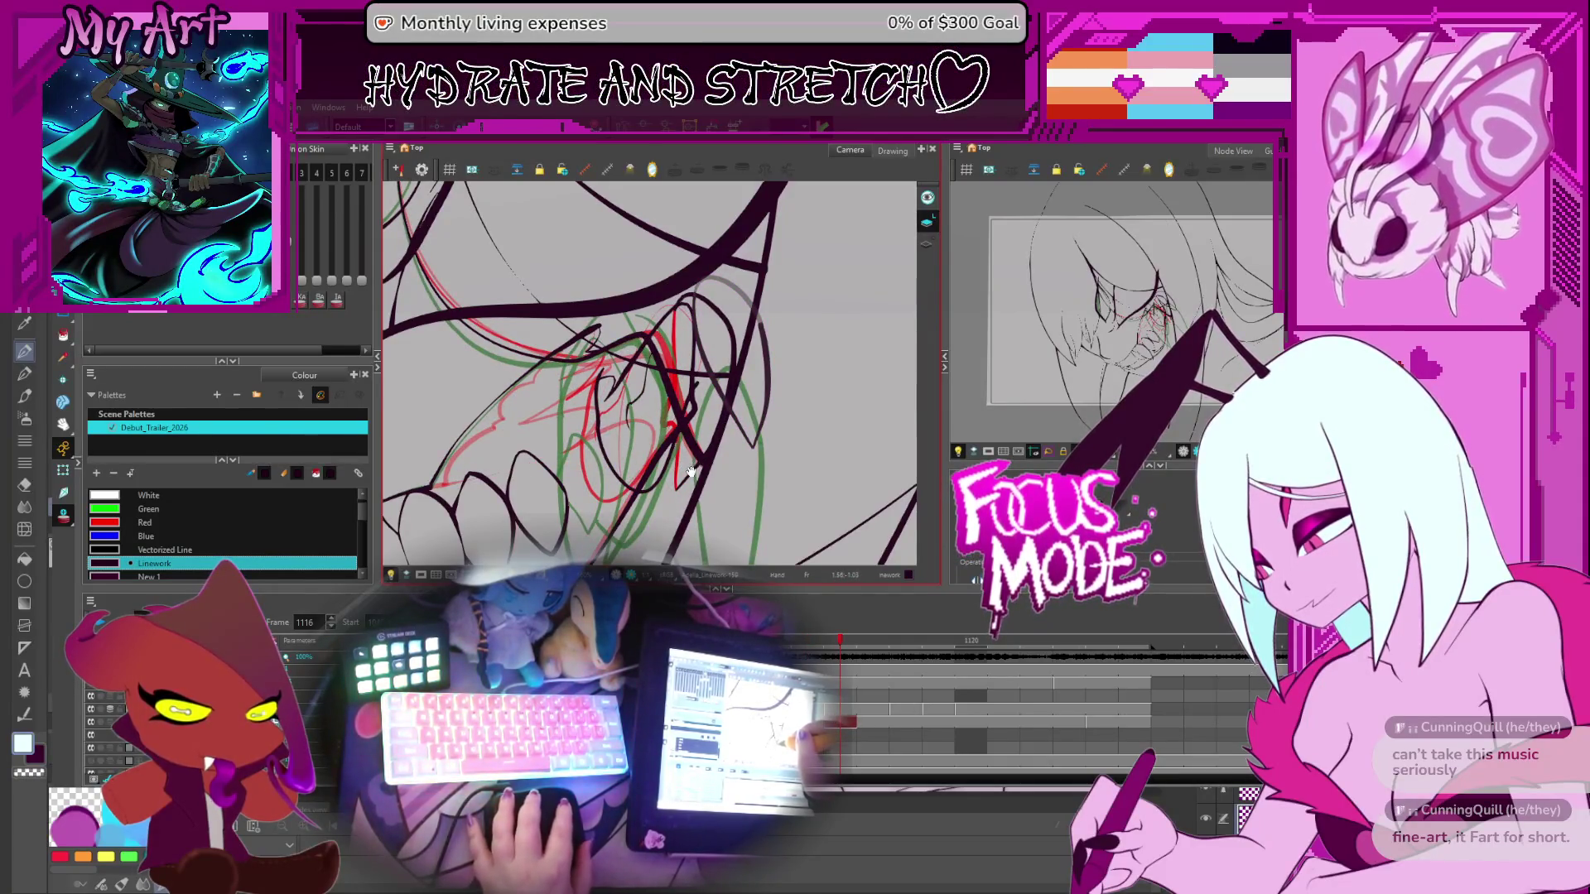
# Draw a loop inside the mouth over the red rough and stretch its top upward
pyautogui.hotkey('alt', 's')
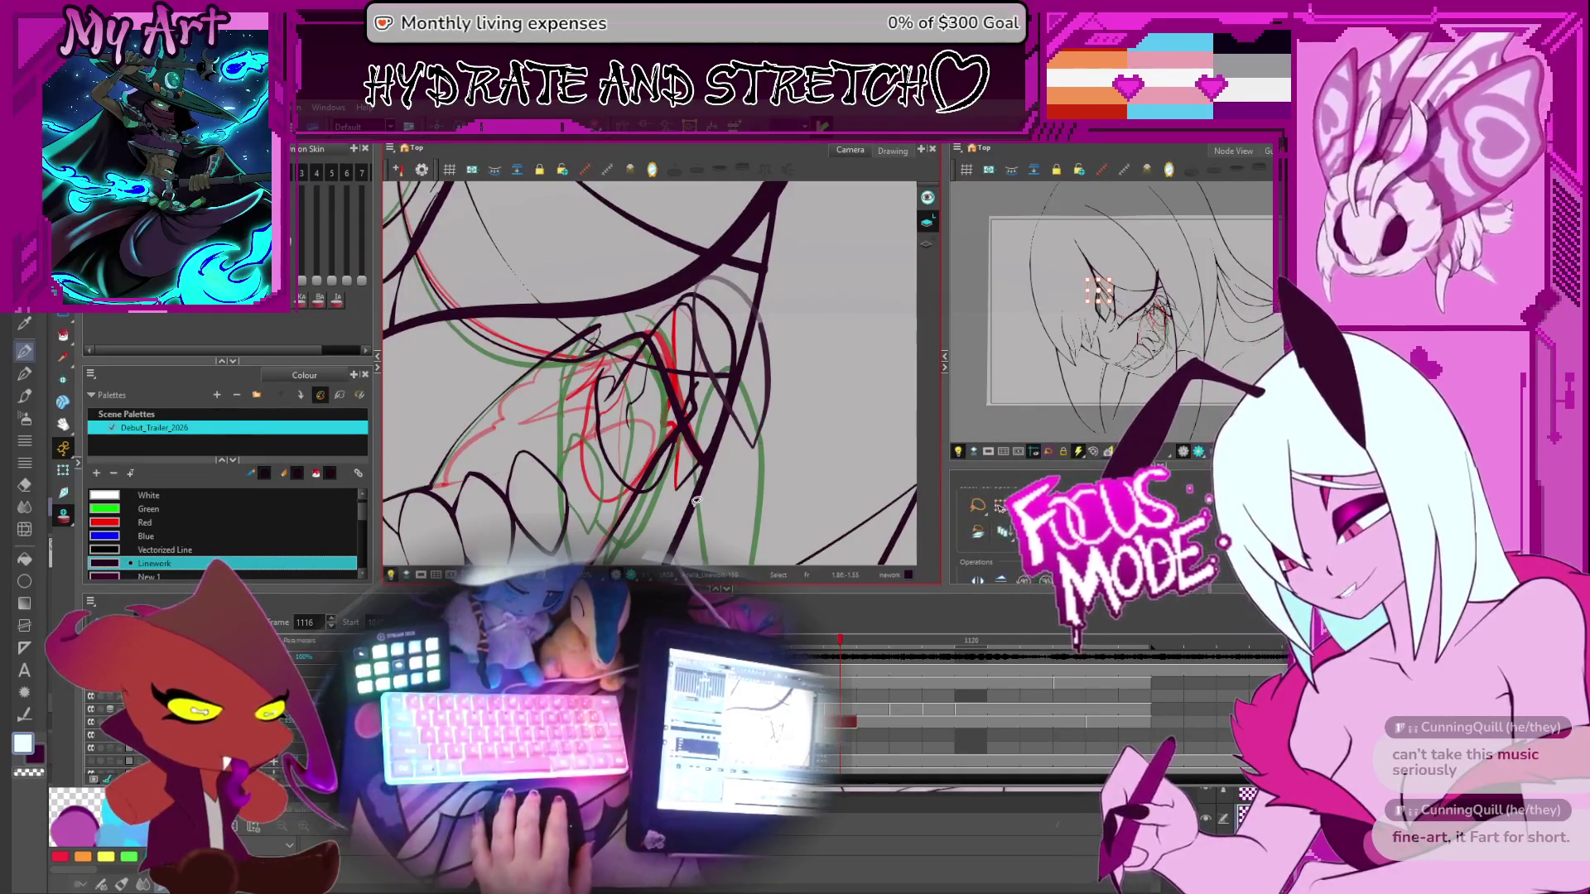
pyautogui.moveTo(741, 344); pyautogui.dragTo(664, 500)
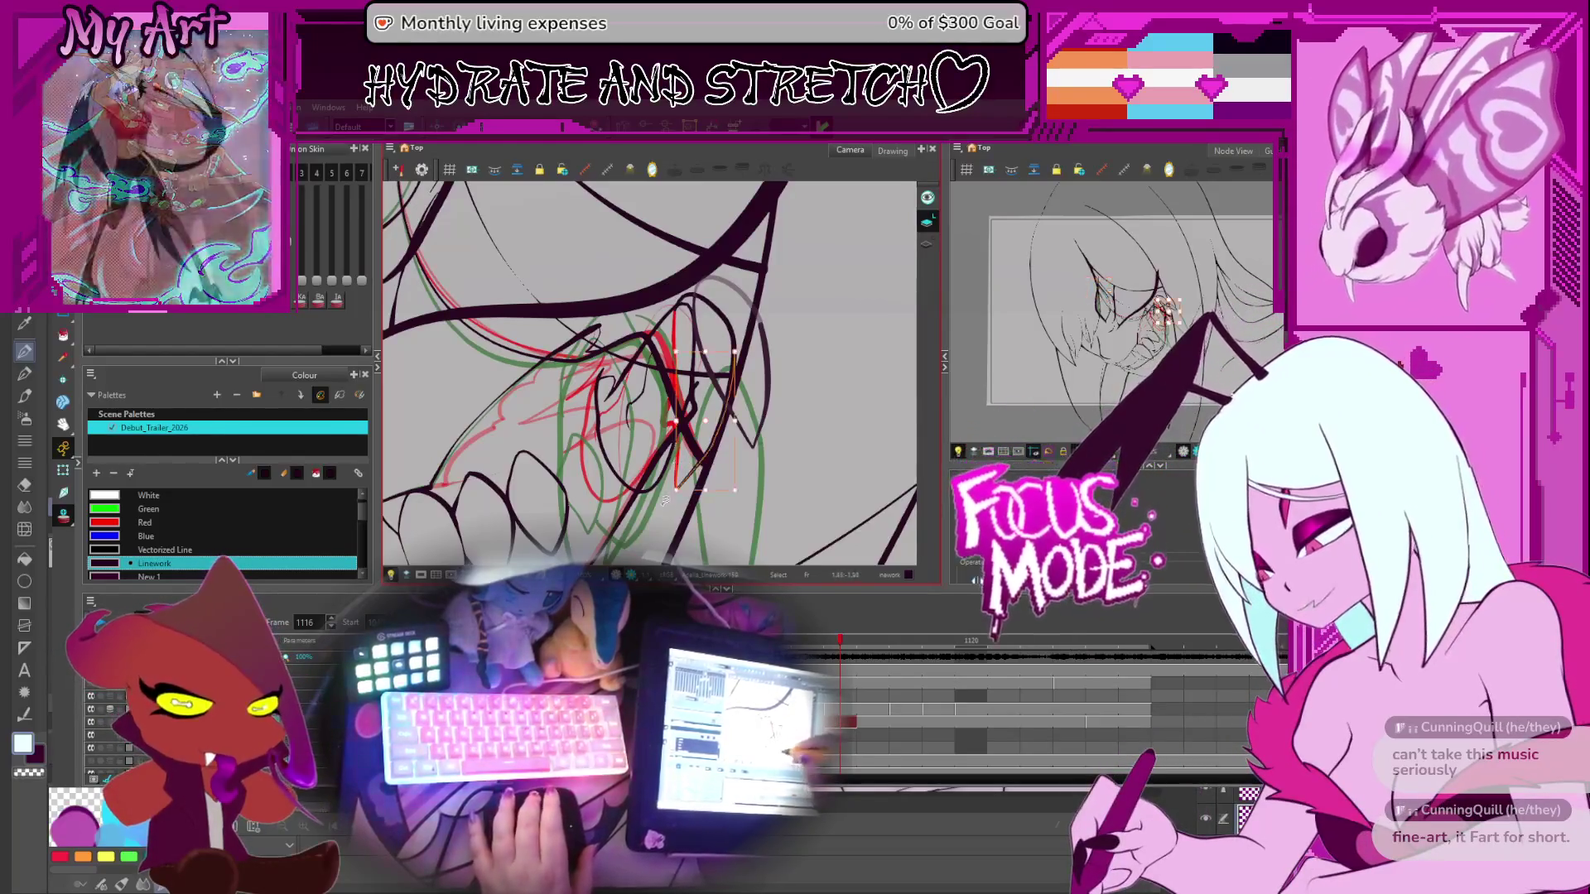
pyautogui.press('Escape')
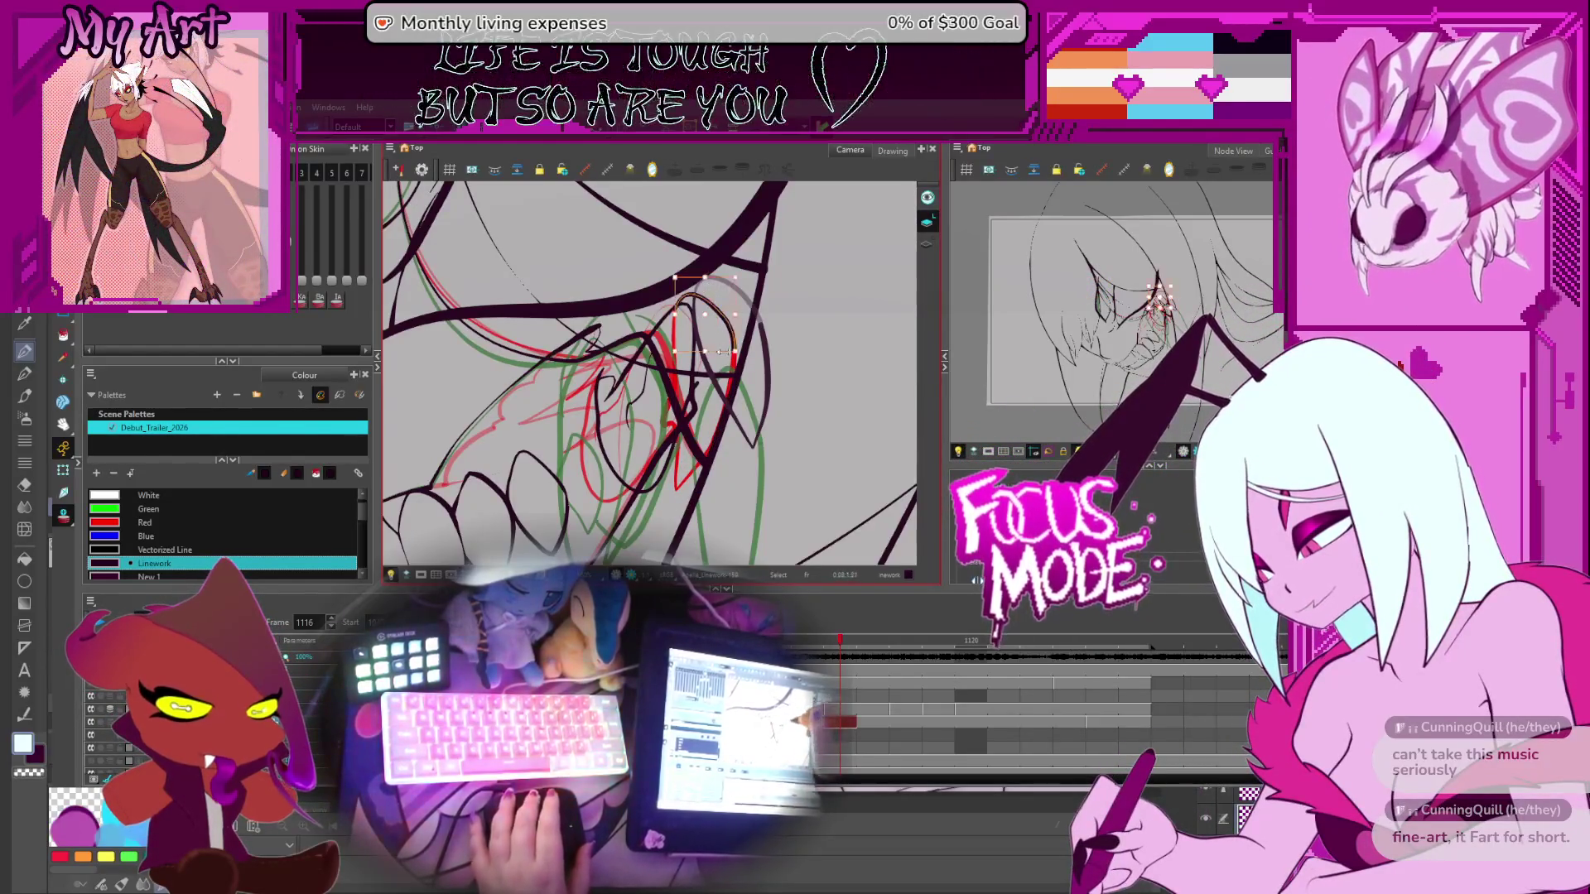
pyautogui.moveTo(734, 351); pyautogui.dragTo(684, 437)
pyautogui.click(678, 433)
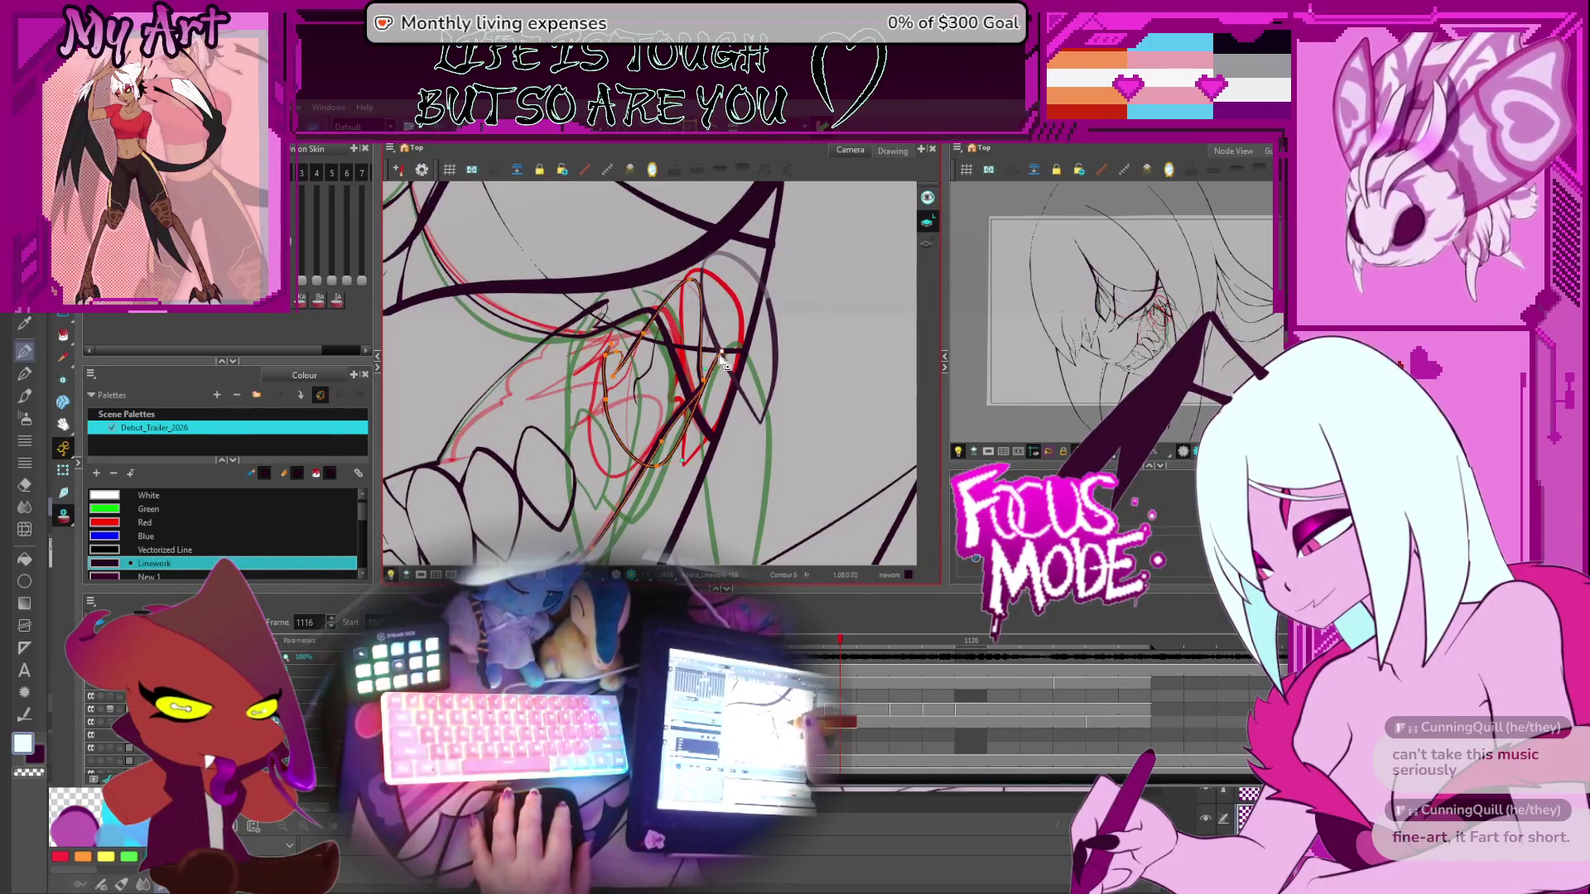
pyautogui.moveTo(718, 355); pyautogui.dragTo(691, 332)
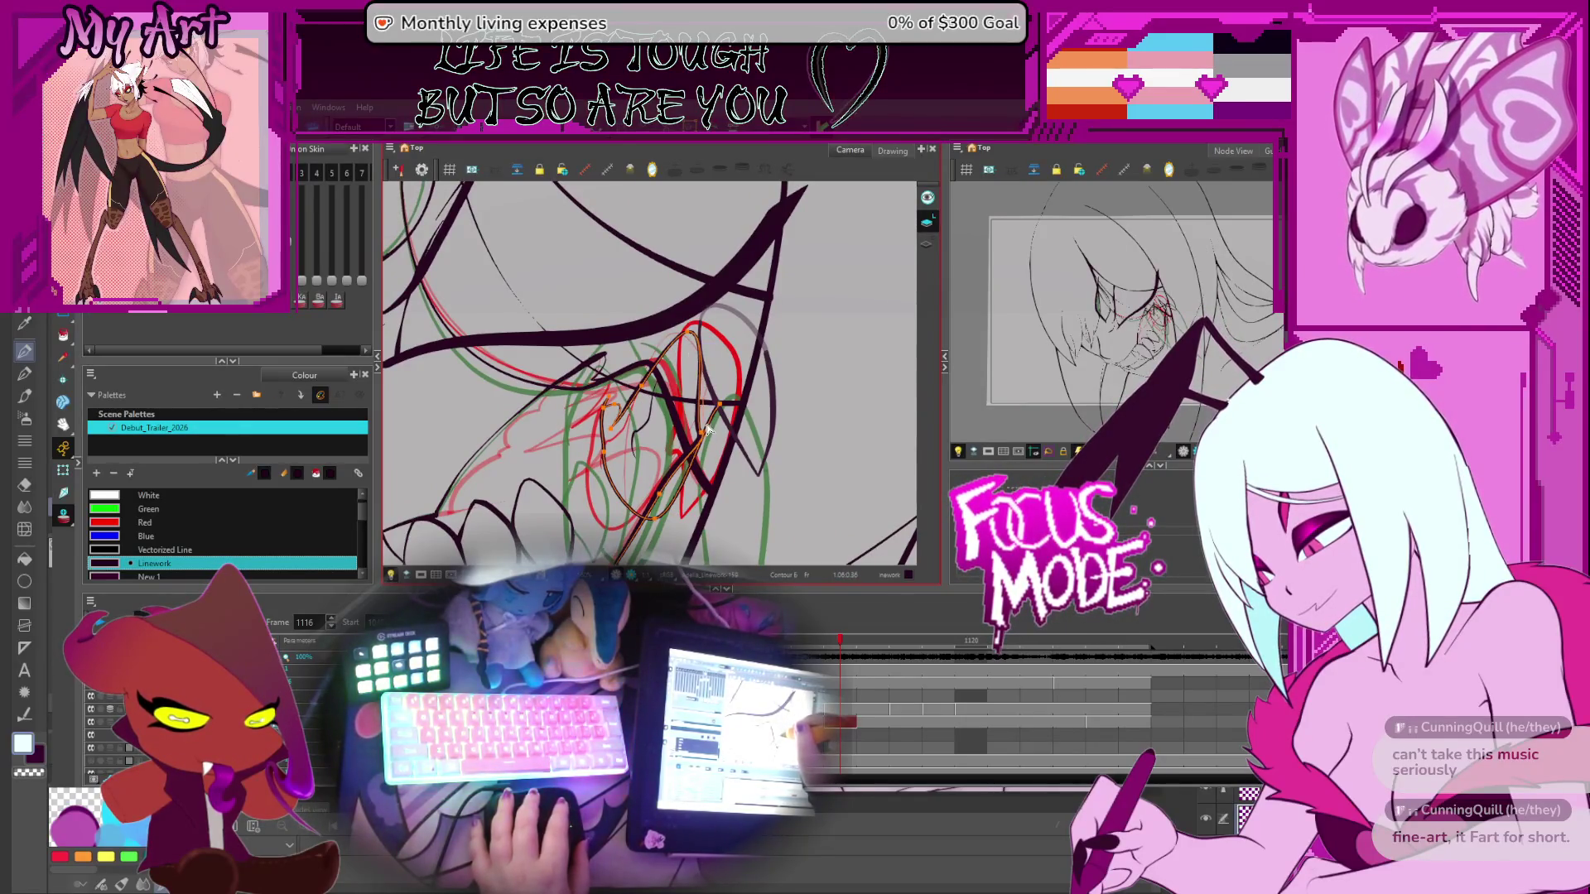
# Trim the fang stroke with the Cutter and adjust its control points
pyautogui.moveTo(706, 432)
pyautogui.mouseDown()
pyautogui.moveTo(662, 386)
pyautogui.moveTo(672, 395)
pyautogui.mouseUp()
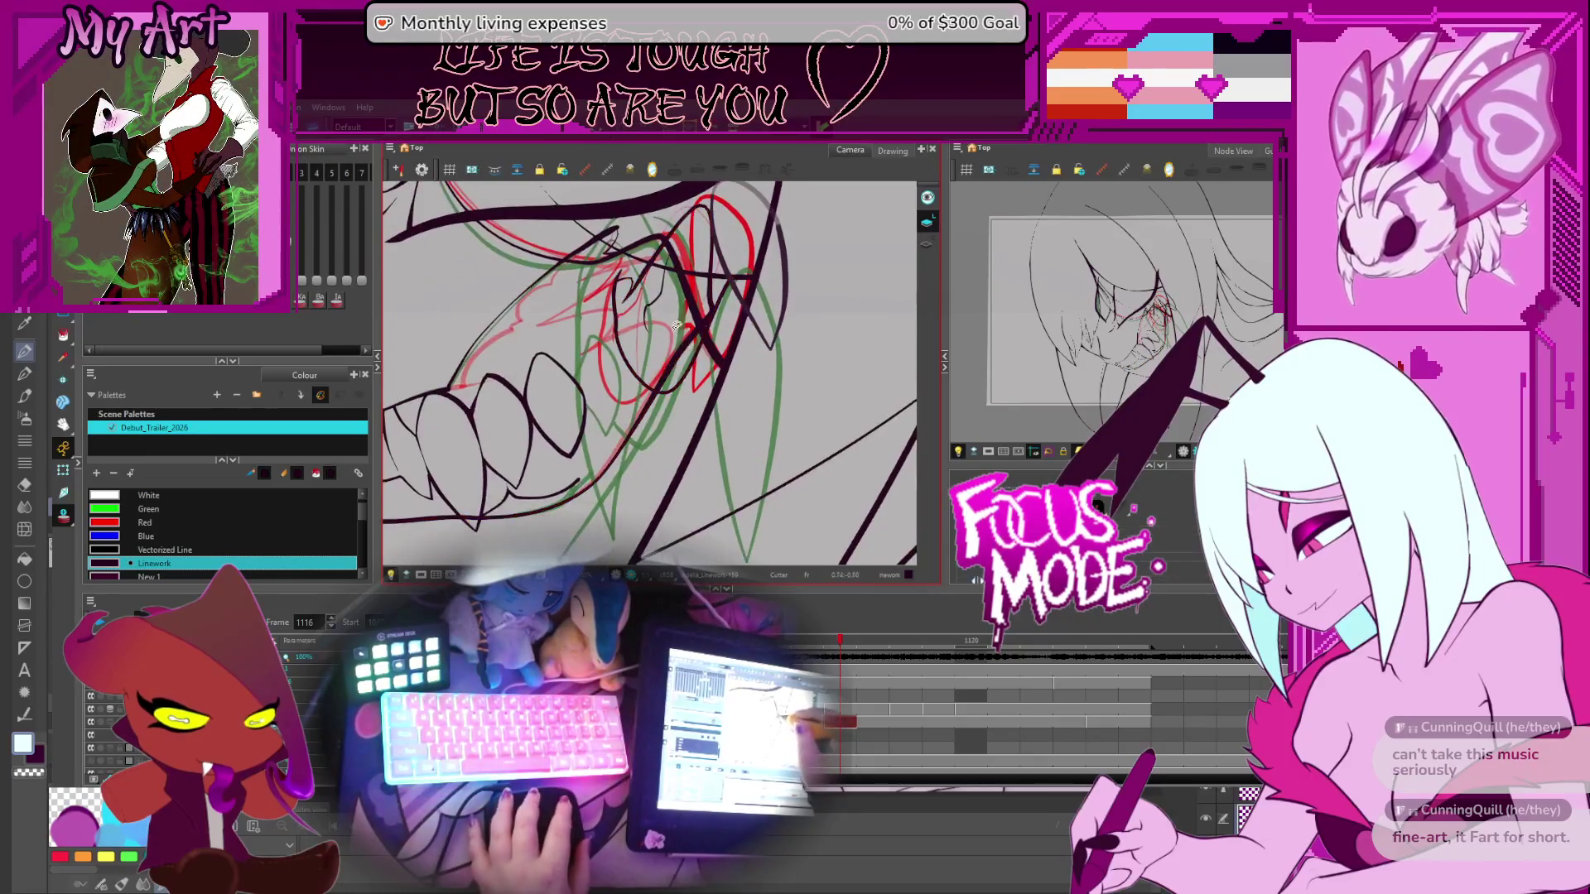
pyautogui.hotkey('alt', 't')
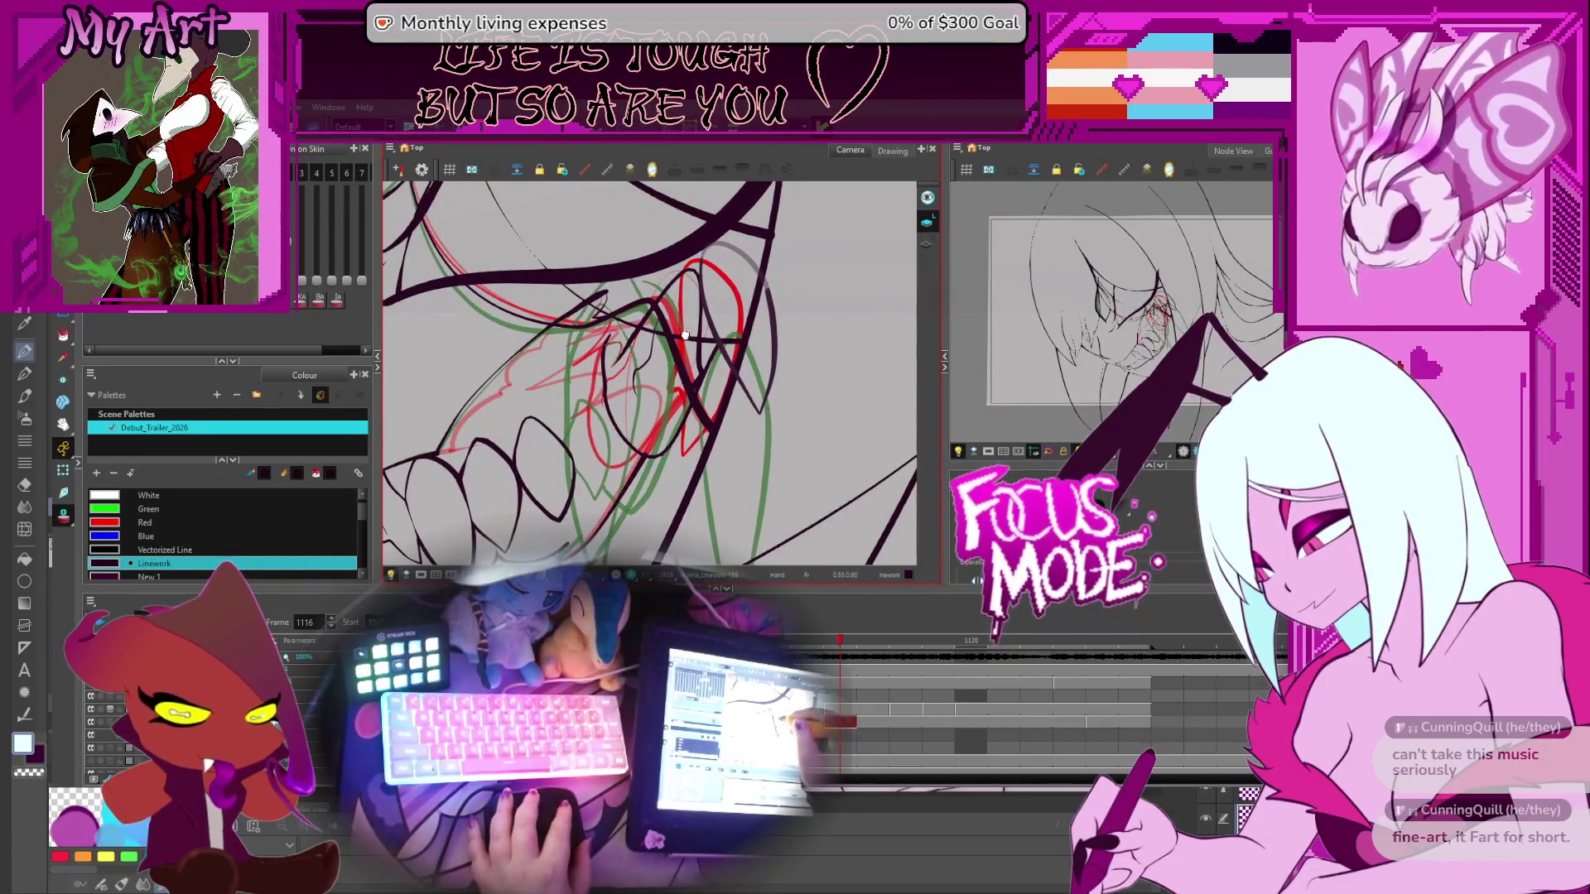
pyautogui.moveTo(684, 335); pyautogui.dragTo(694, 377)
pyautogui.moveTo(664, 452); pyautogui.dragTo(690, 385)
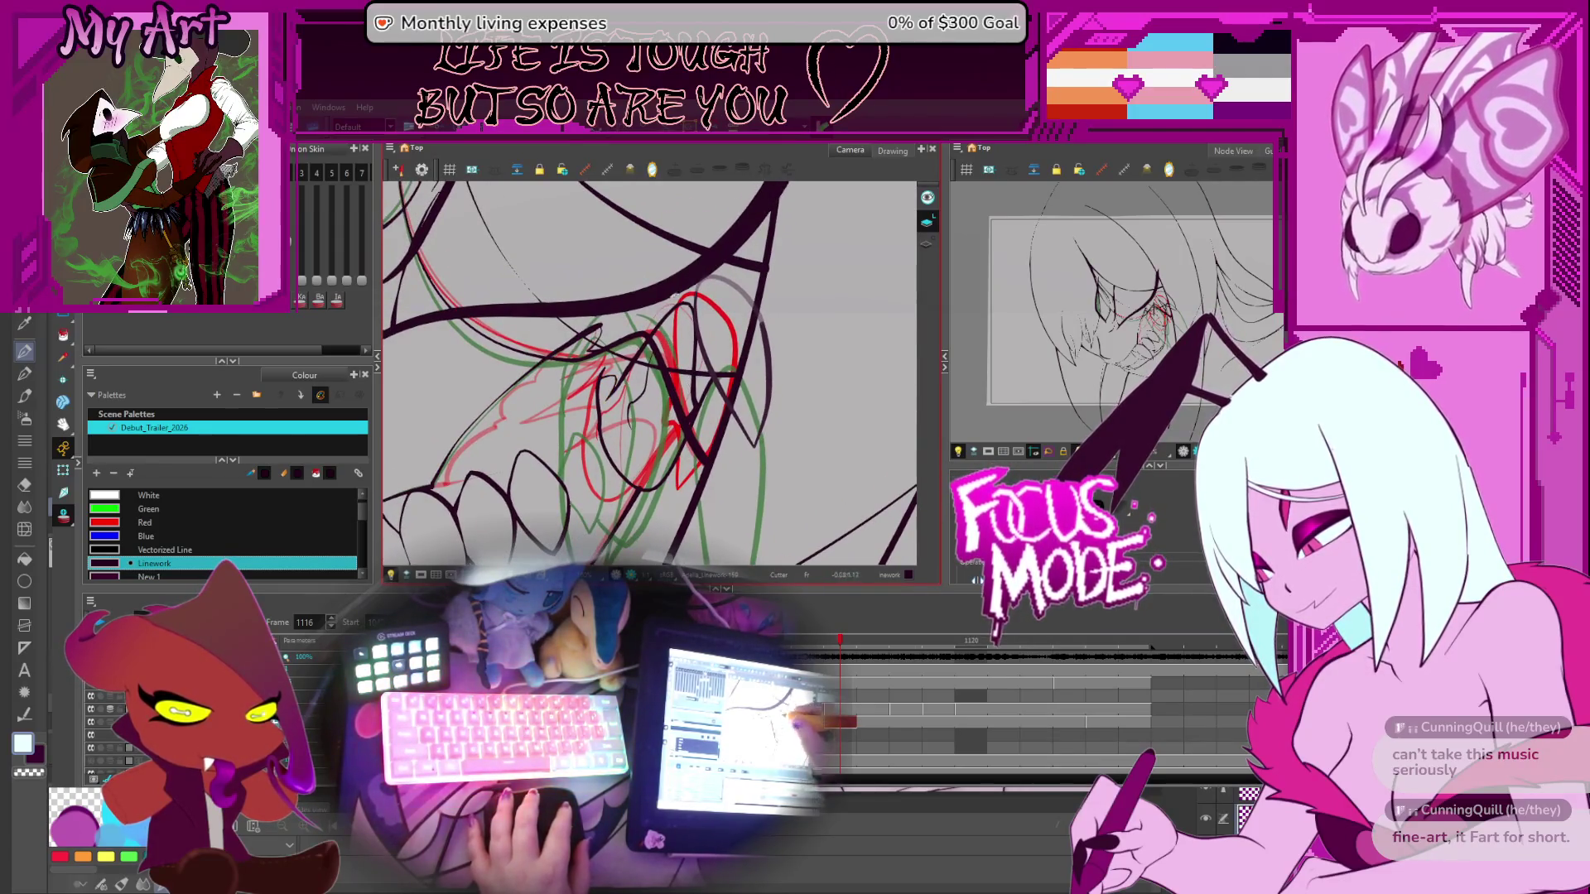
pyautogui.moveTo(650, 328); pyautogui.dragTo(662, 345)
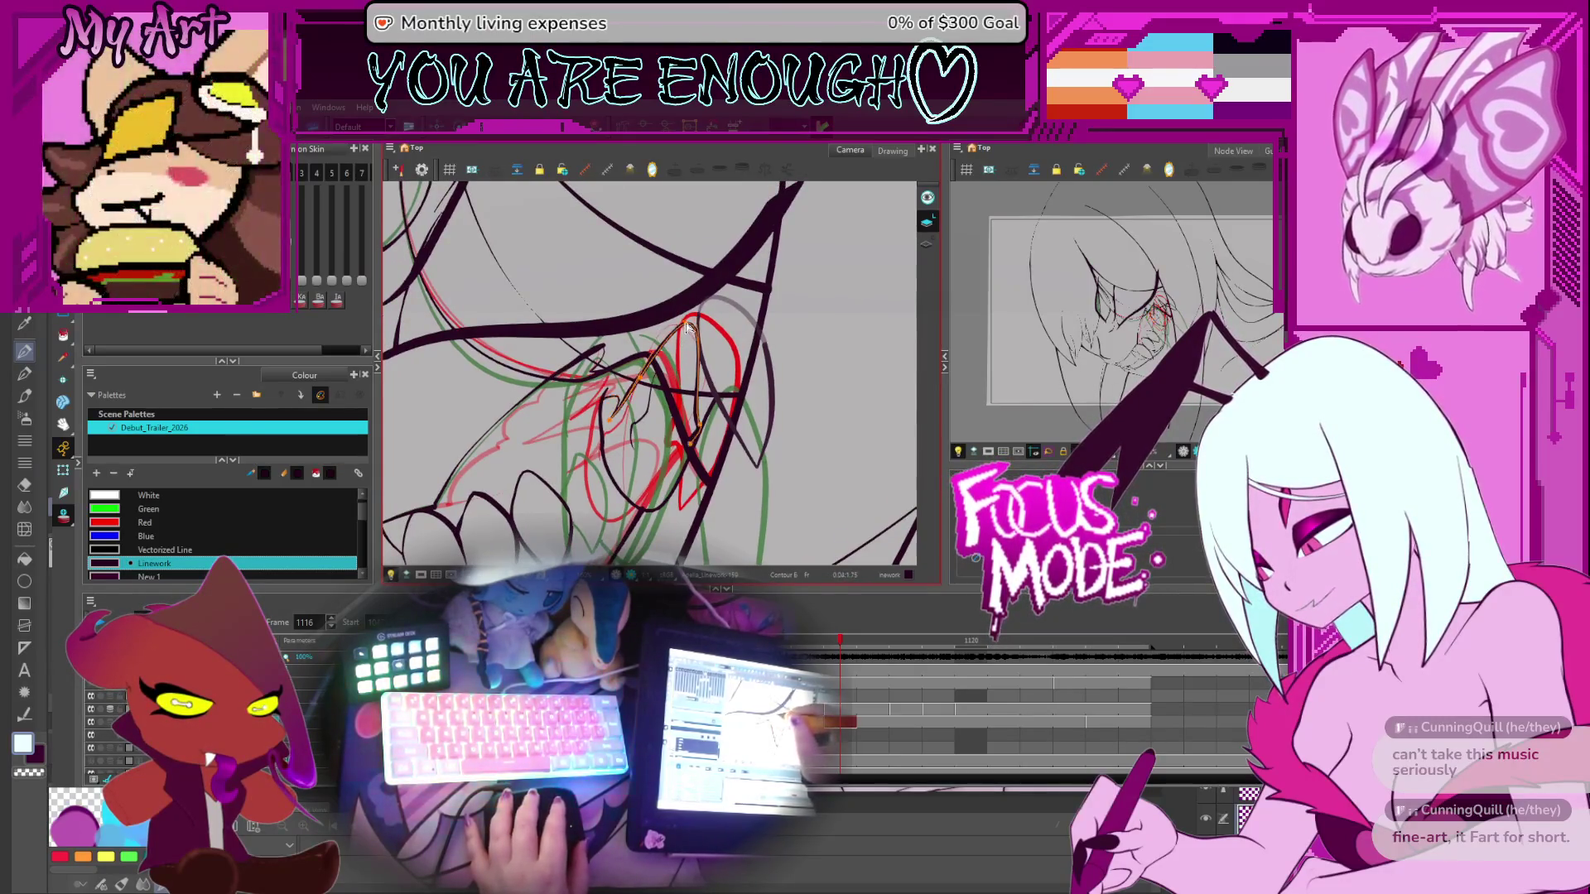
pyautogui.hotkey('alt', 'q')
pyautogui.click(692, 323)
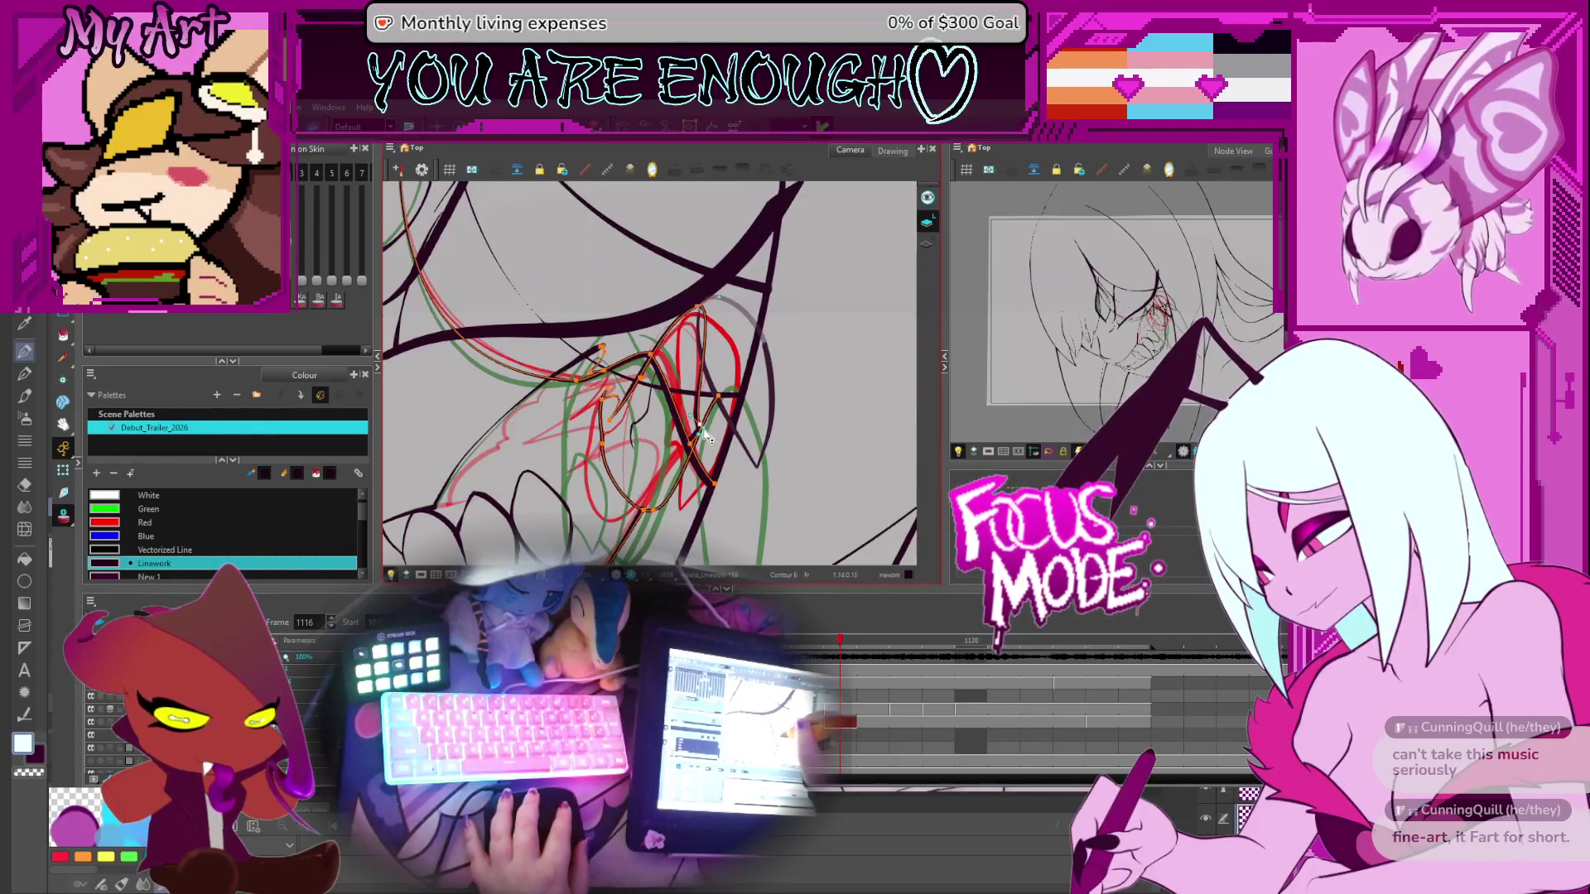
pyautogui.hotkey('alt', 't')
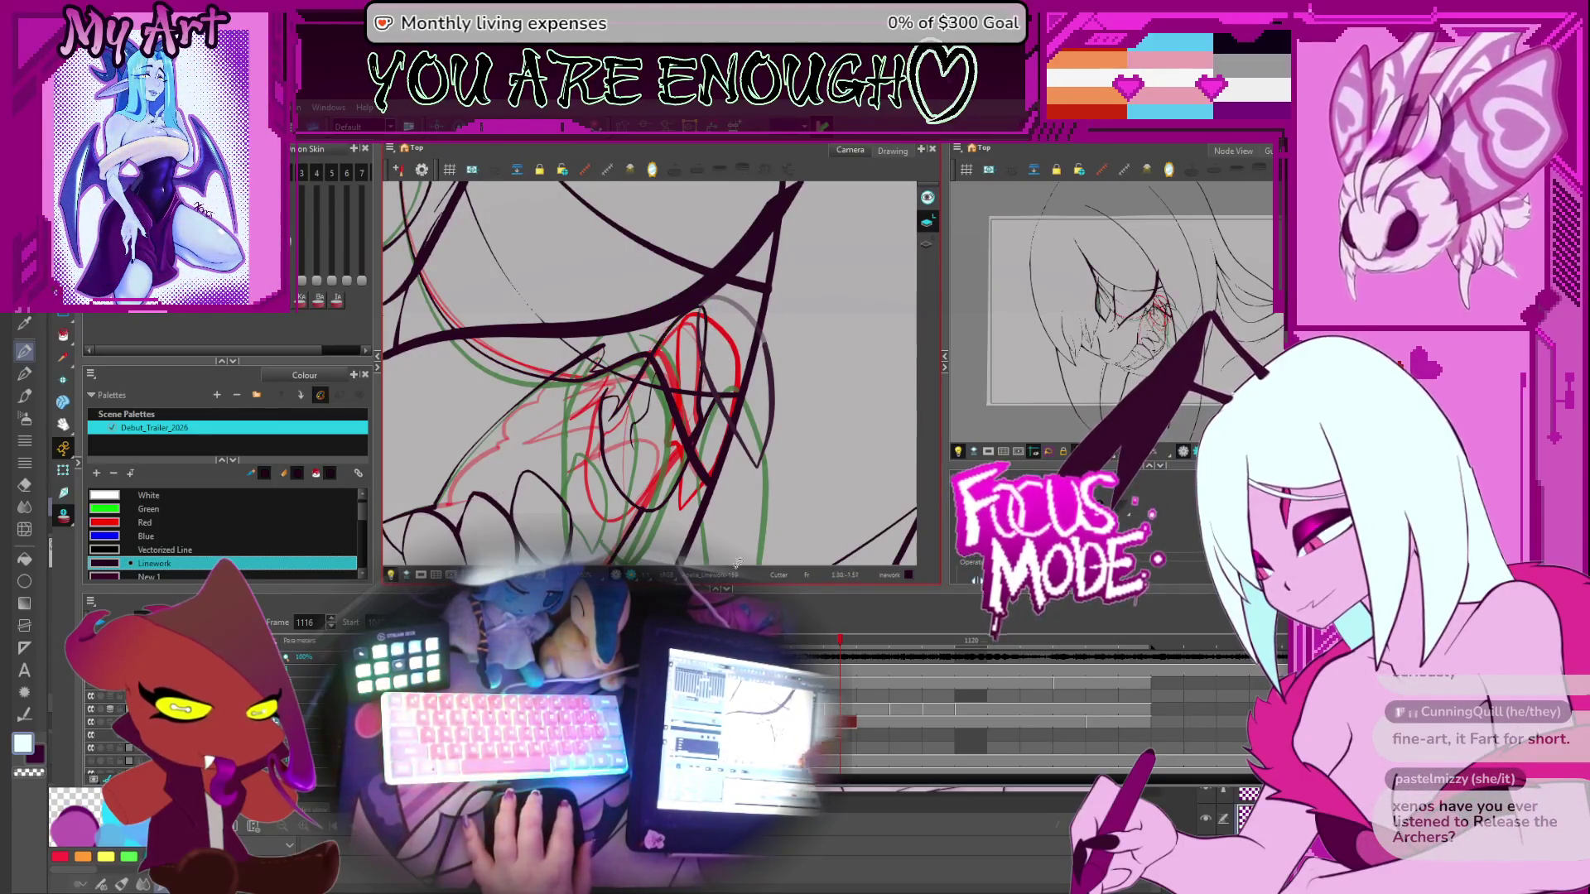
pyautogui.press(',')
# On frame 1116, undo the black stroke above the red lines on the upper layer
pyautogui.click(843, 721)
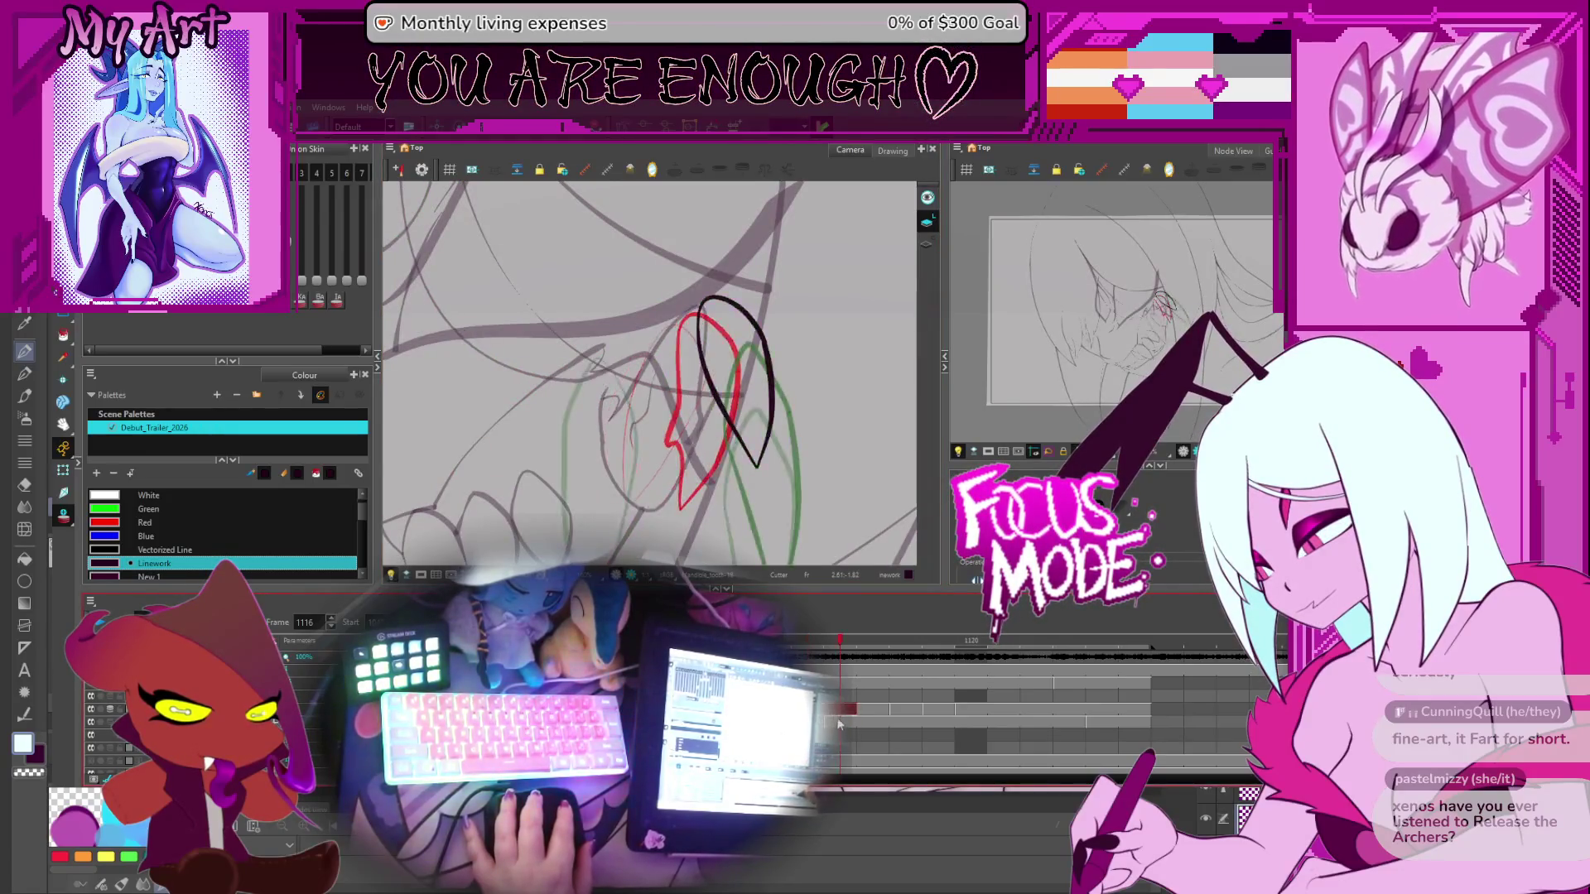
pyautogui.click(845, 709)
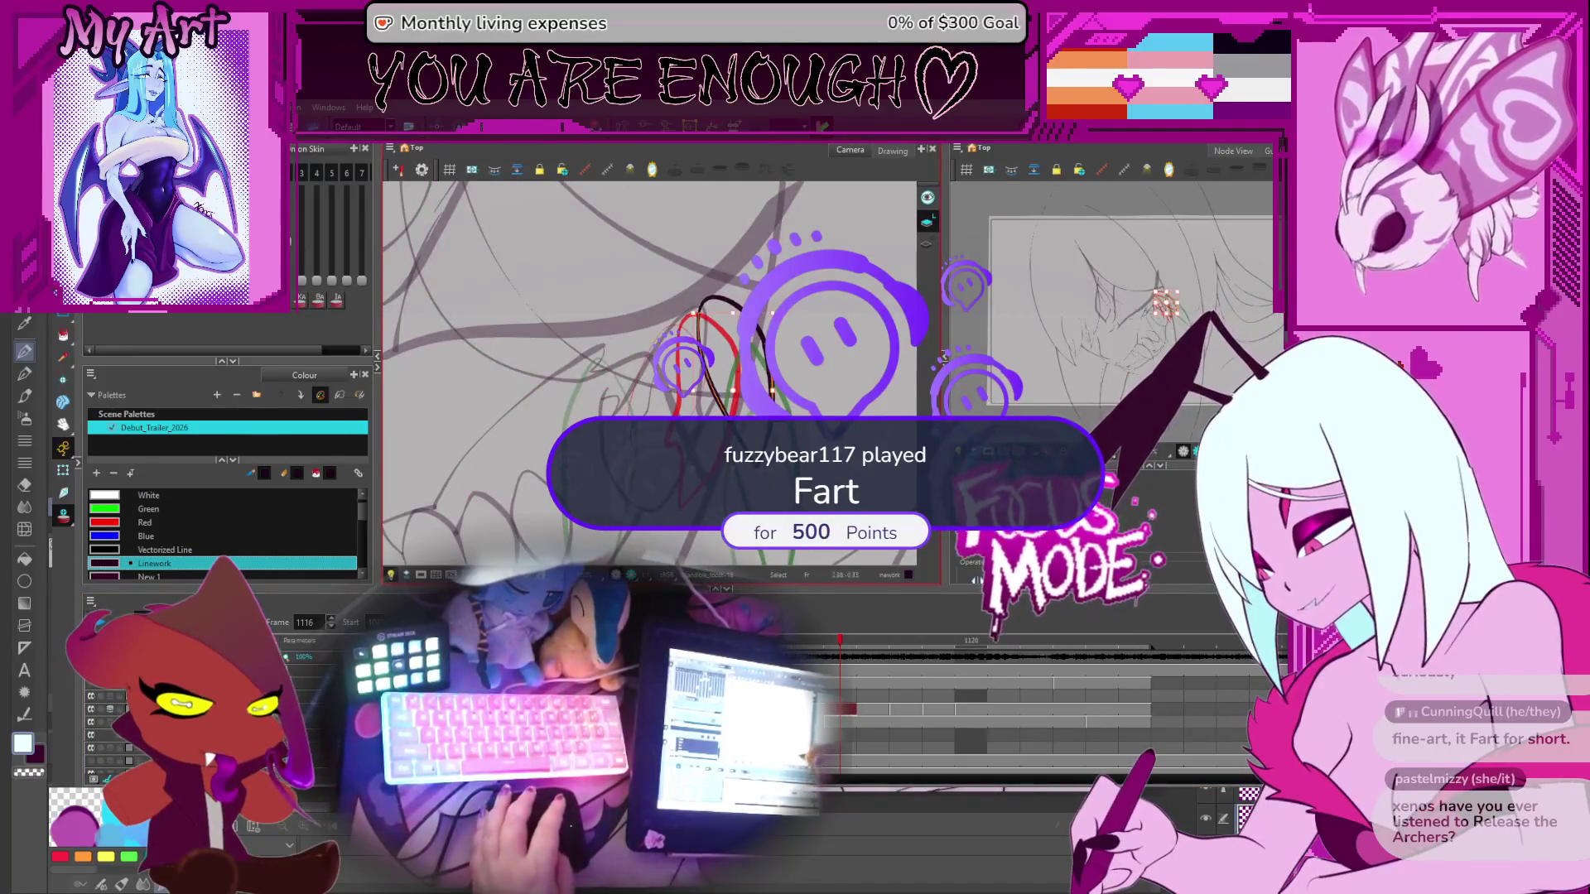
pyautogui.click(845, 721)
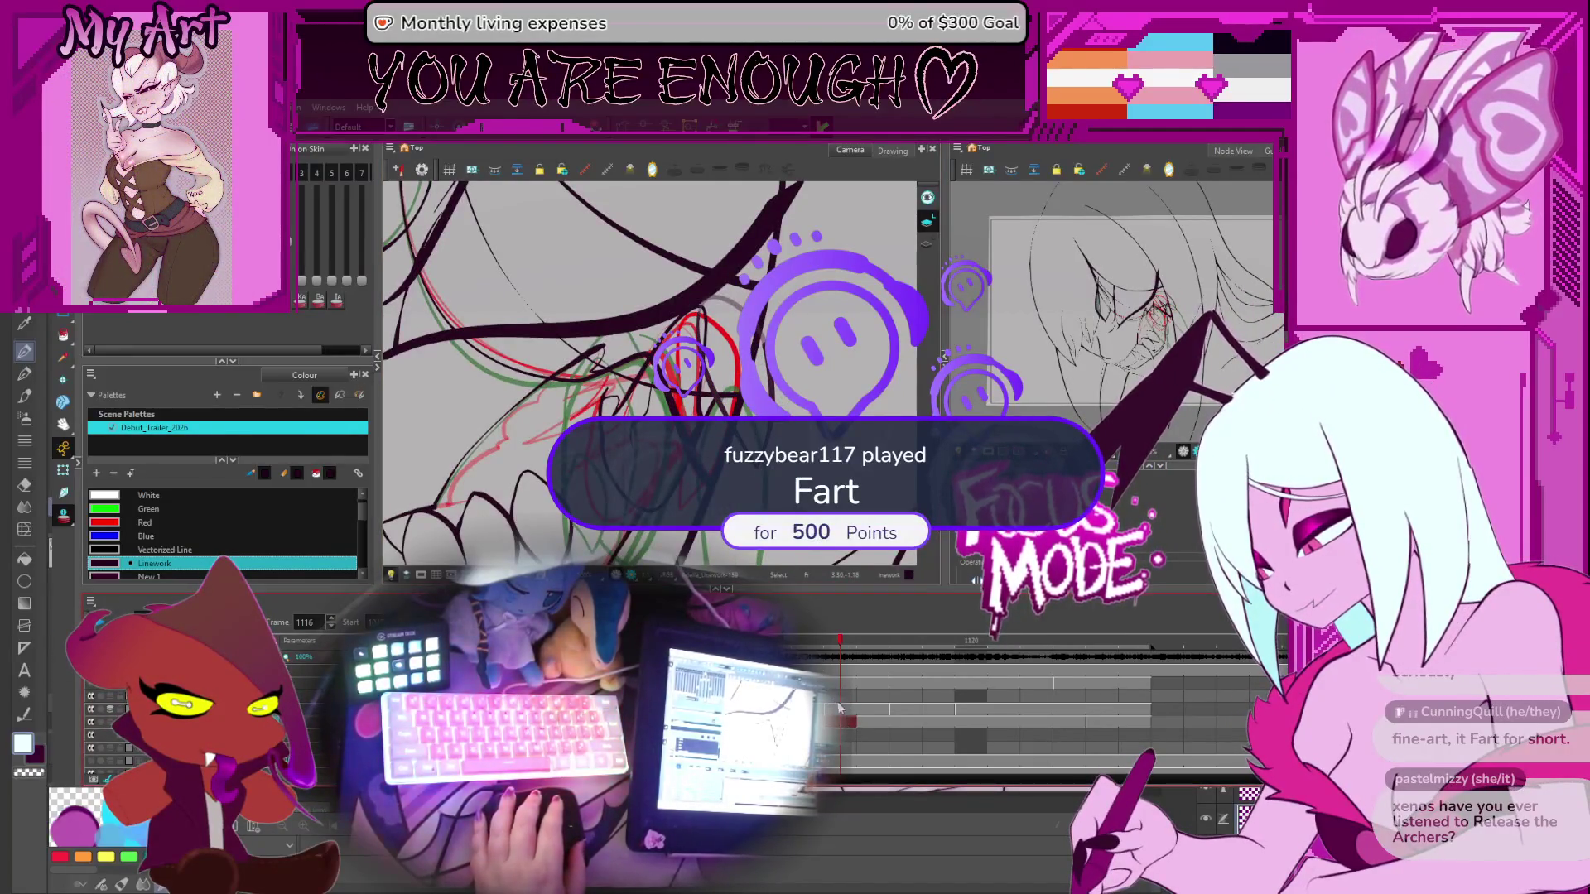
pyautogui.click(841, 709)
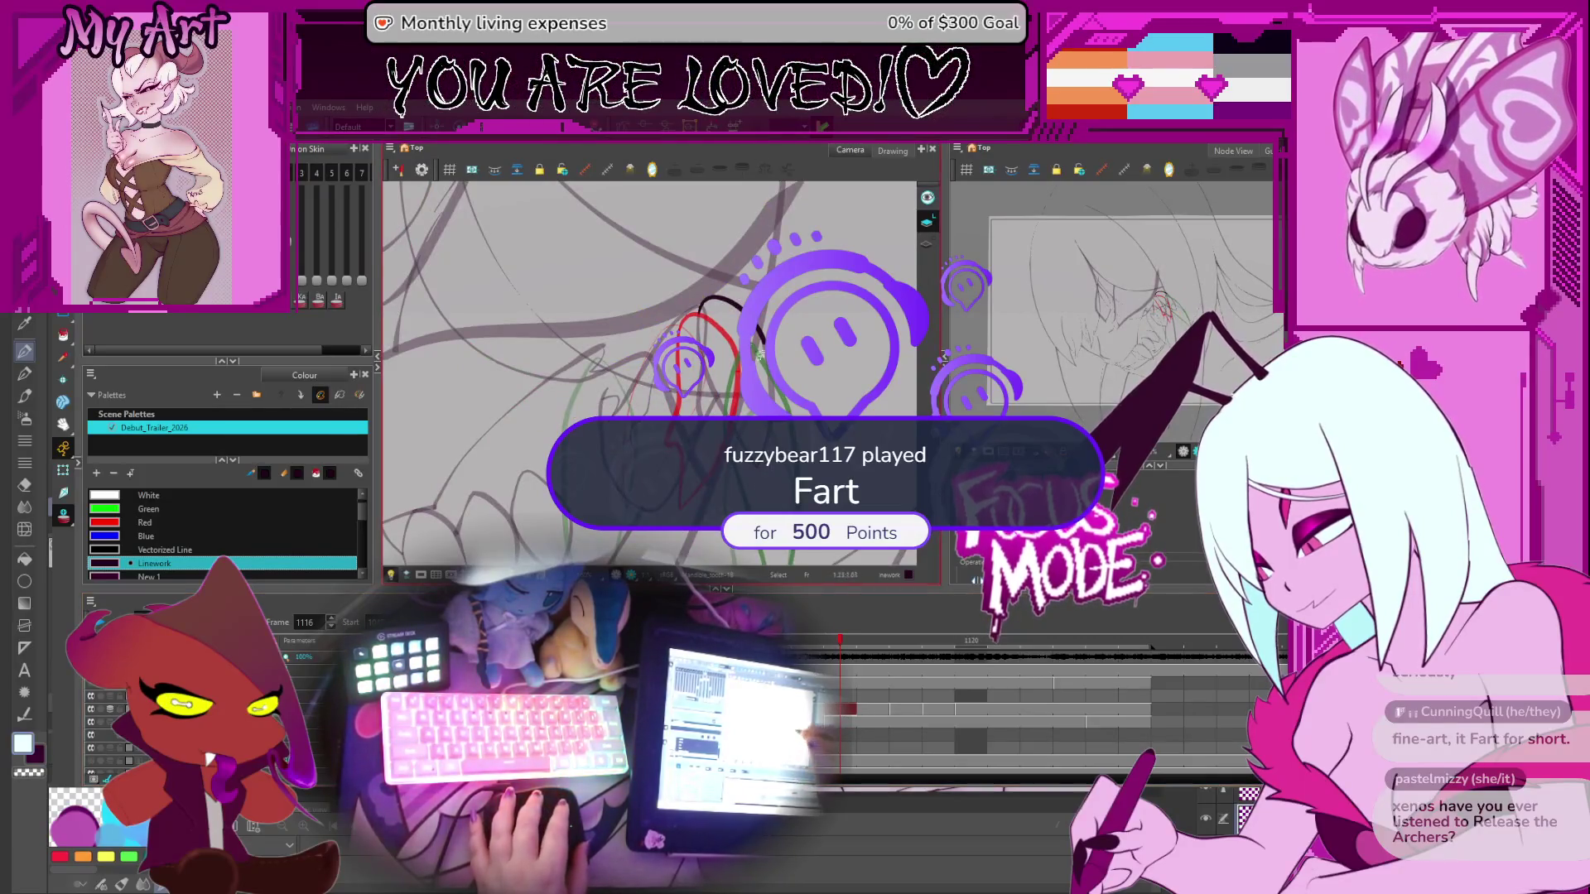
pyautogui.hotkey('ctrl', 'z')
pyautogui.click(845, 722)
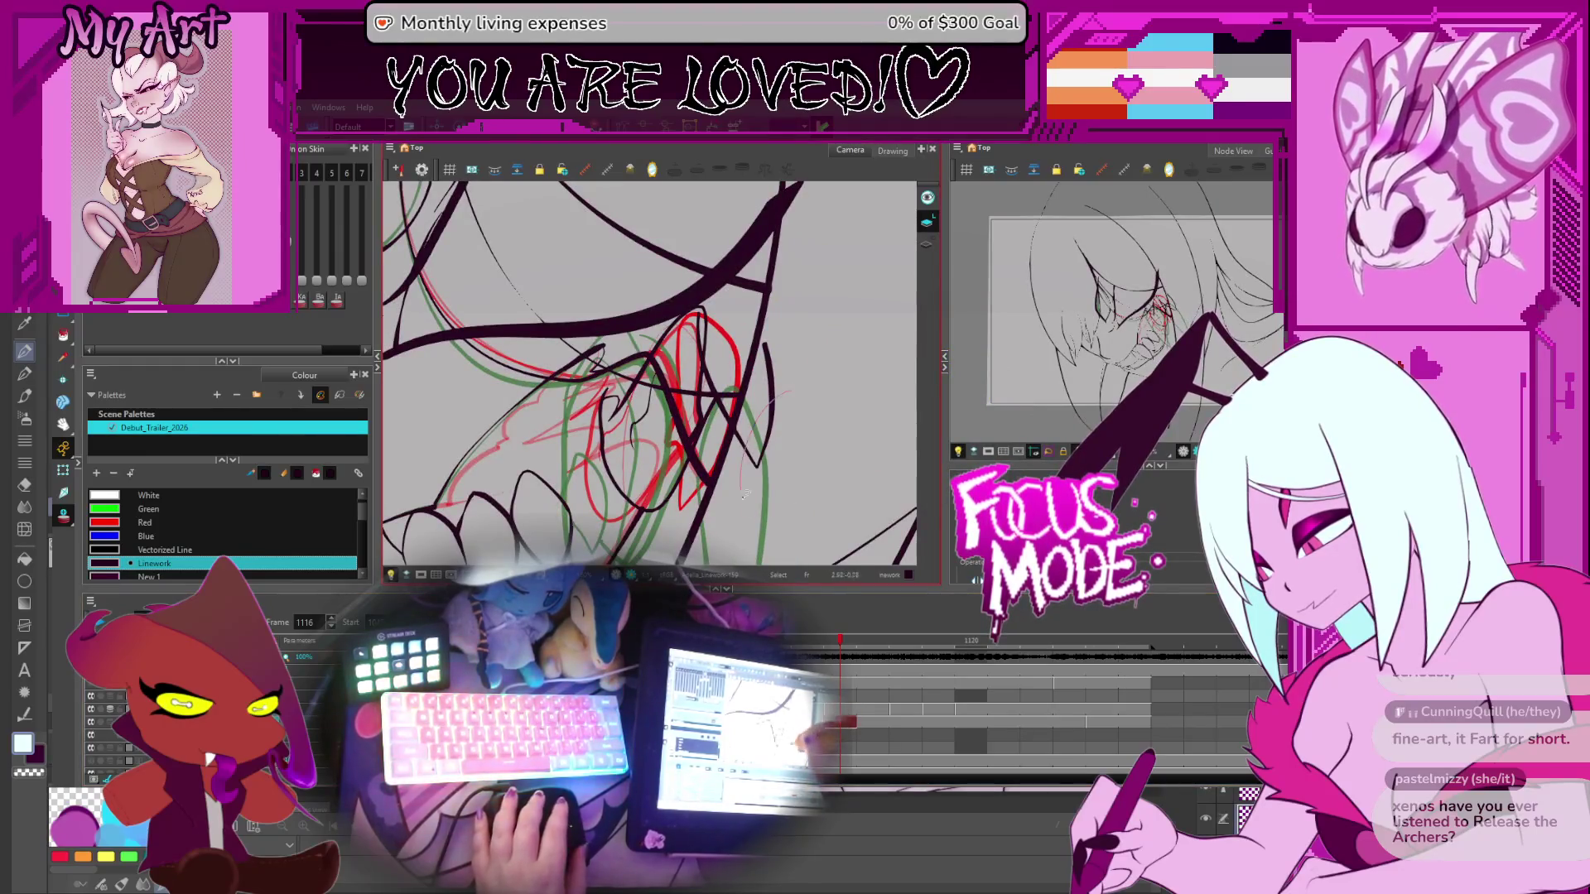
# Select the fang stroke, undo the loop back to a short arc, and pick the long curved mouth stroke
pyautogui.click(772, 424)
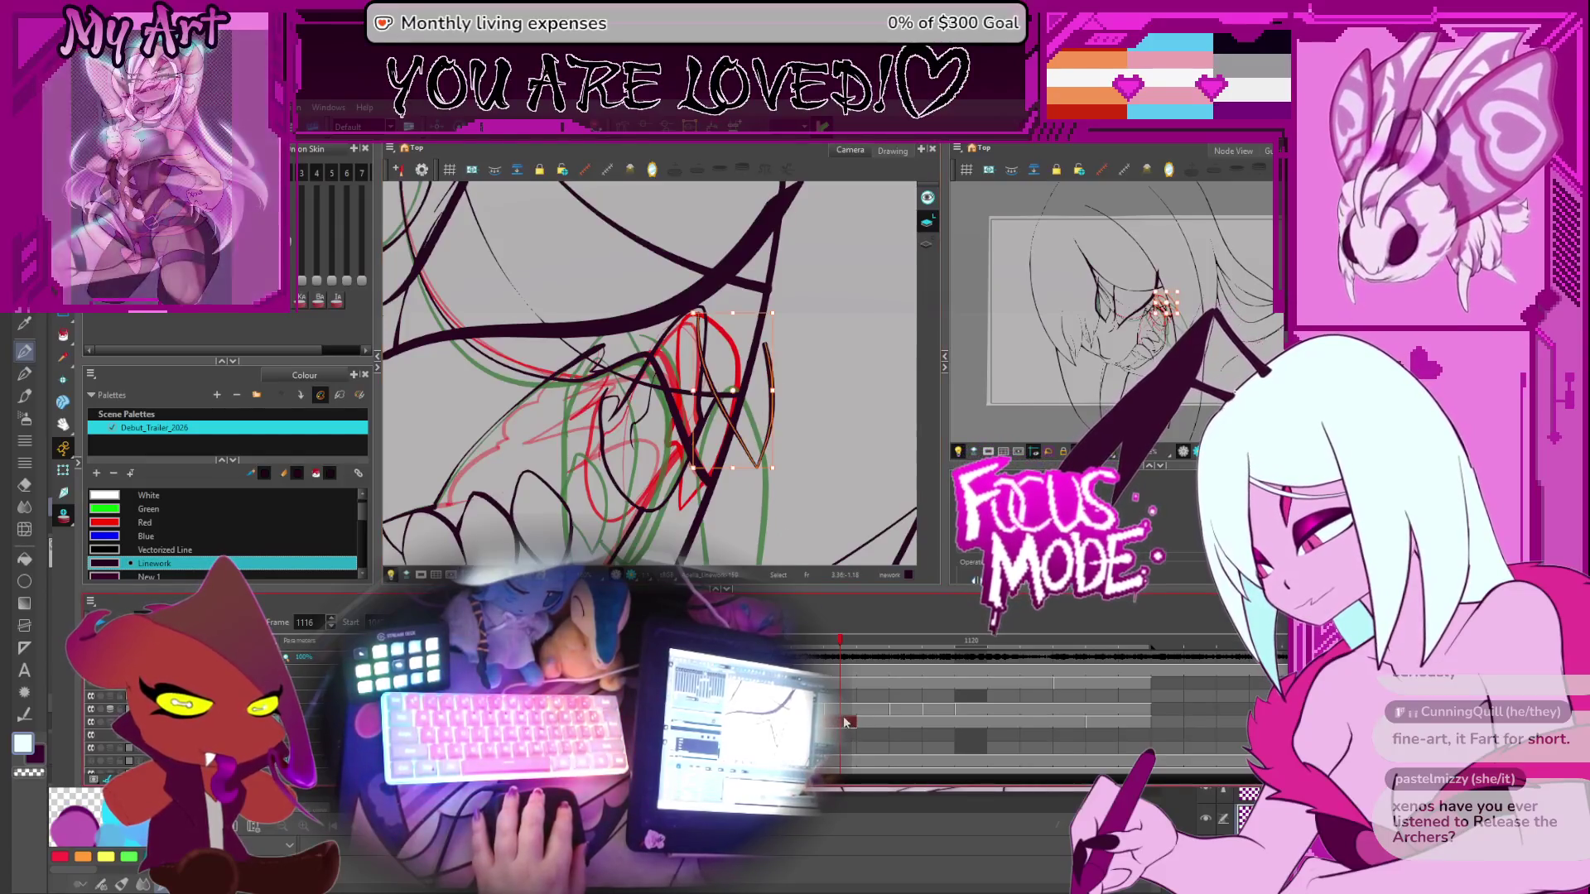
pyautogui.click(845, 709)
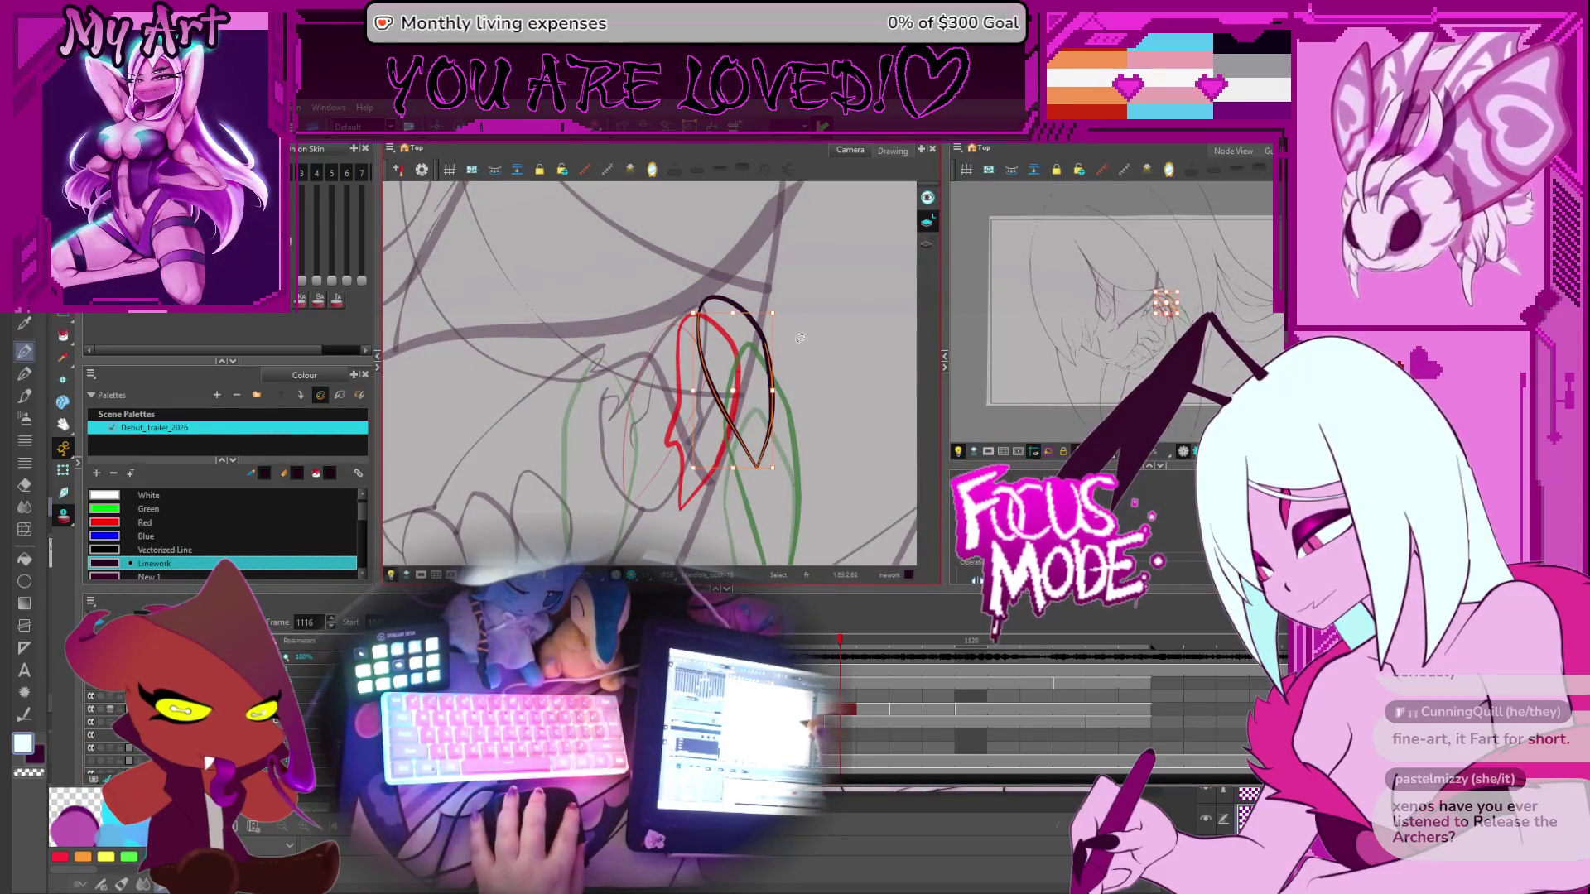
pyautogui.hotkey('ctrl', 'z')
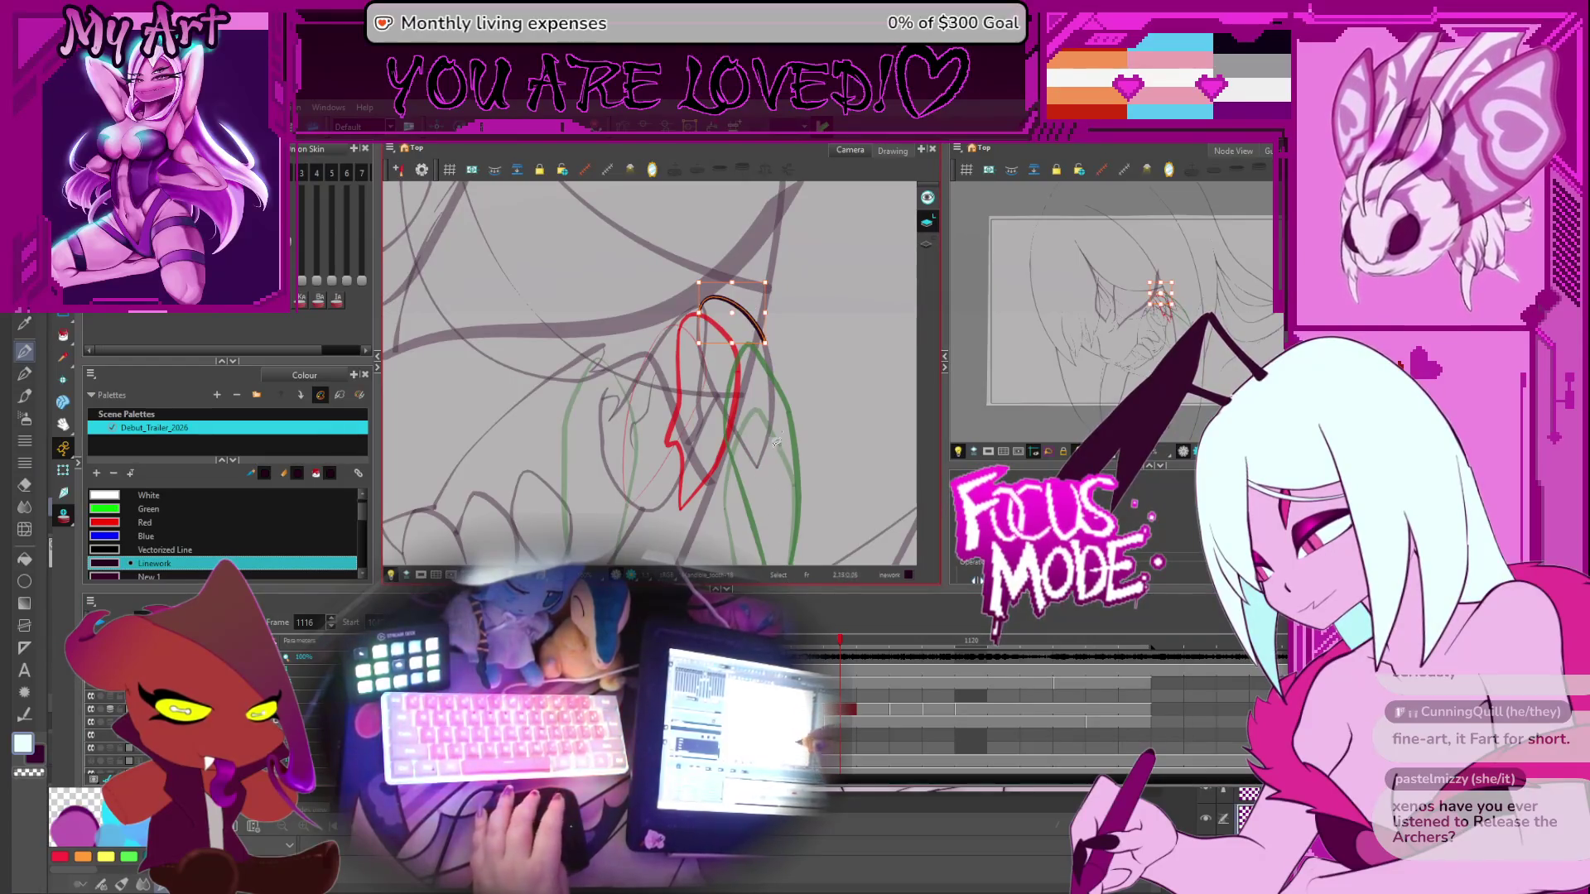
pyautogui.press(',')
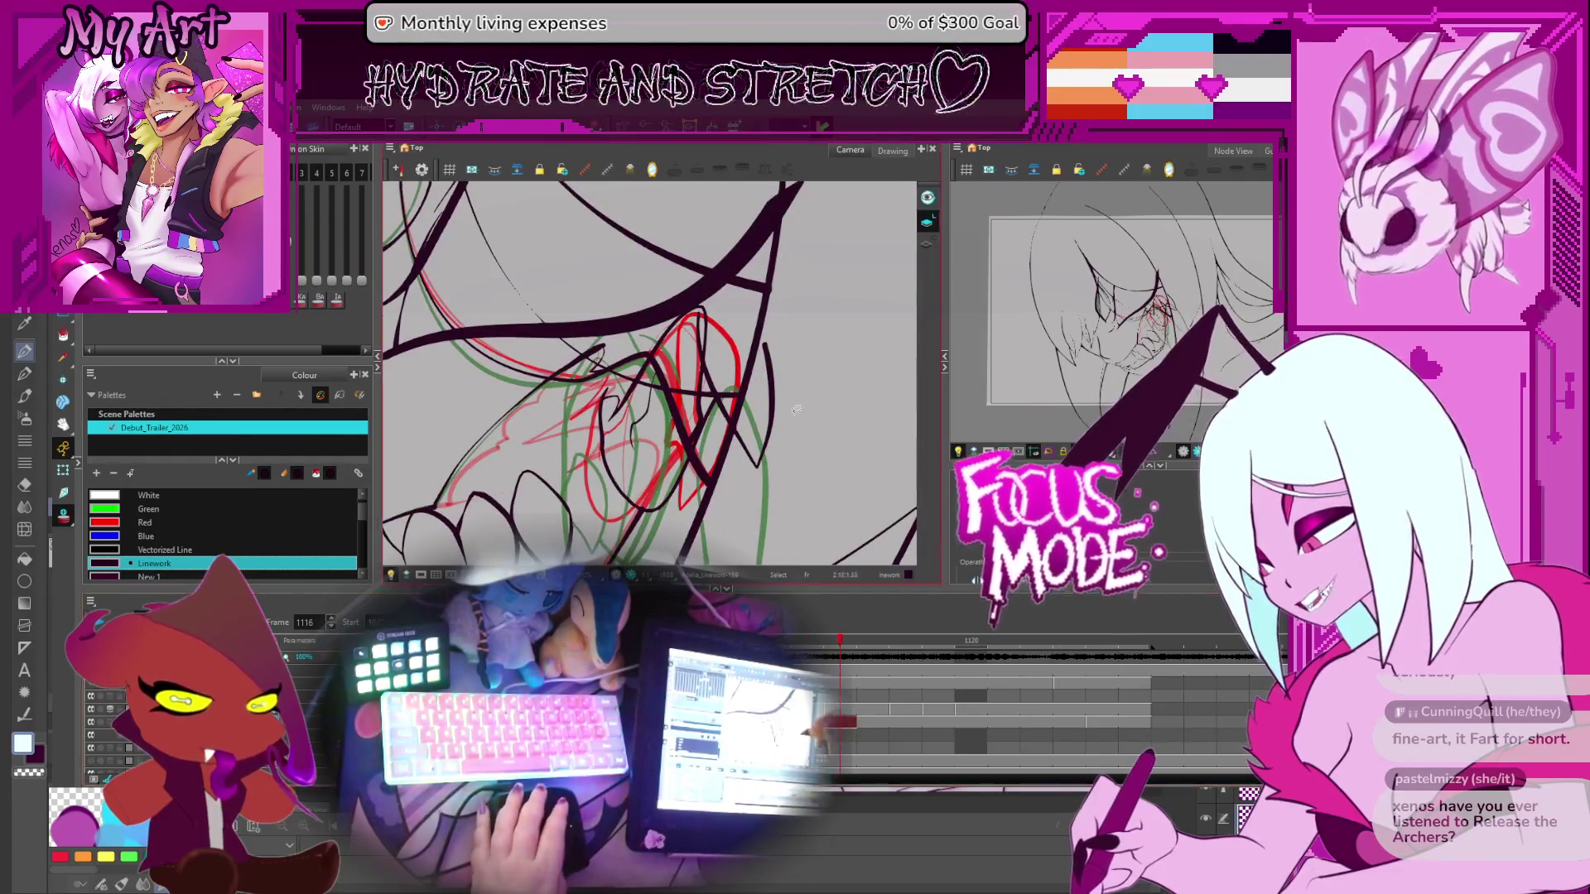
pyautogui.moveTo(789, 410); pyautogui.dragTo(801, 285)
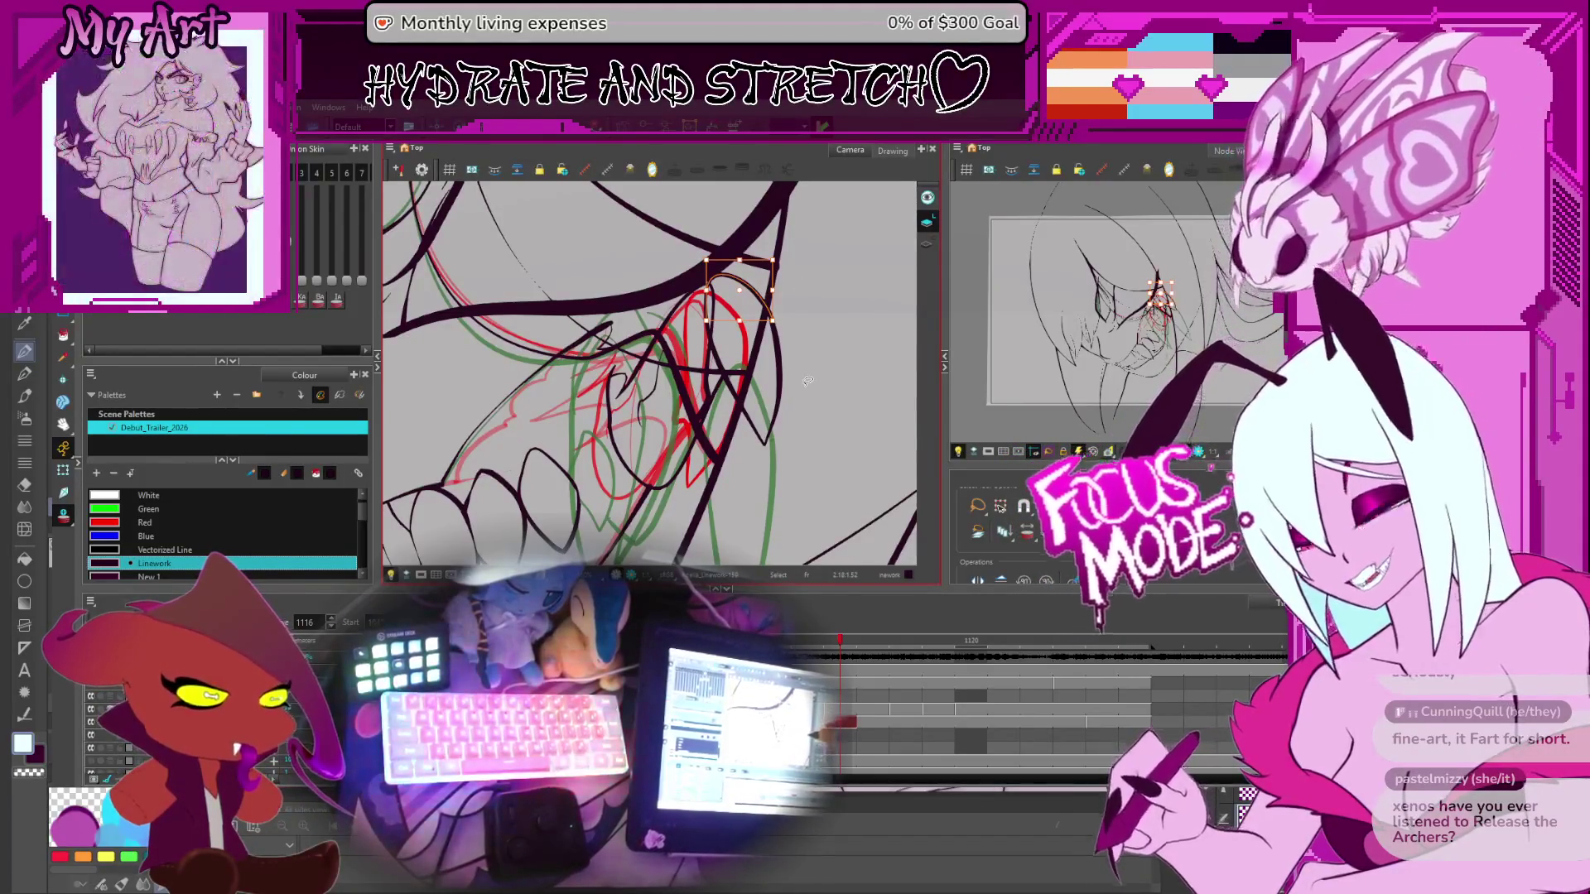
pyautogui.click(775, 373)
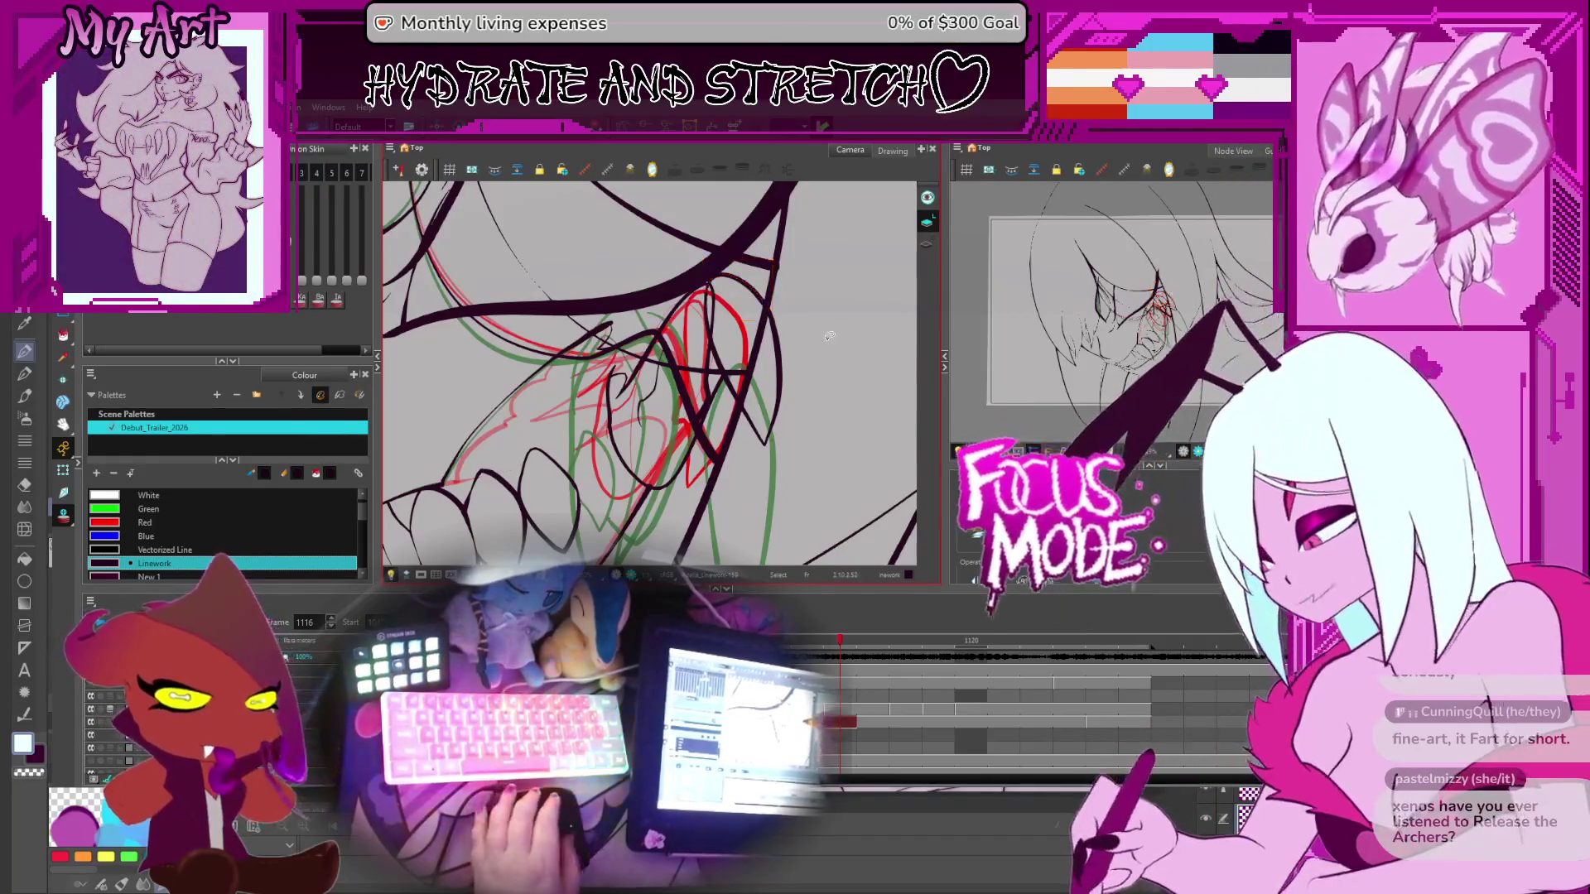
pyautogui.moveTo(746, 275); pyautogui.dragTo(728, 302)
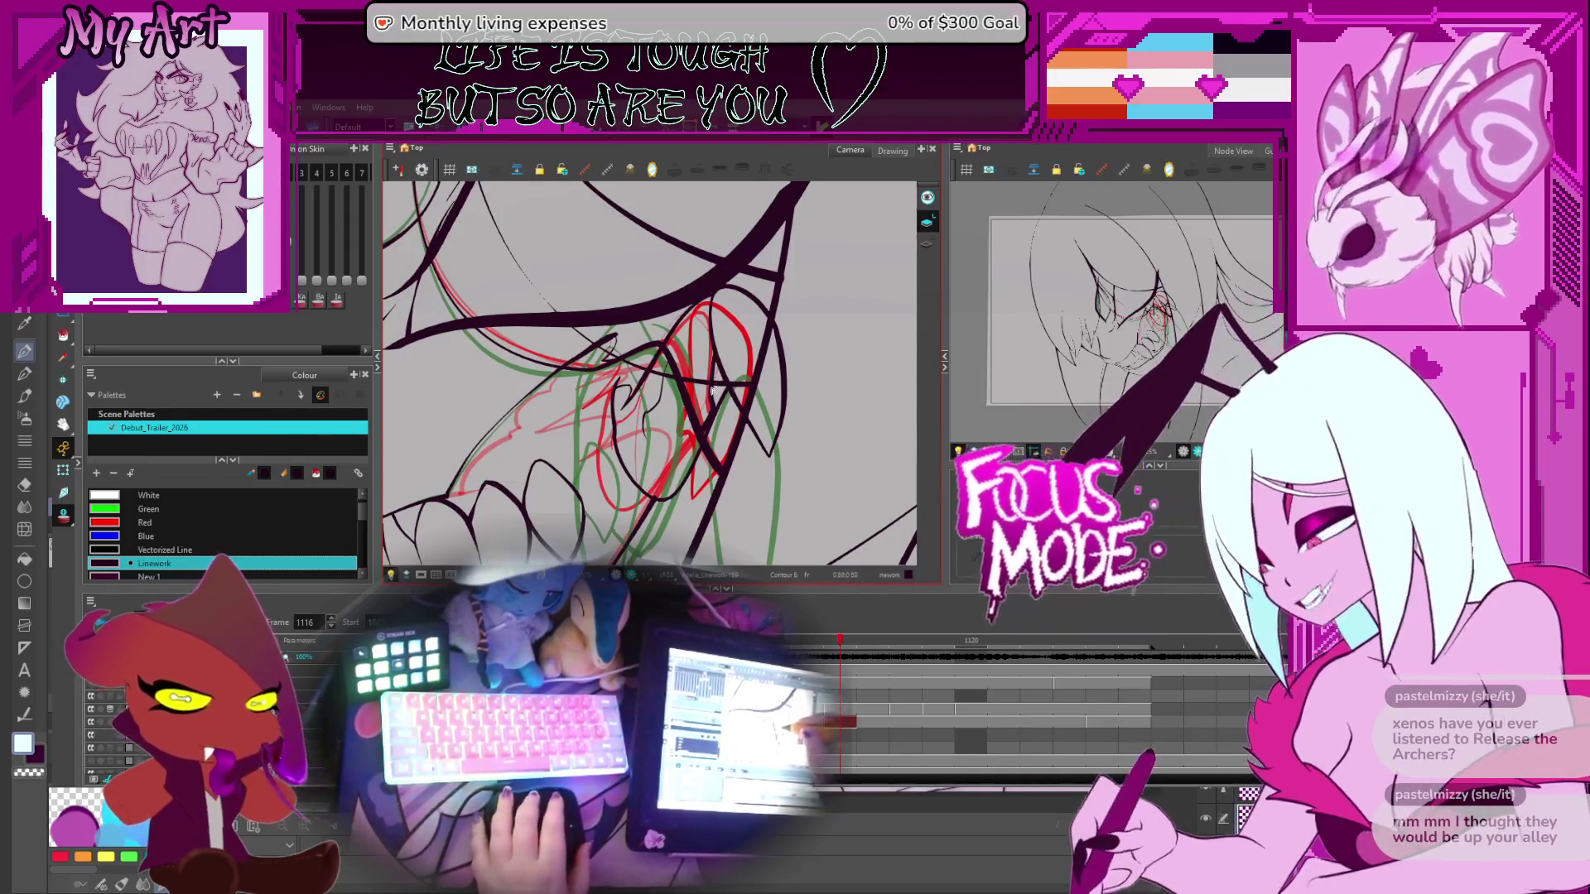
pyautogui.click(717, 416)
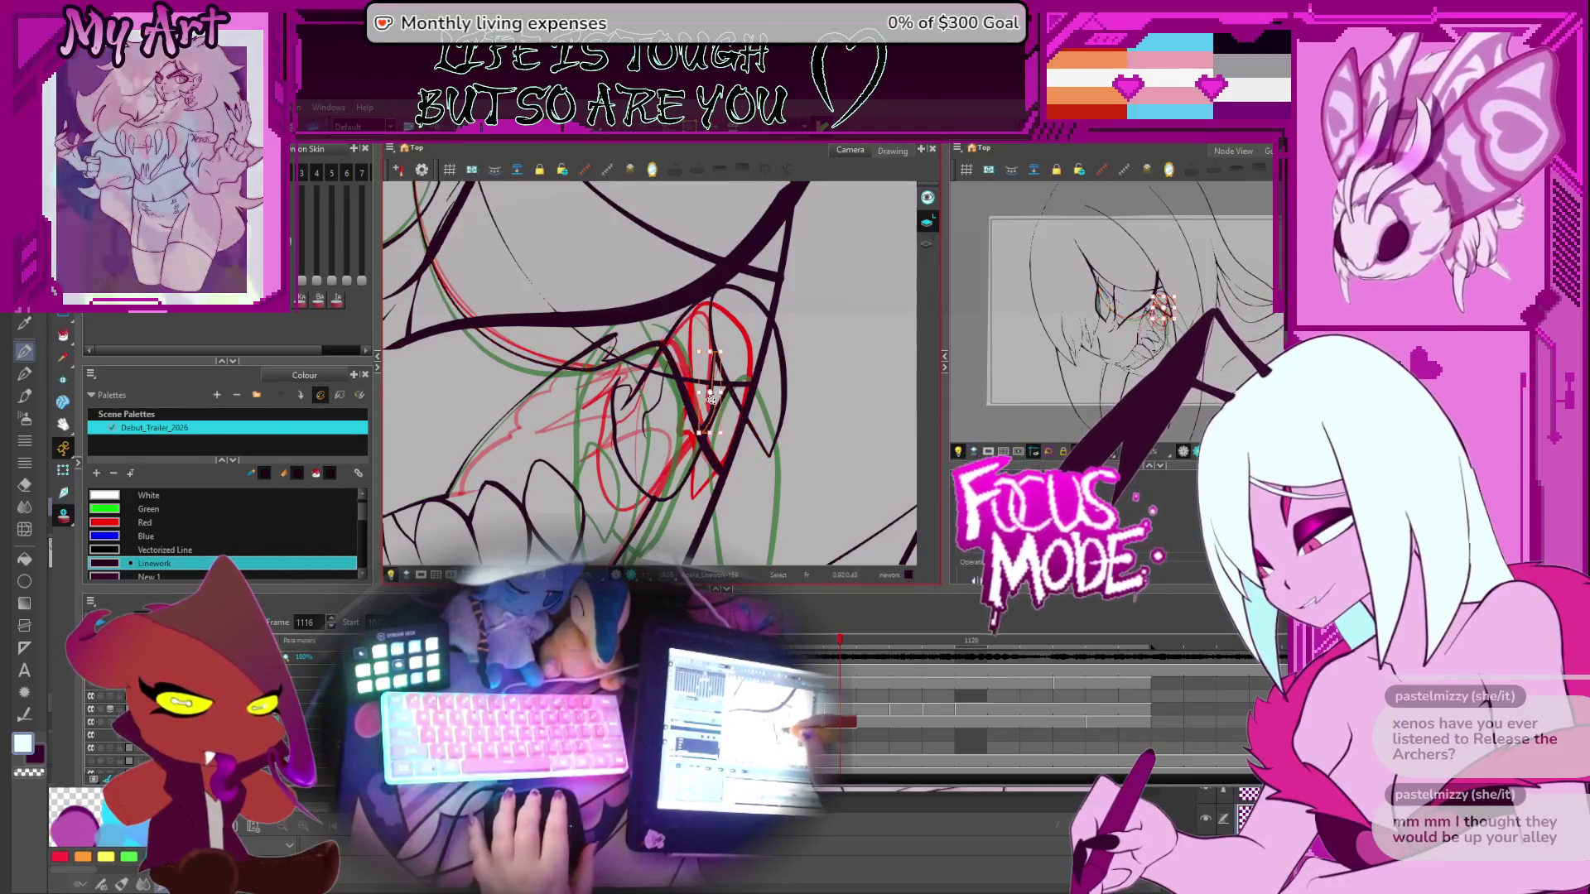
pyautogui.moveTo(700, 479)
pyautogui.mouseDown()
pyautogui.moveTo(699, 400)
pyautogui.moveTo(677, 454)
pyautogui.mouseUp()
# Reshape the fang stroke's lower end to follow the rough lines
pyautogui.click(677, 453)
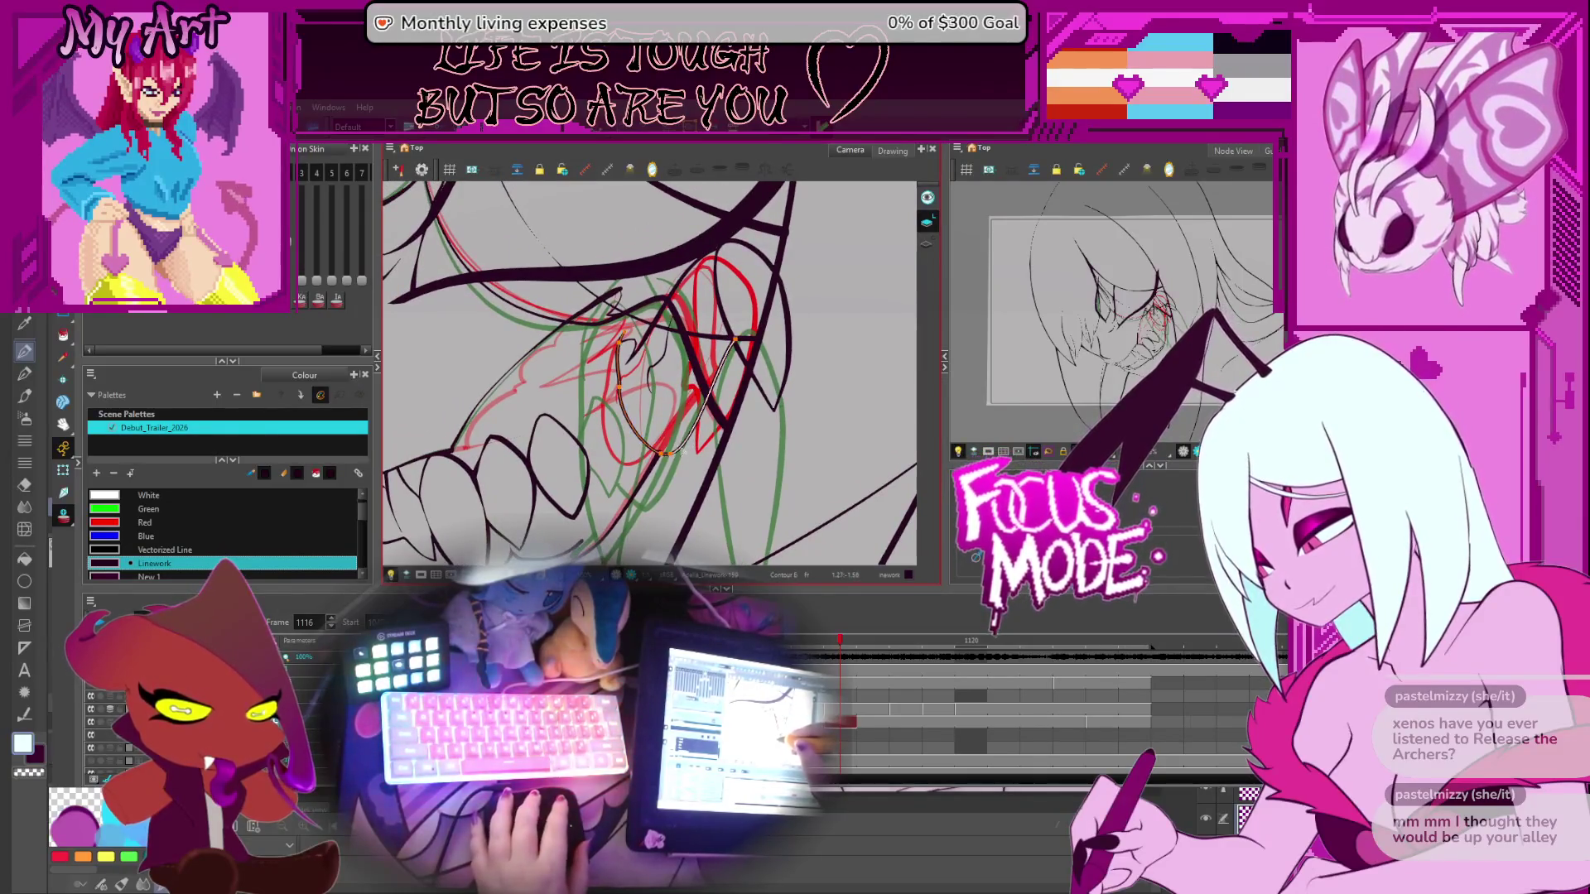
pyautogui.moveTo(656, 366); pyautogui.dragTo(659, 416)
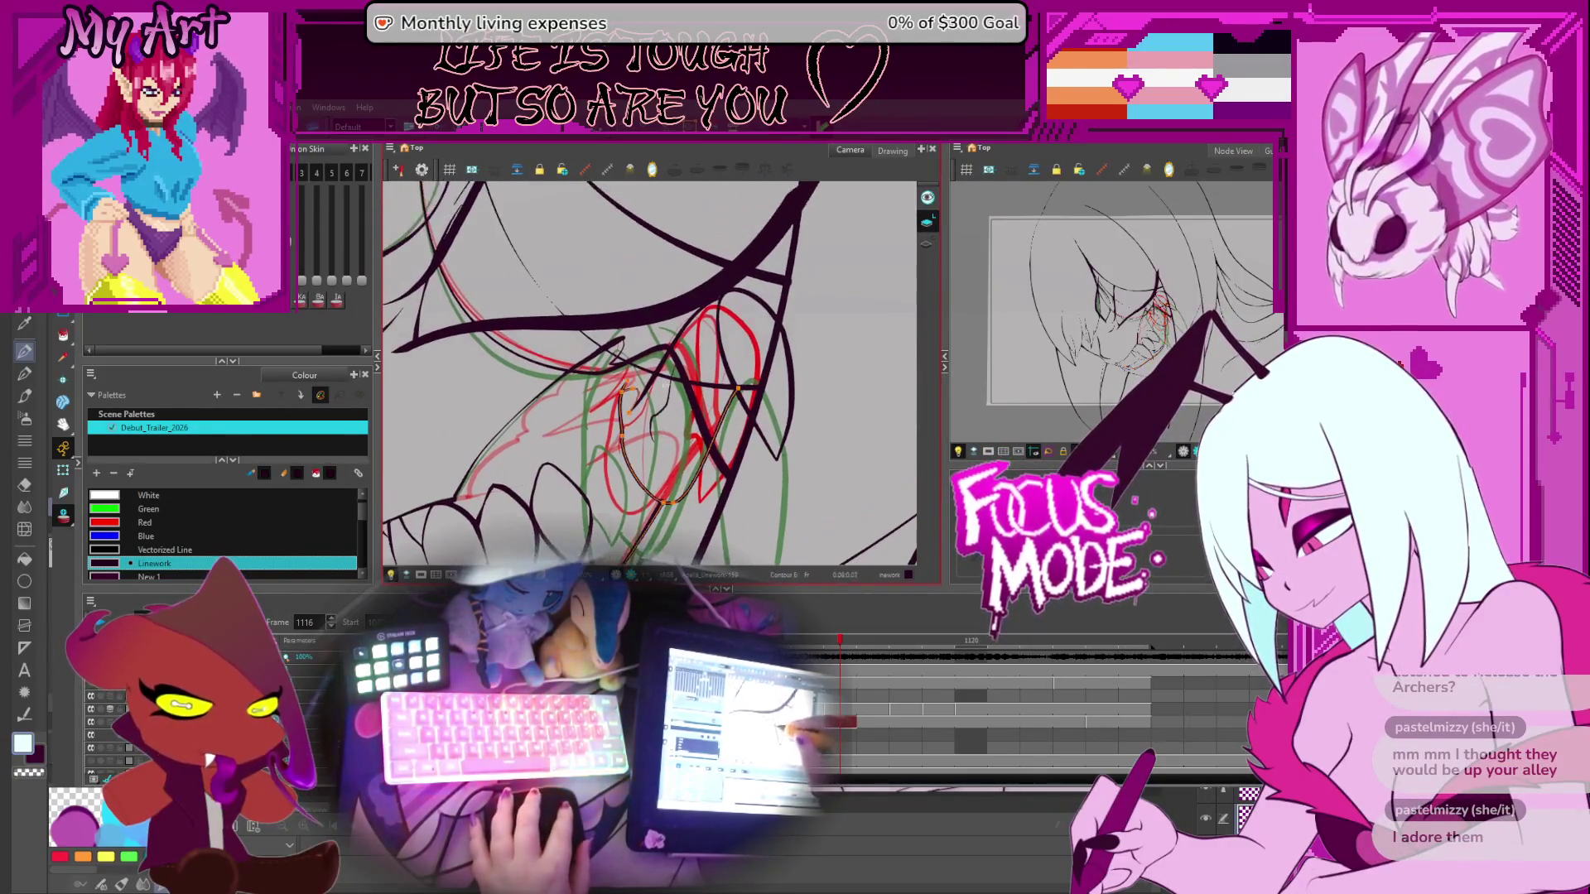
pyautogui.click(651, 401)
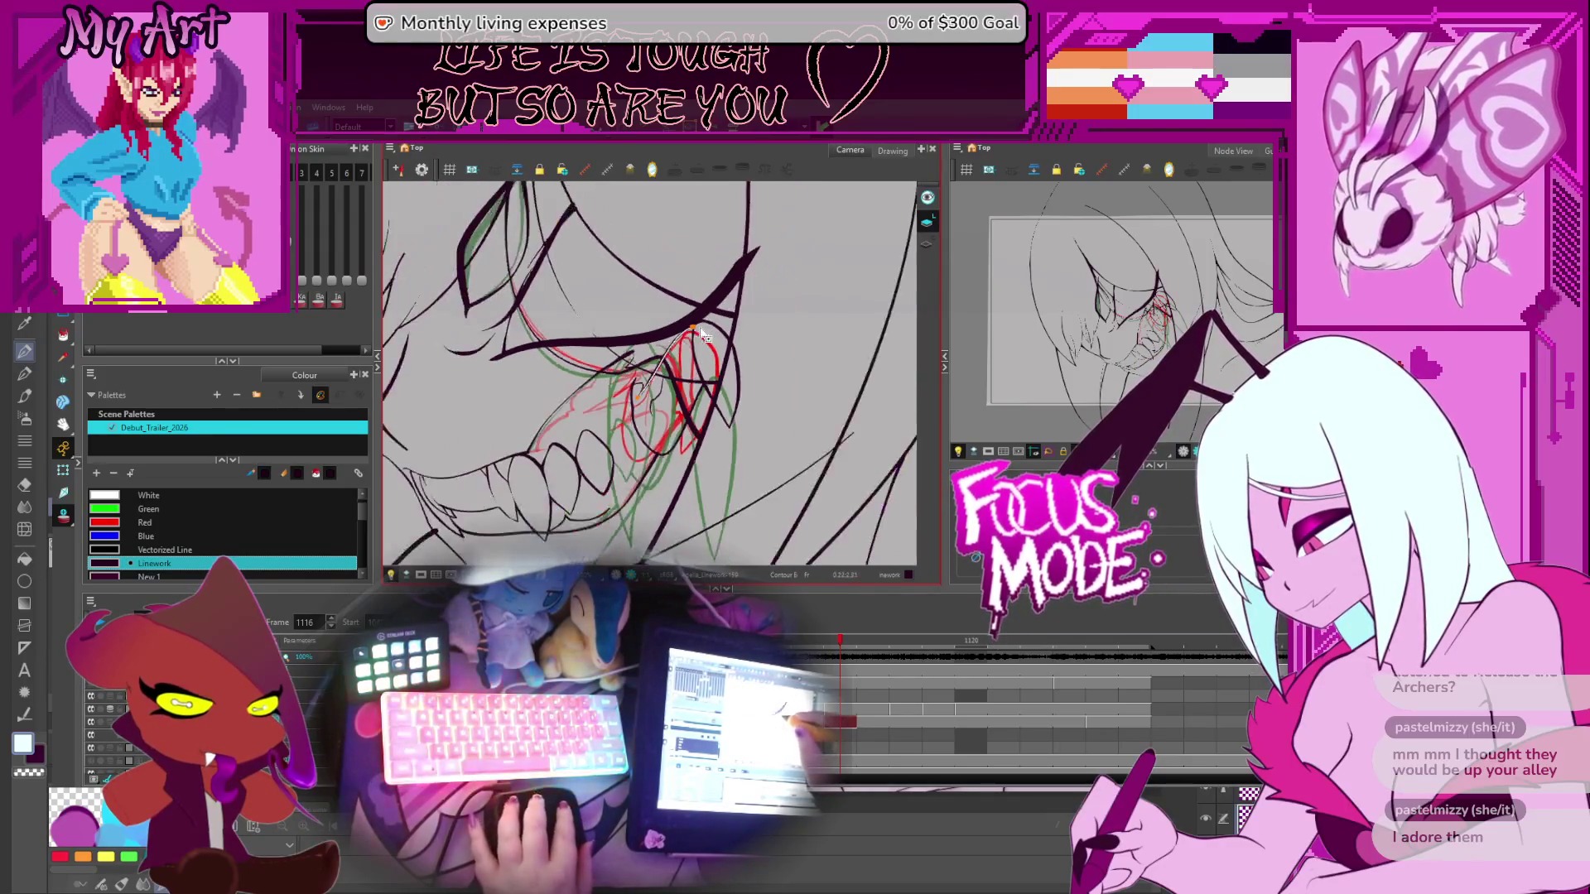
pyautogui.moveTo(681, 344); pyautogui.dragTo(634, 404)
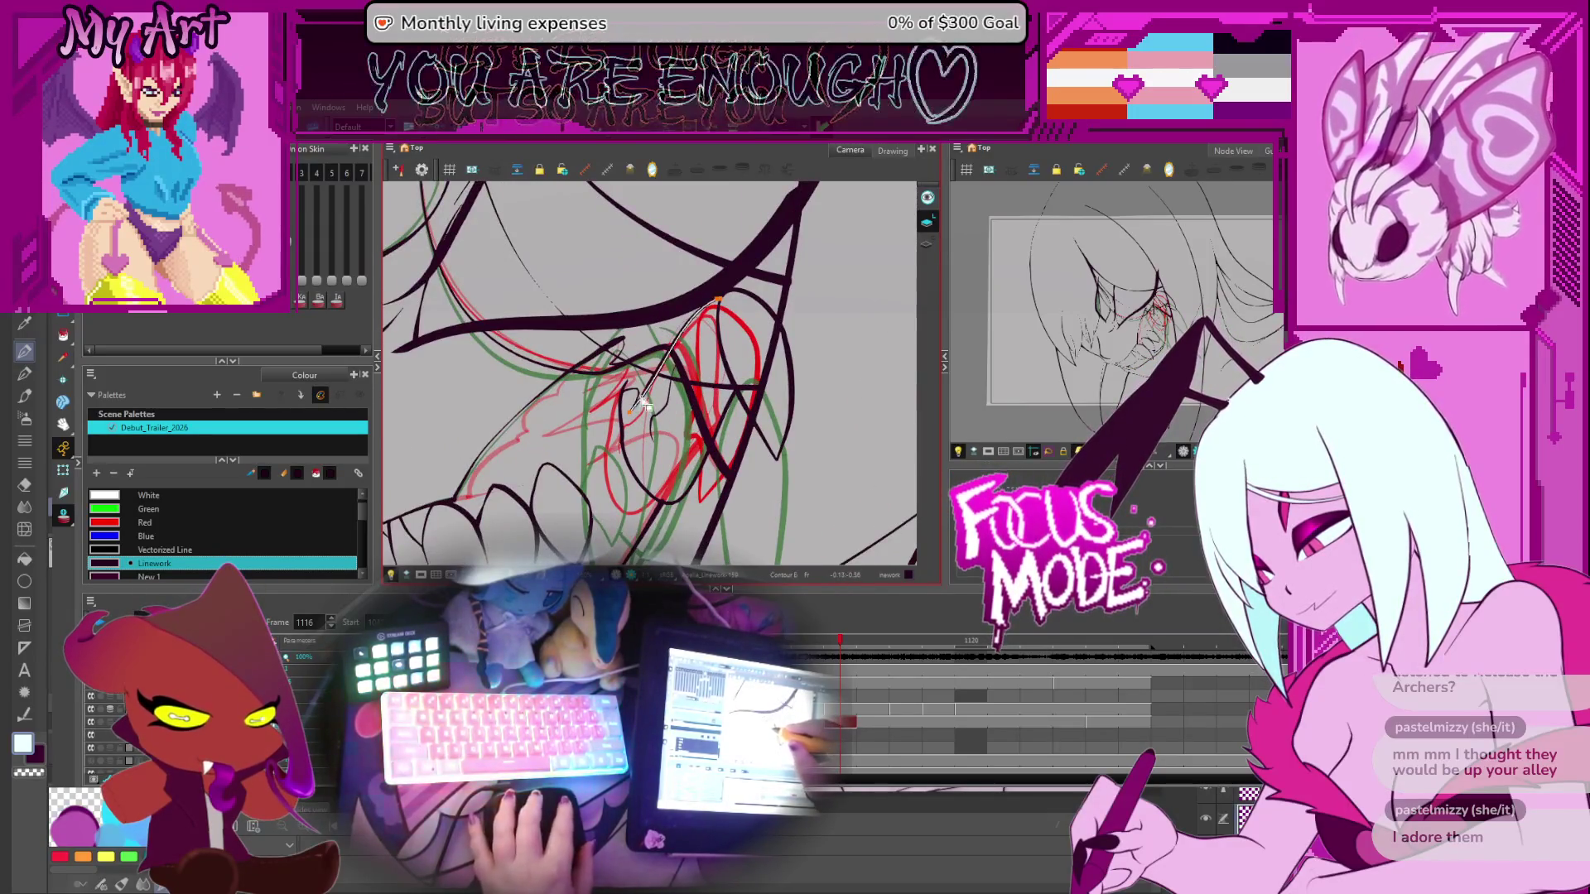
pyautogui.hotkey('alt', 's')
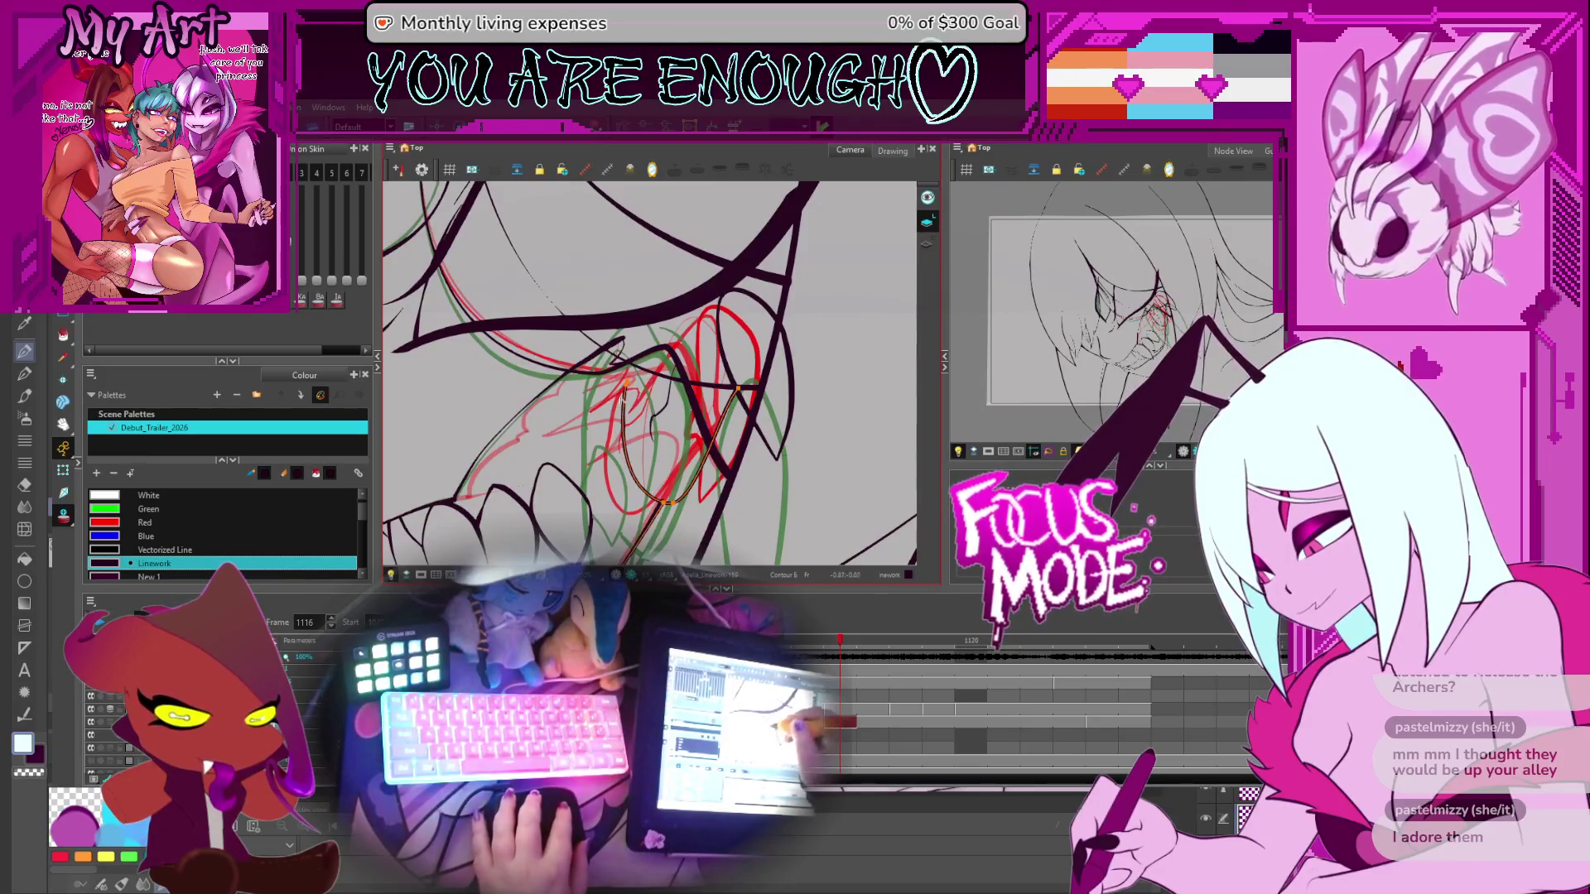
pyautogui.press('Escape')
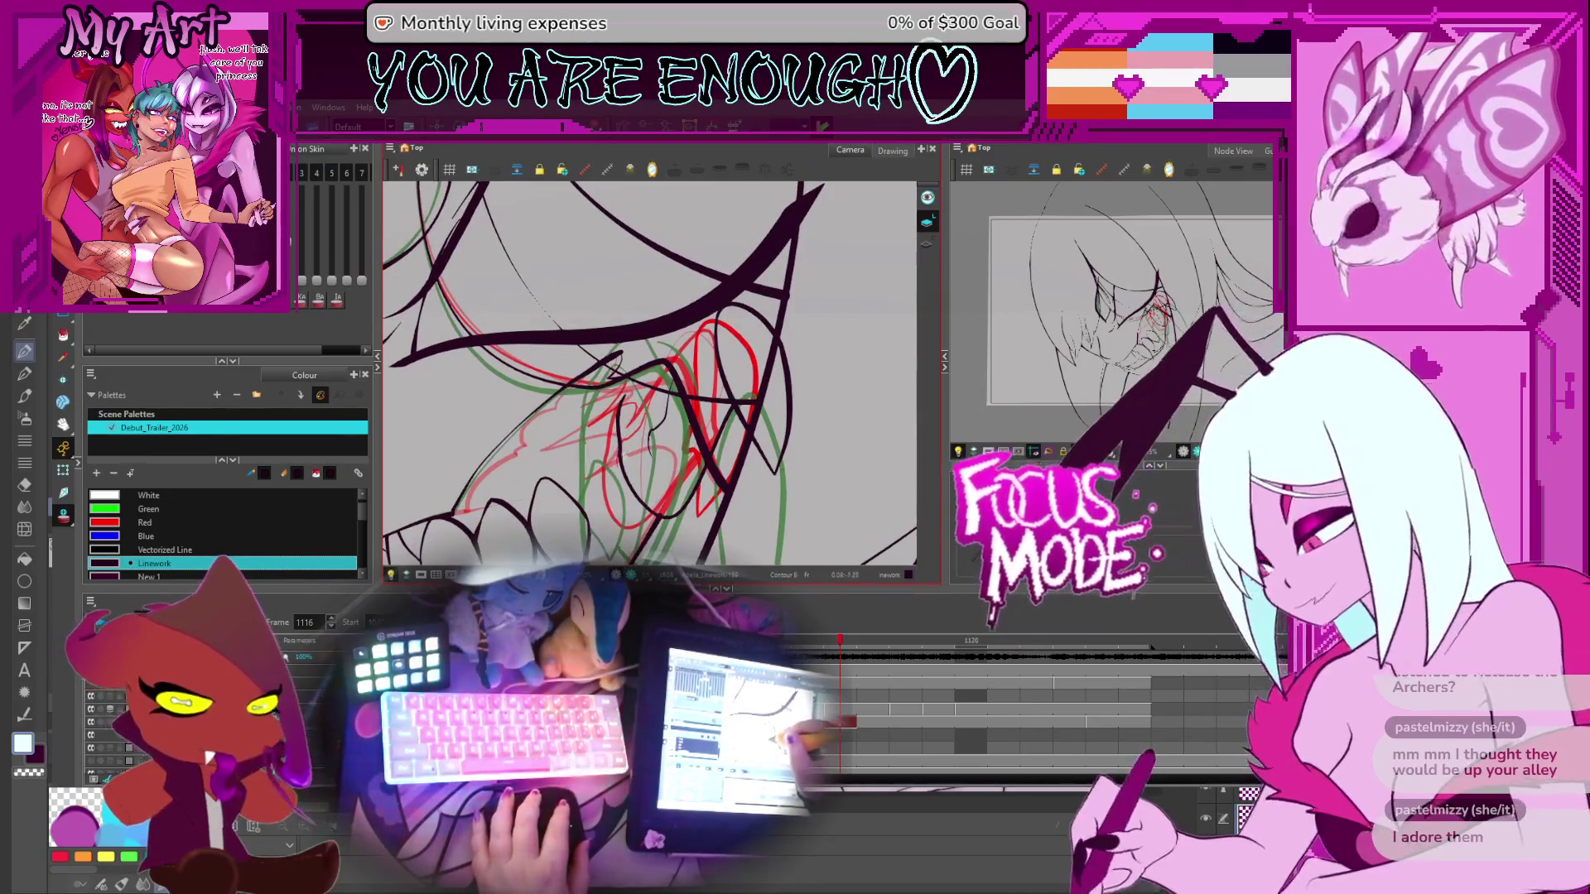
pyautogui.click(618, 358)
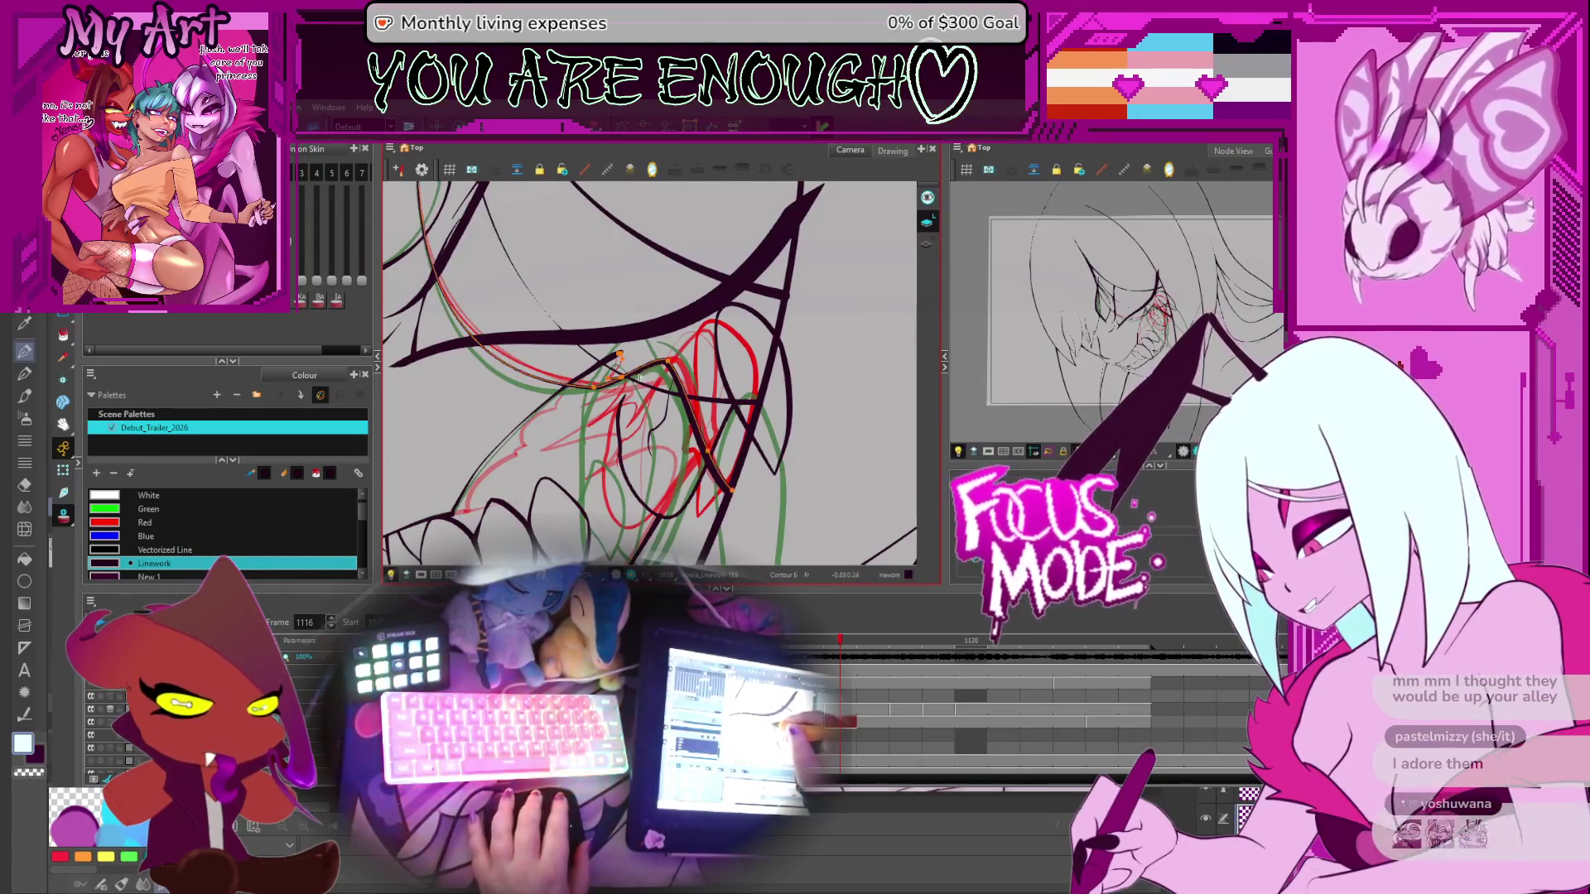
pyautogui.hotkey('alt', 's')
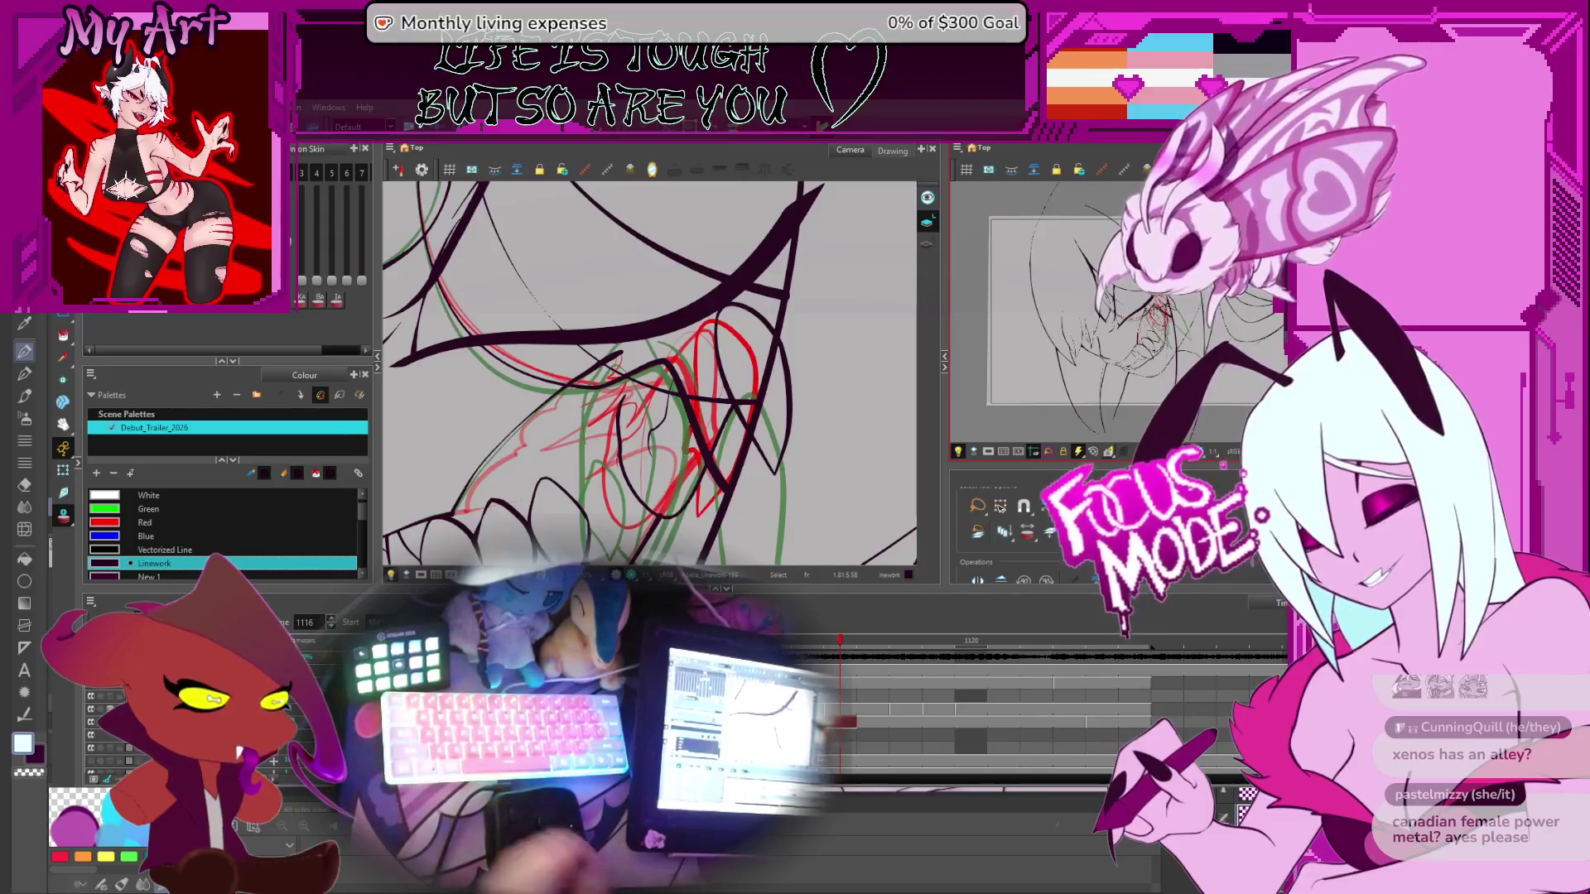
pyautogui.moveTo(804, 467); pyautogui.dragTo(807, 395)
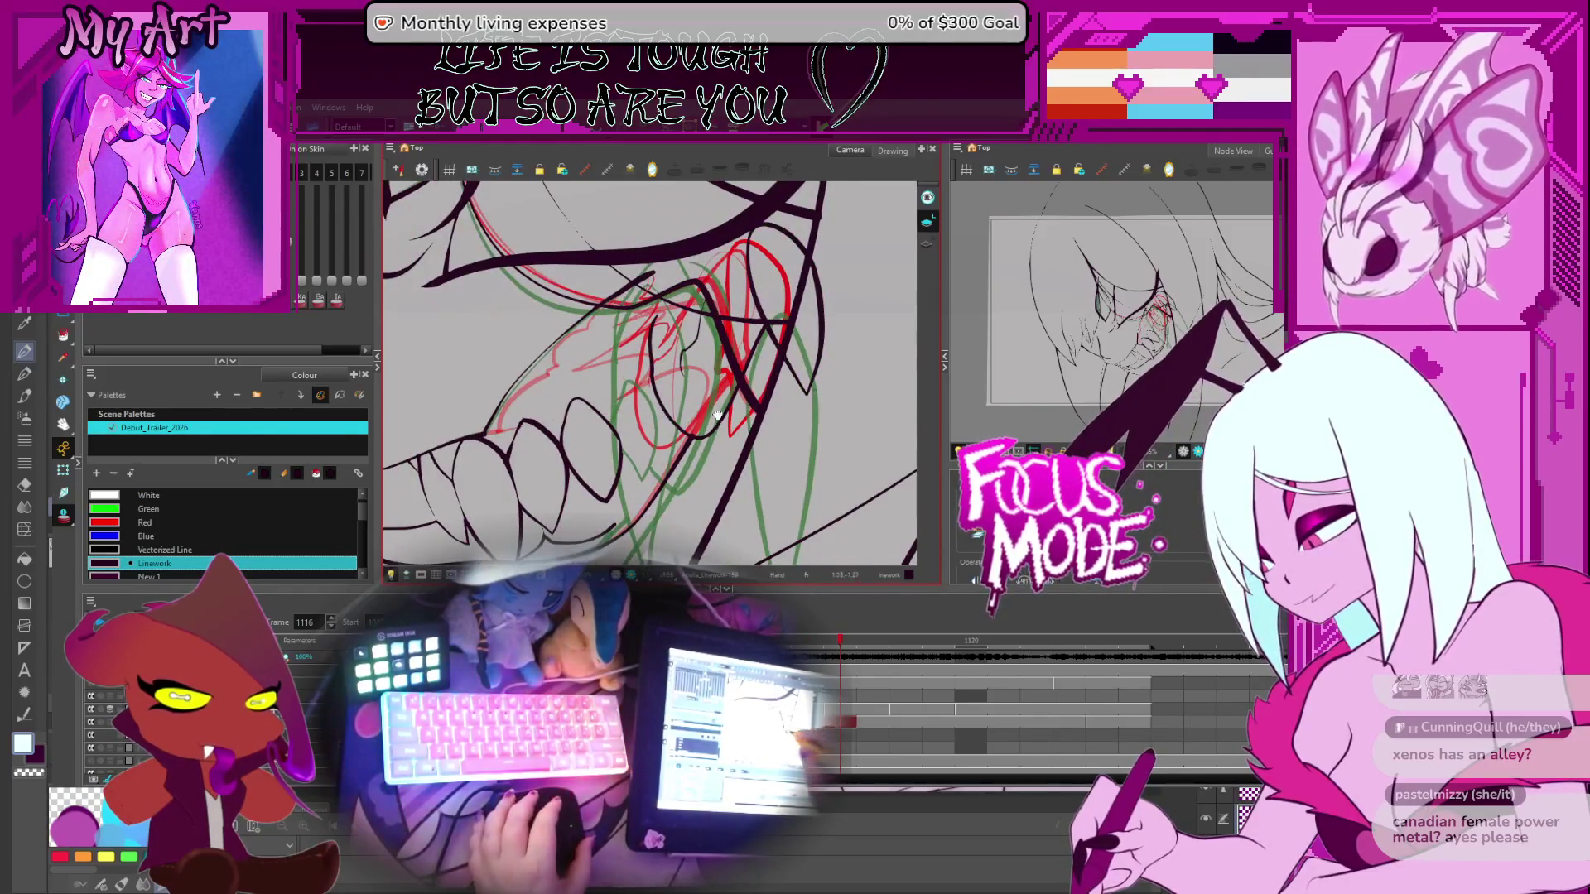
# On frame 1116, drag the inner-mouth contour's points to follow the red and green rough
pyautogui.press('.')
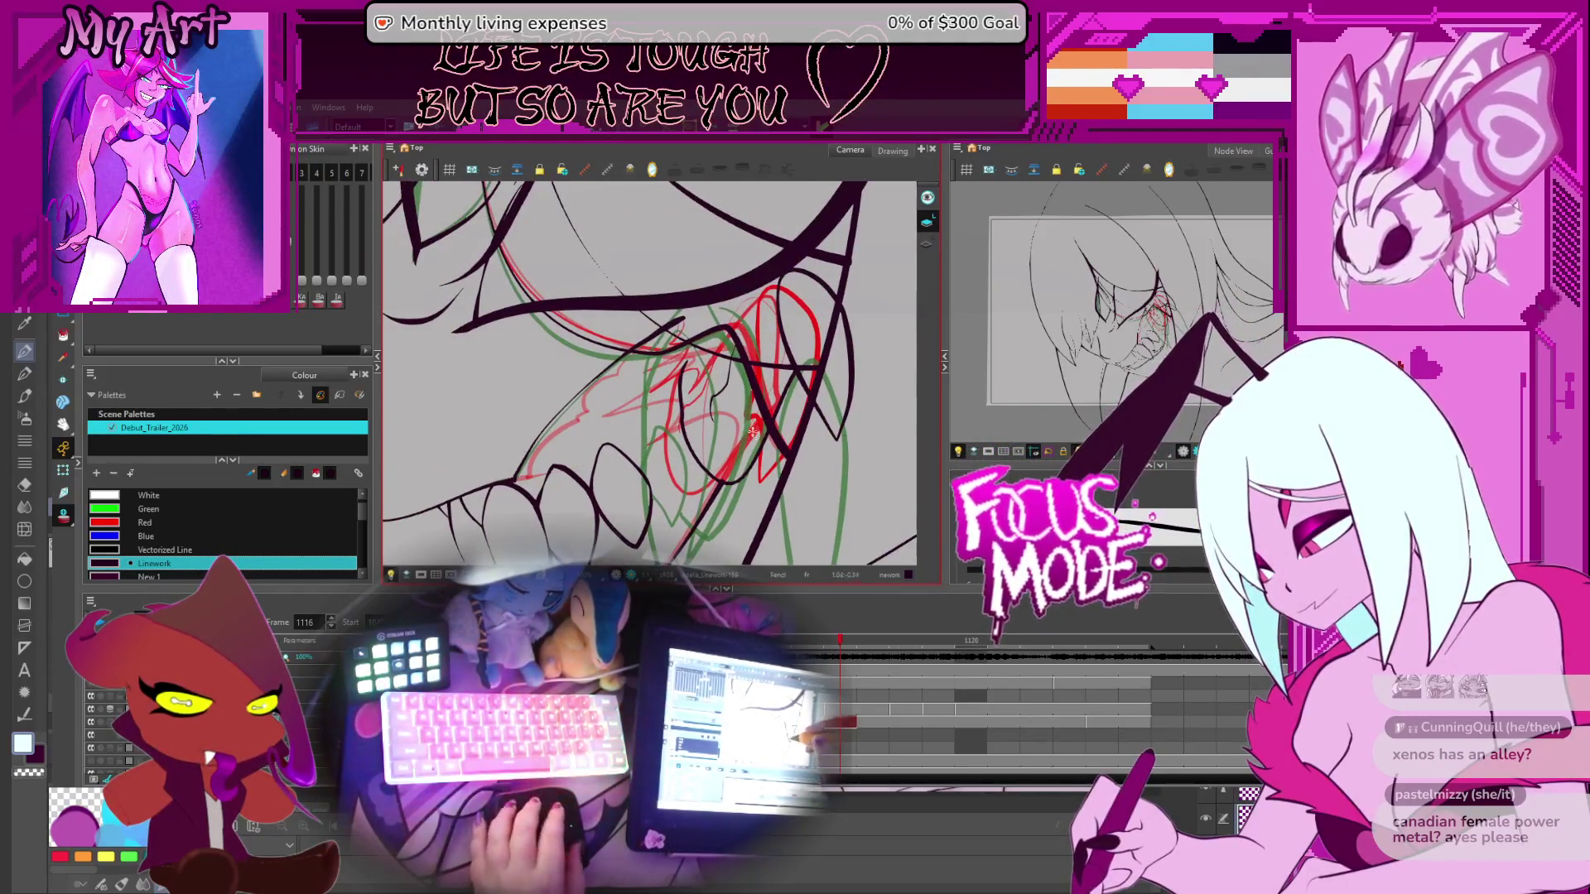
pyautogui.press('.')
pyautogui.moveTo(739, 427); pyautogui.dragTo(721, 342)
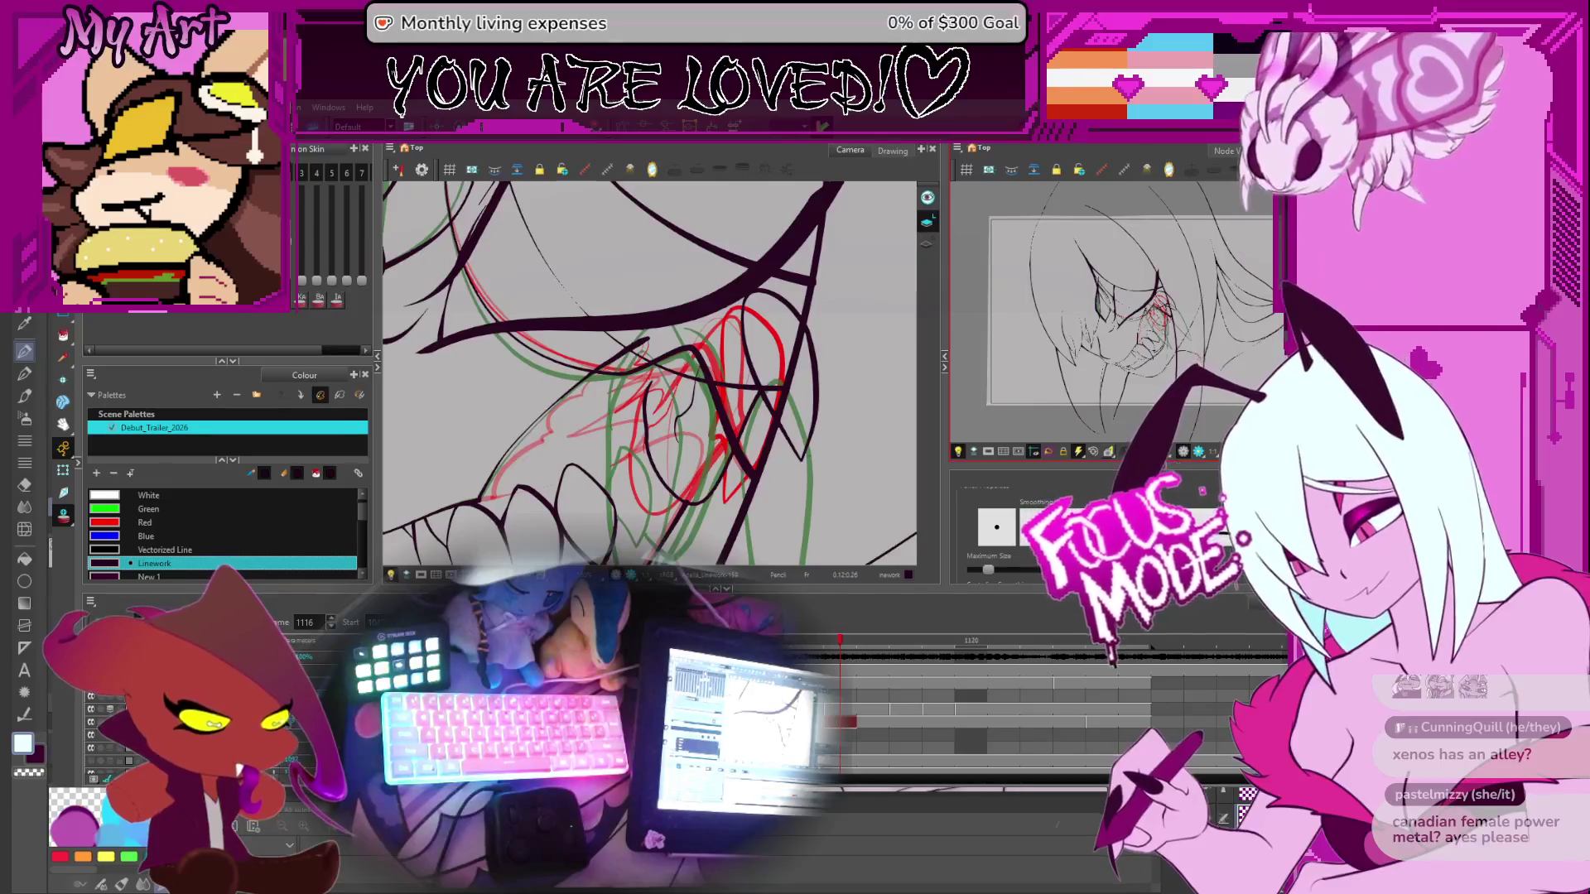
pyautogui.click(697, 505)
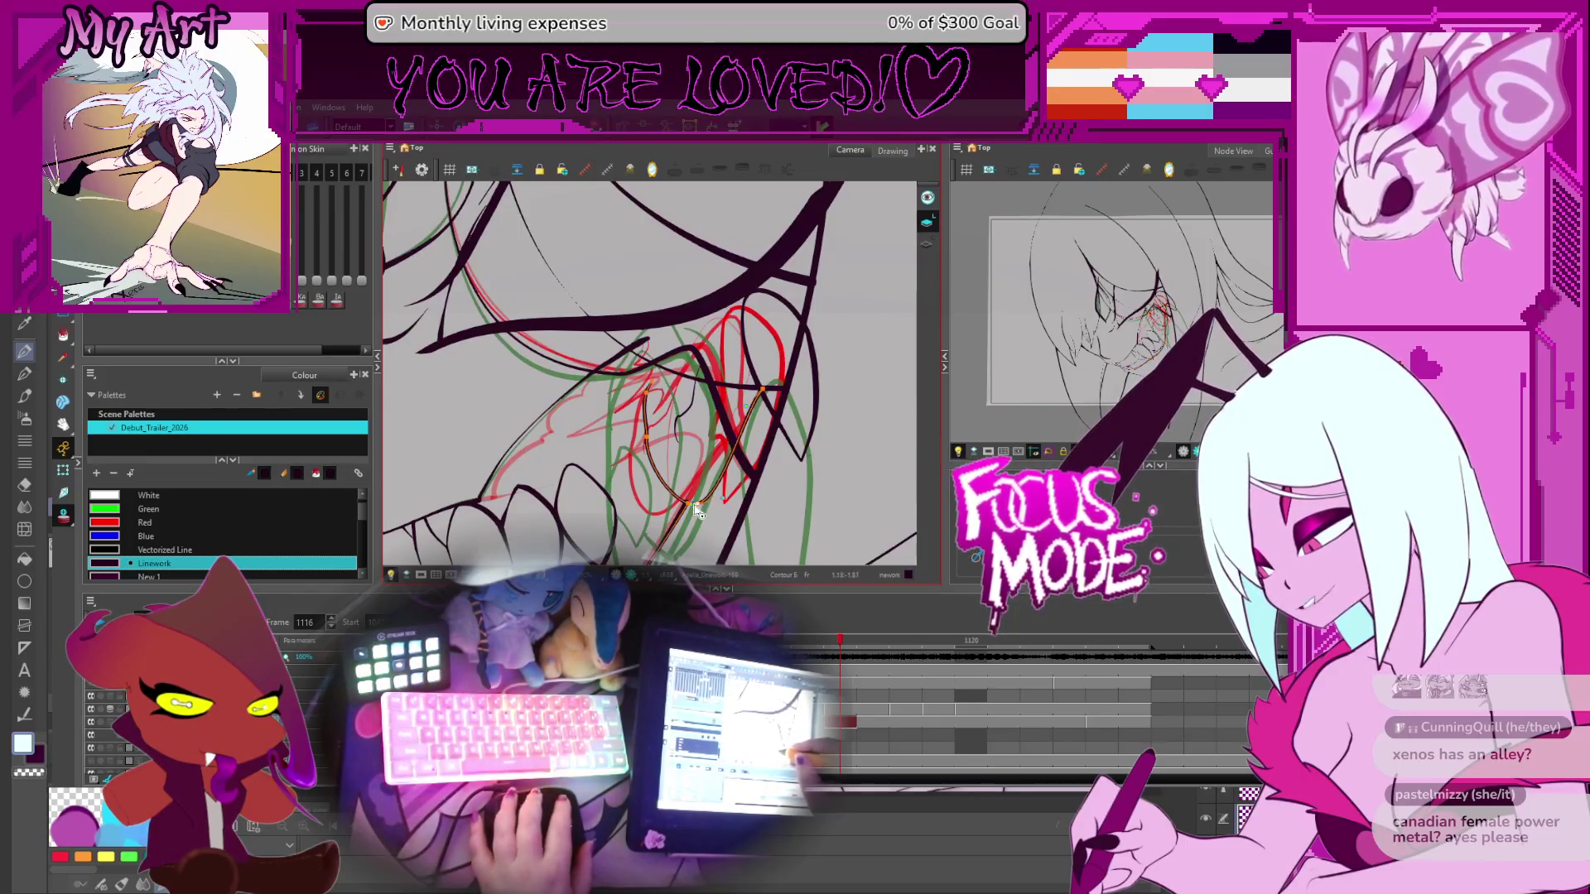
pyautogui.moveTo(697, 509); pyautogui.dragTo(693, 439)
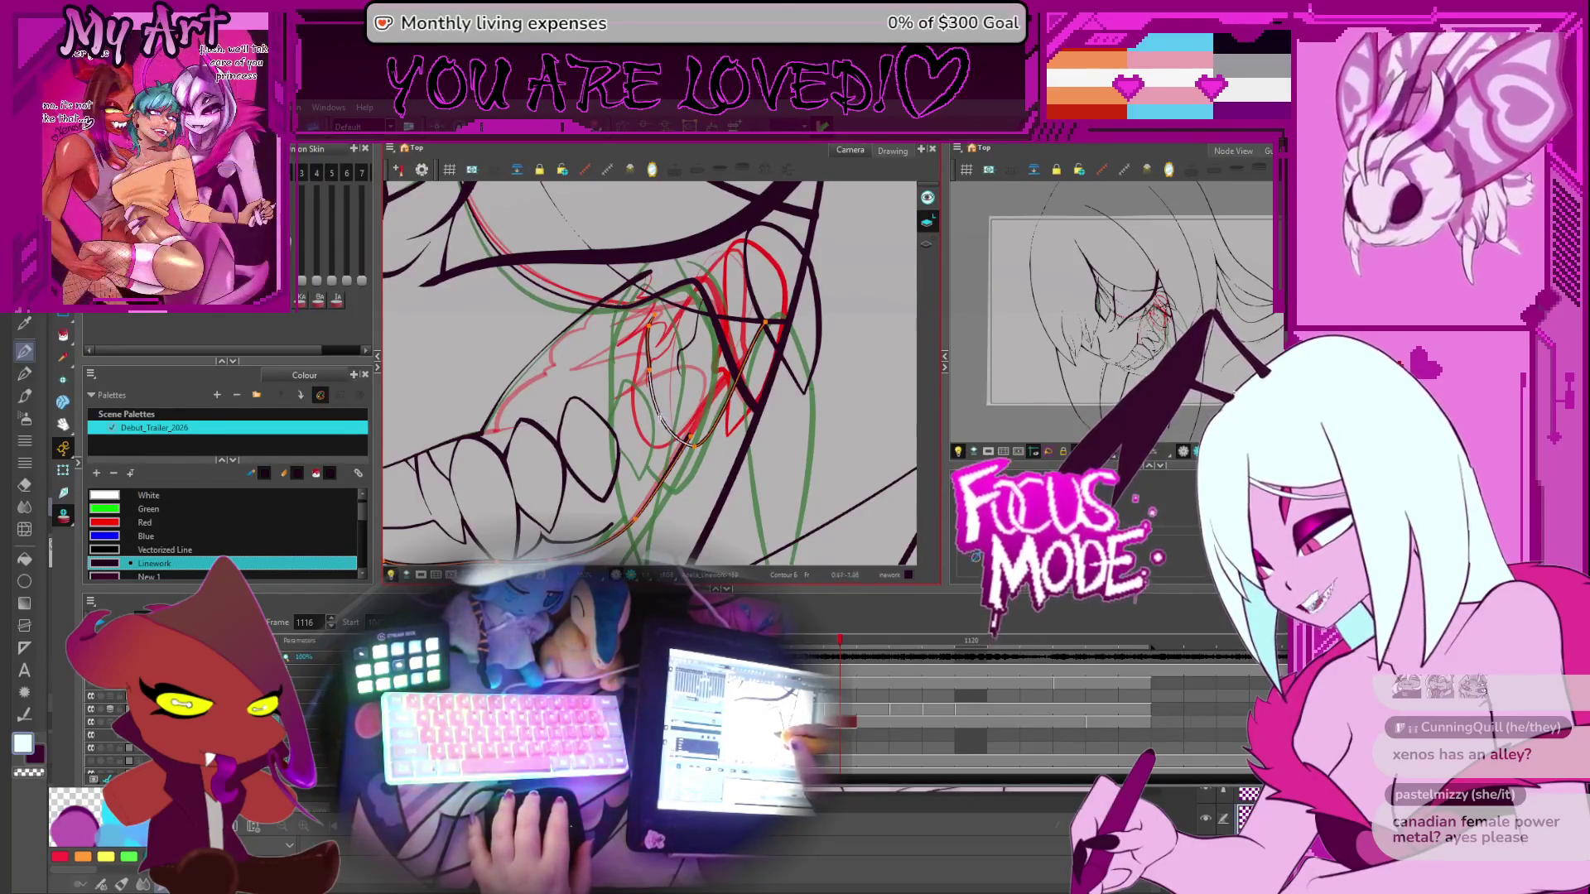
pyautogui.moveTo(659, 378); pyautogui.dragTo(662, 378)
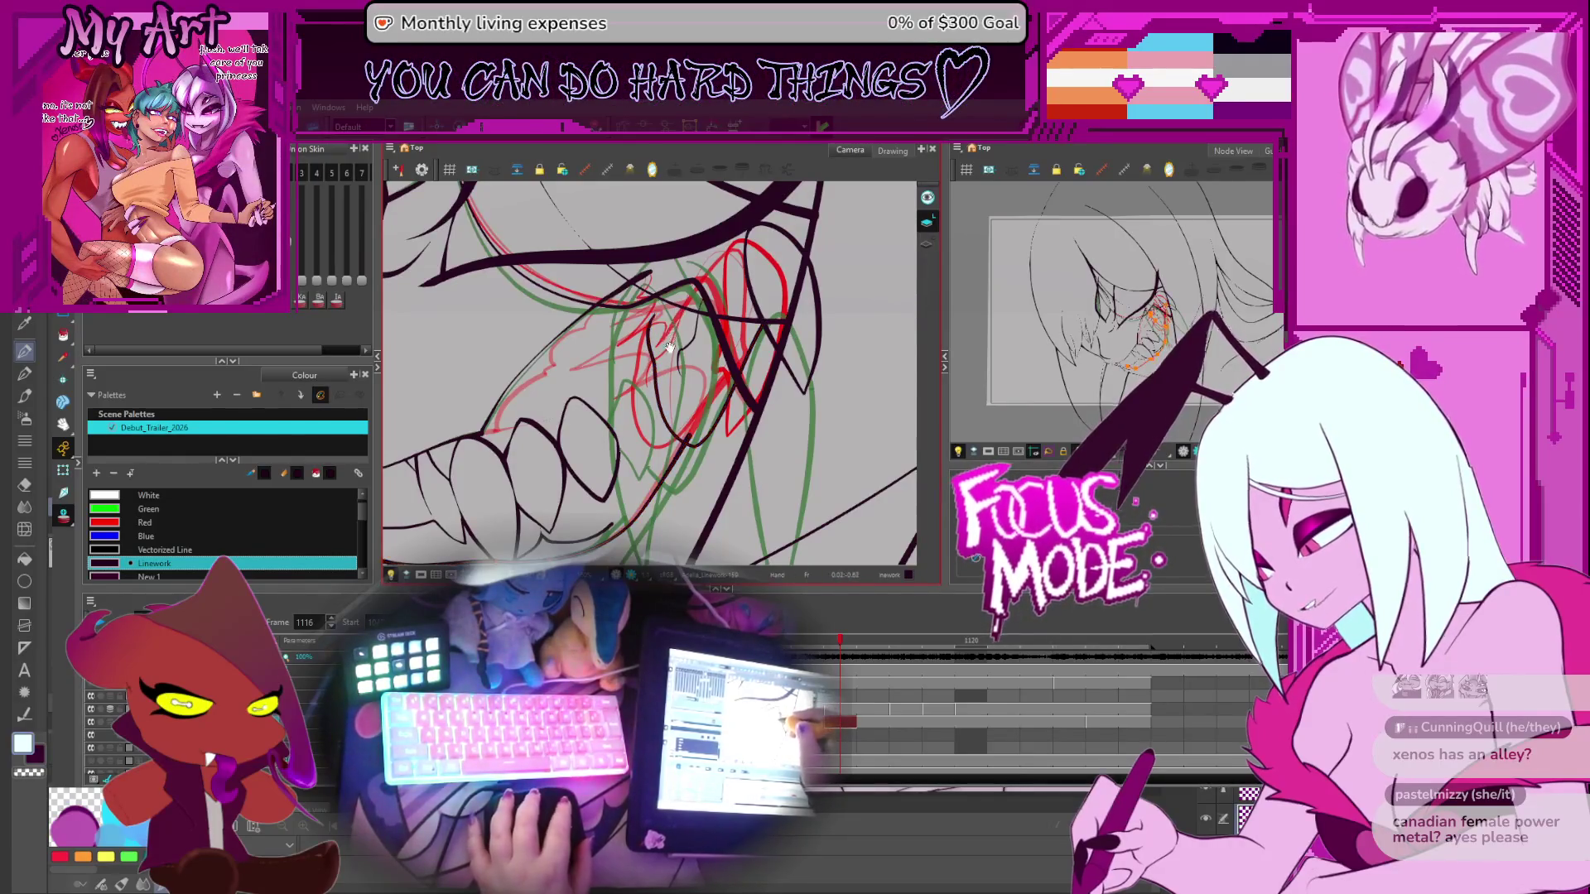
pyautogui.moveTo(679, 310); pyautogui.dragTo(683, 354)
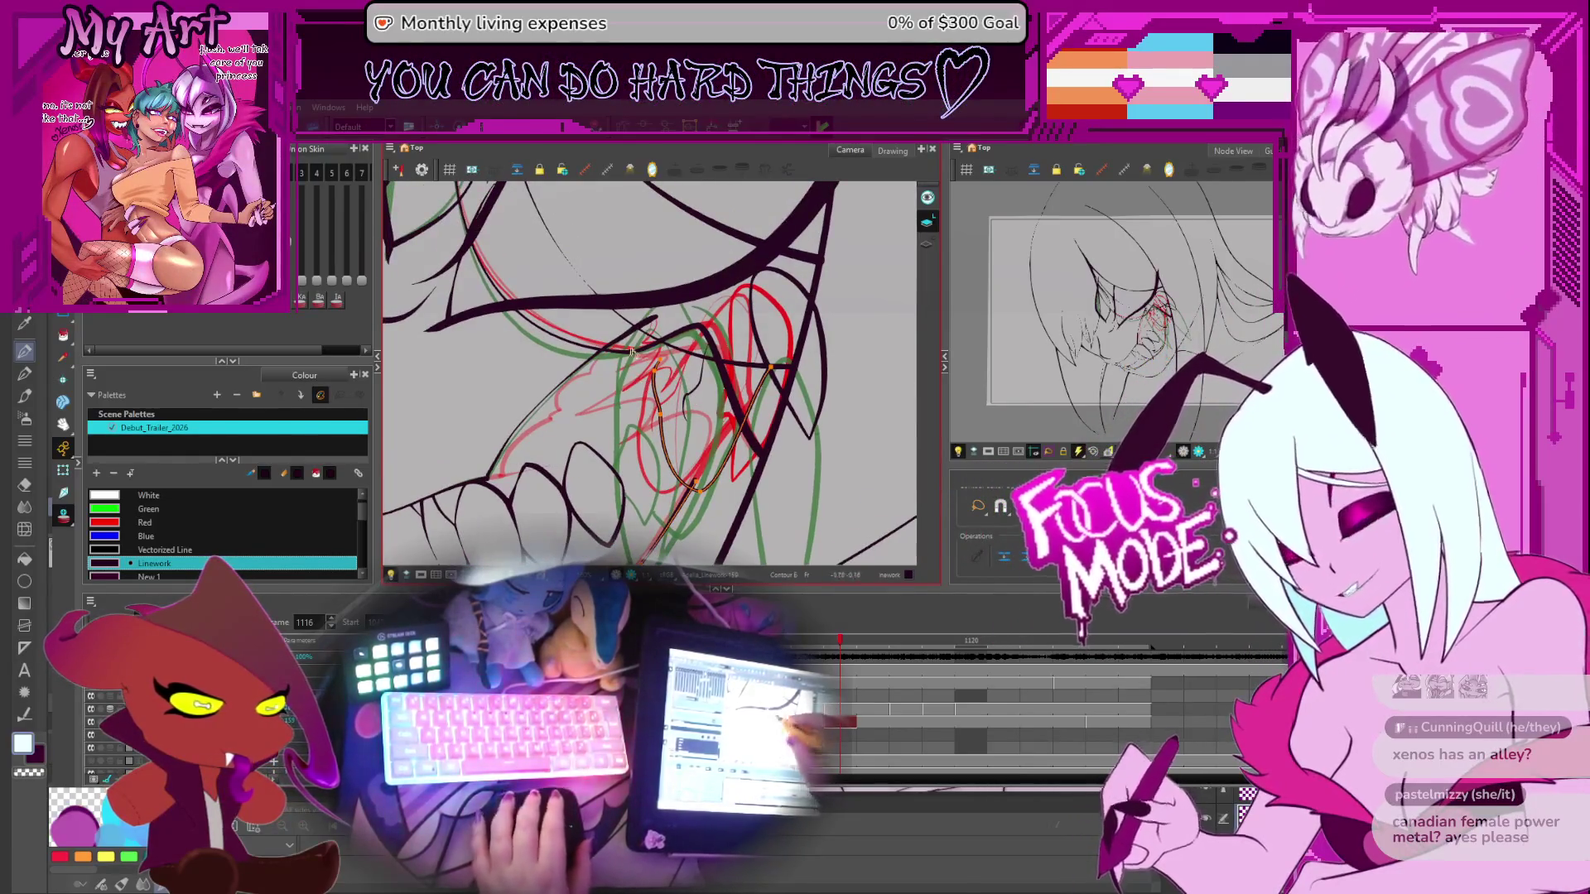
# Move the inner-mouth contour's bottom point and adjust its curve handle to match the rough
pyautogui.scroll(2, 686, 314)
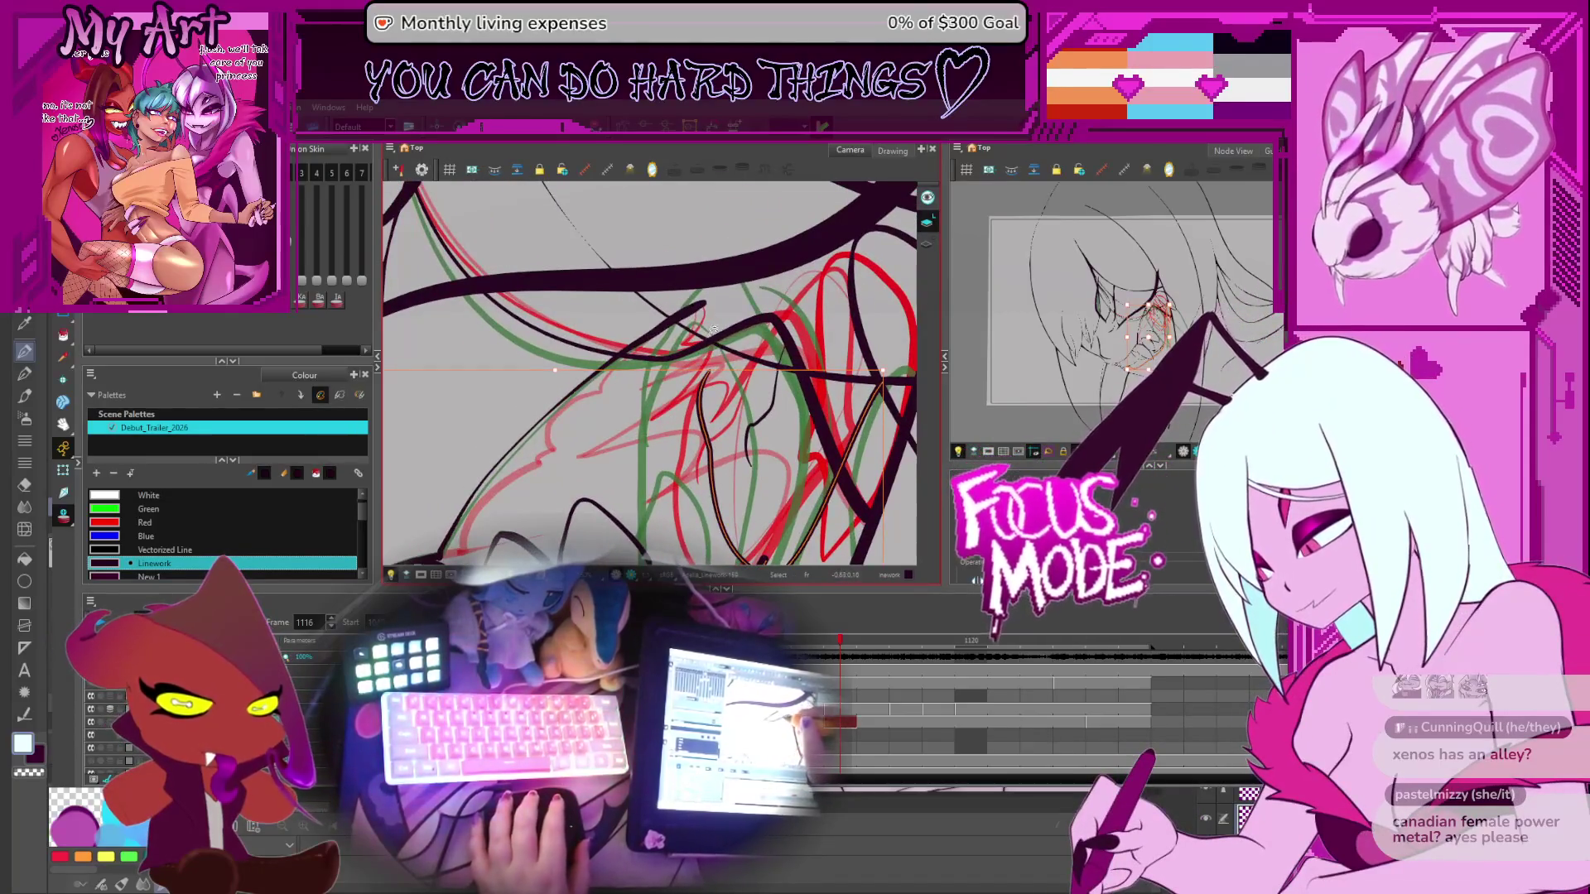
pyautogui.scroll(-1, 714, 329)
pyautogui.scroll(1, 718, 334)
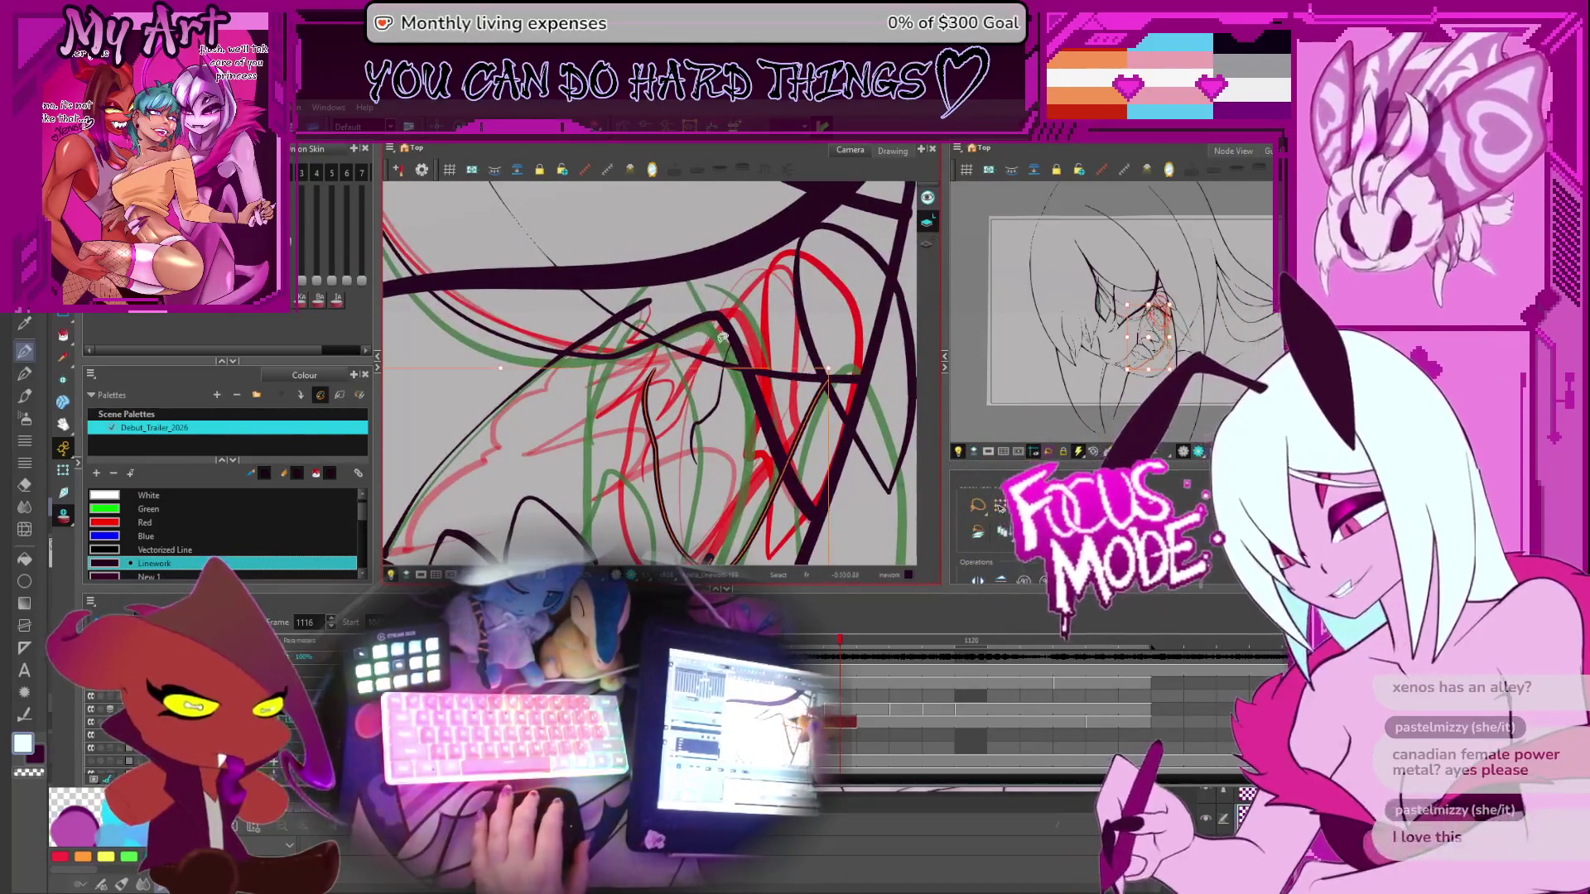
pyautogui.scroll(1, 719, 356)
pyautogui.scroll(-1, 710, 397)
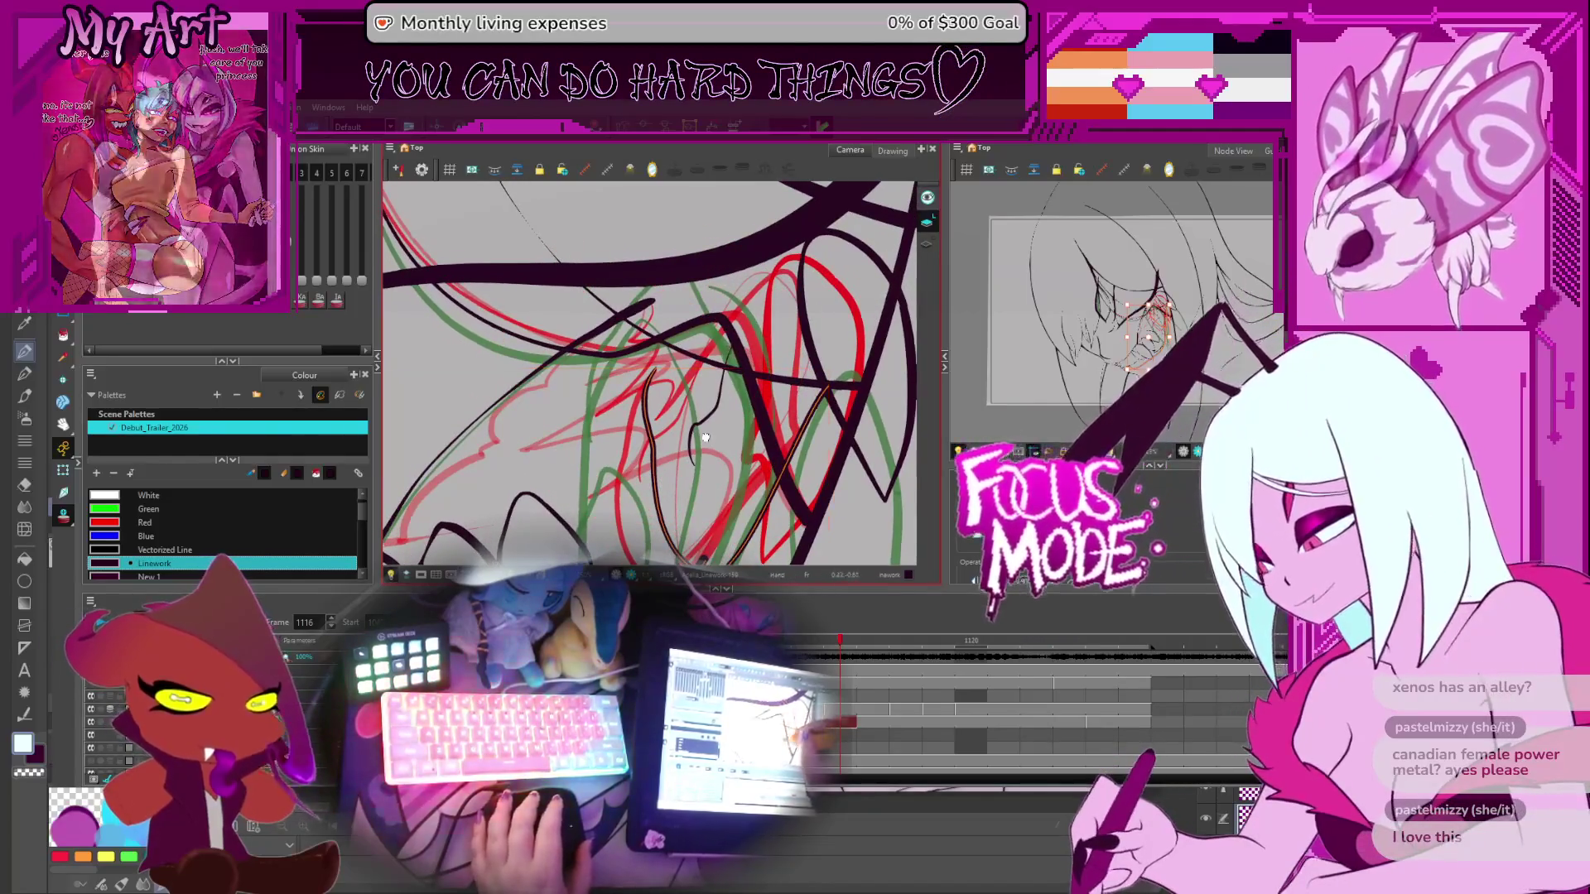
pyautogui.moveTo(705, 437); pyautogui.dragTo(686, 434)
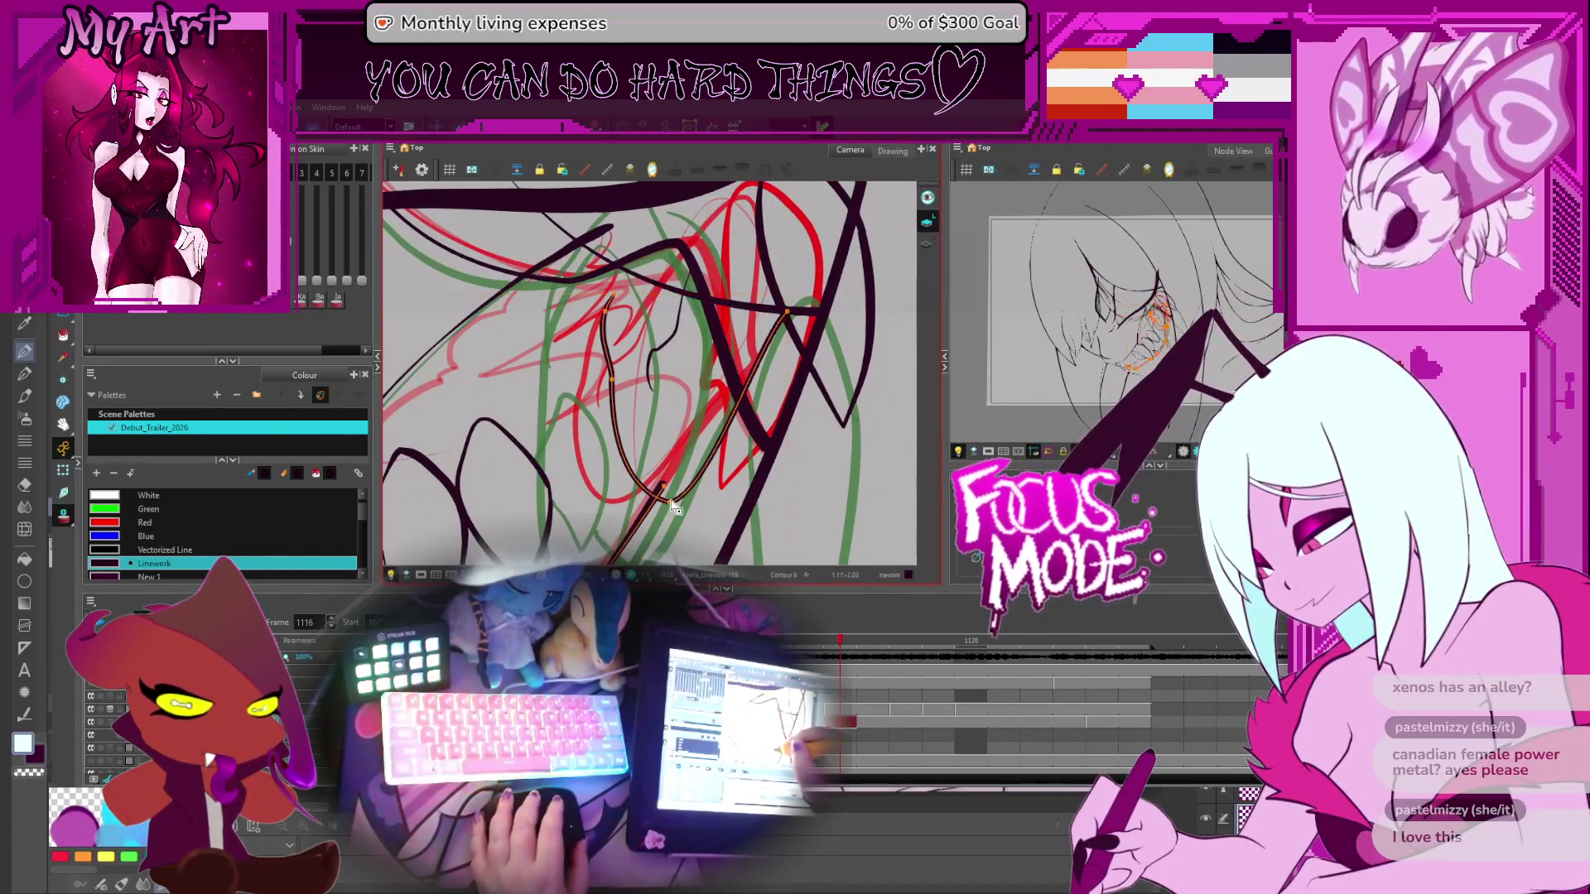
pyautogui.scroll(1, 667, 497)
pyautogui.scroll(-1, 674, 474)
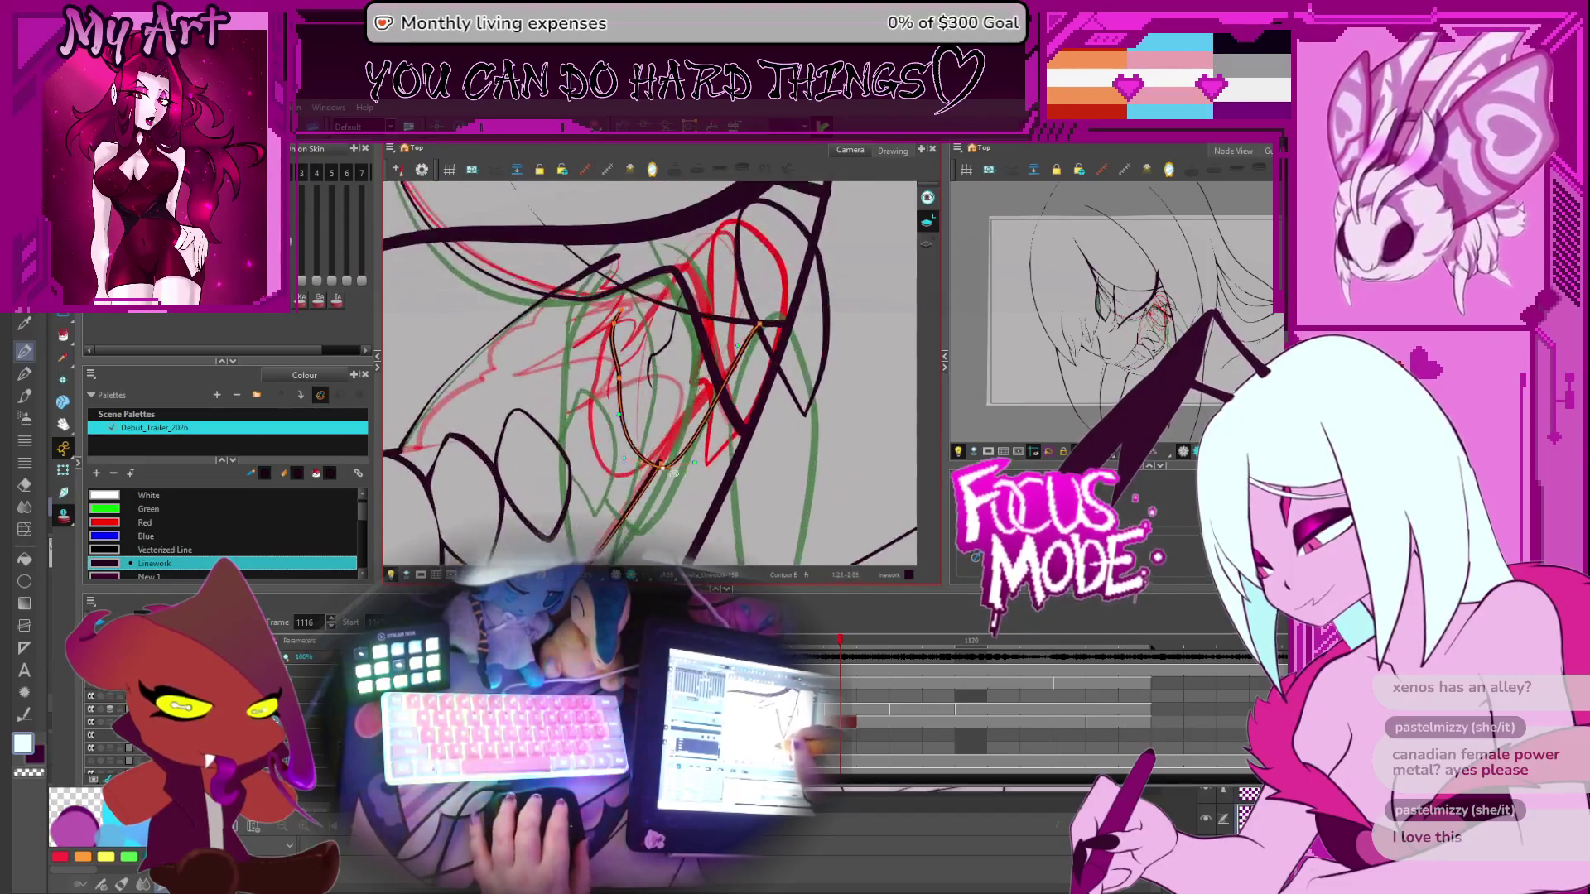
pyautogui.moveTo(660, 466); pyautogui.dragTo(639, 446)
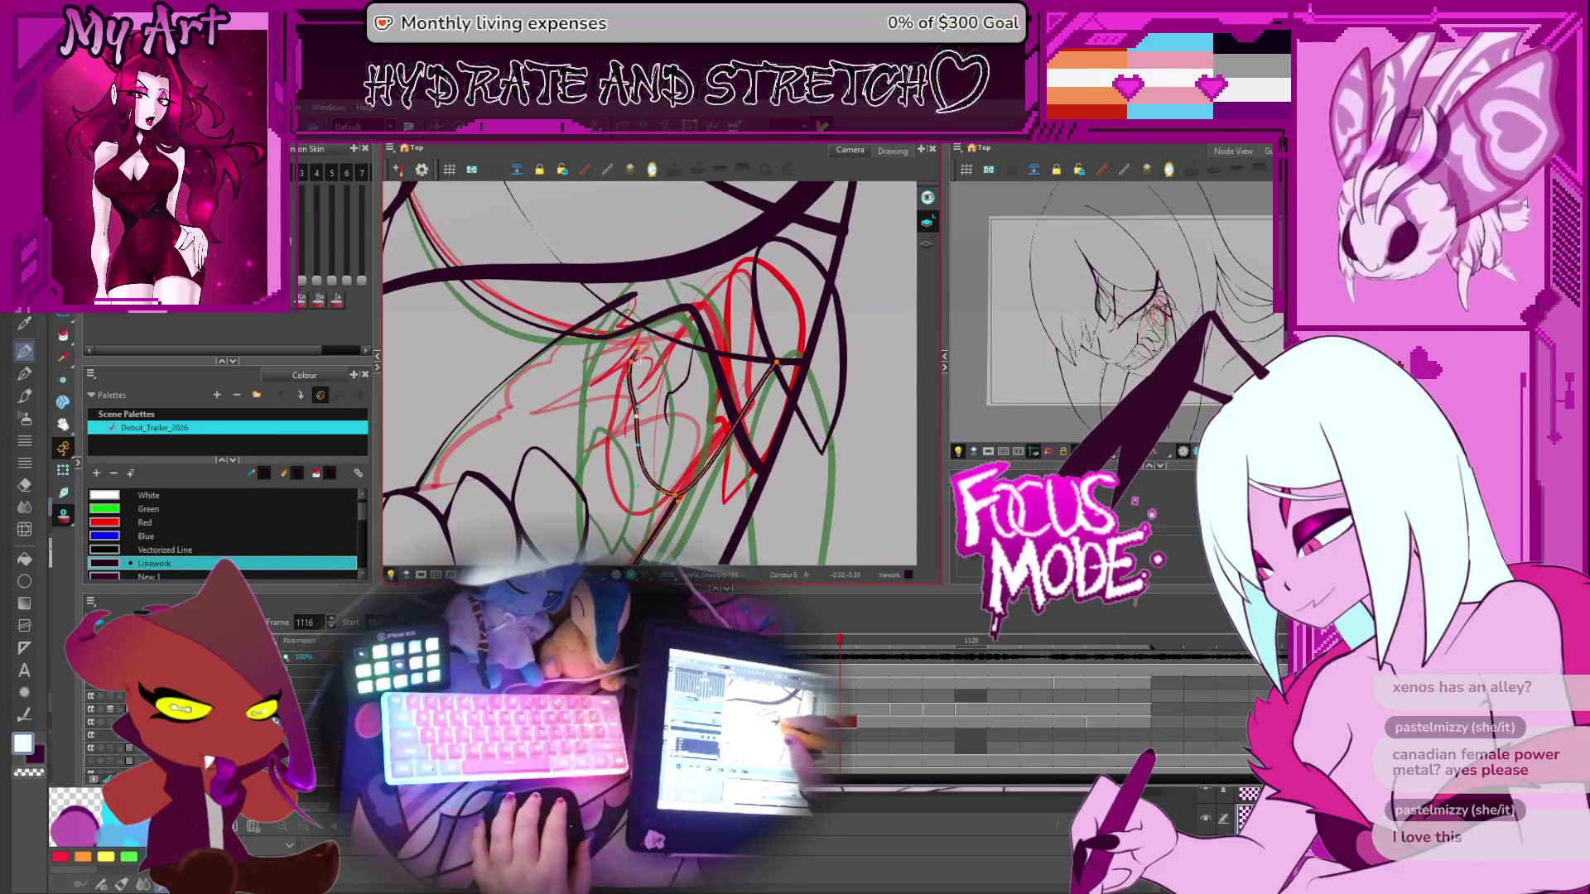
pyautogui.moveTo(650, 362); pyautogui.dragTo(671, 383)
pyautogui.press('space')
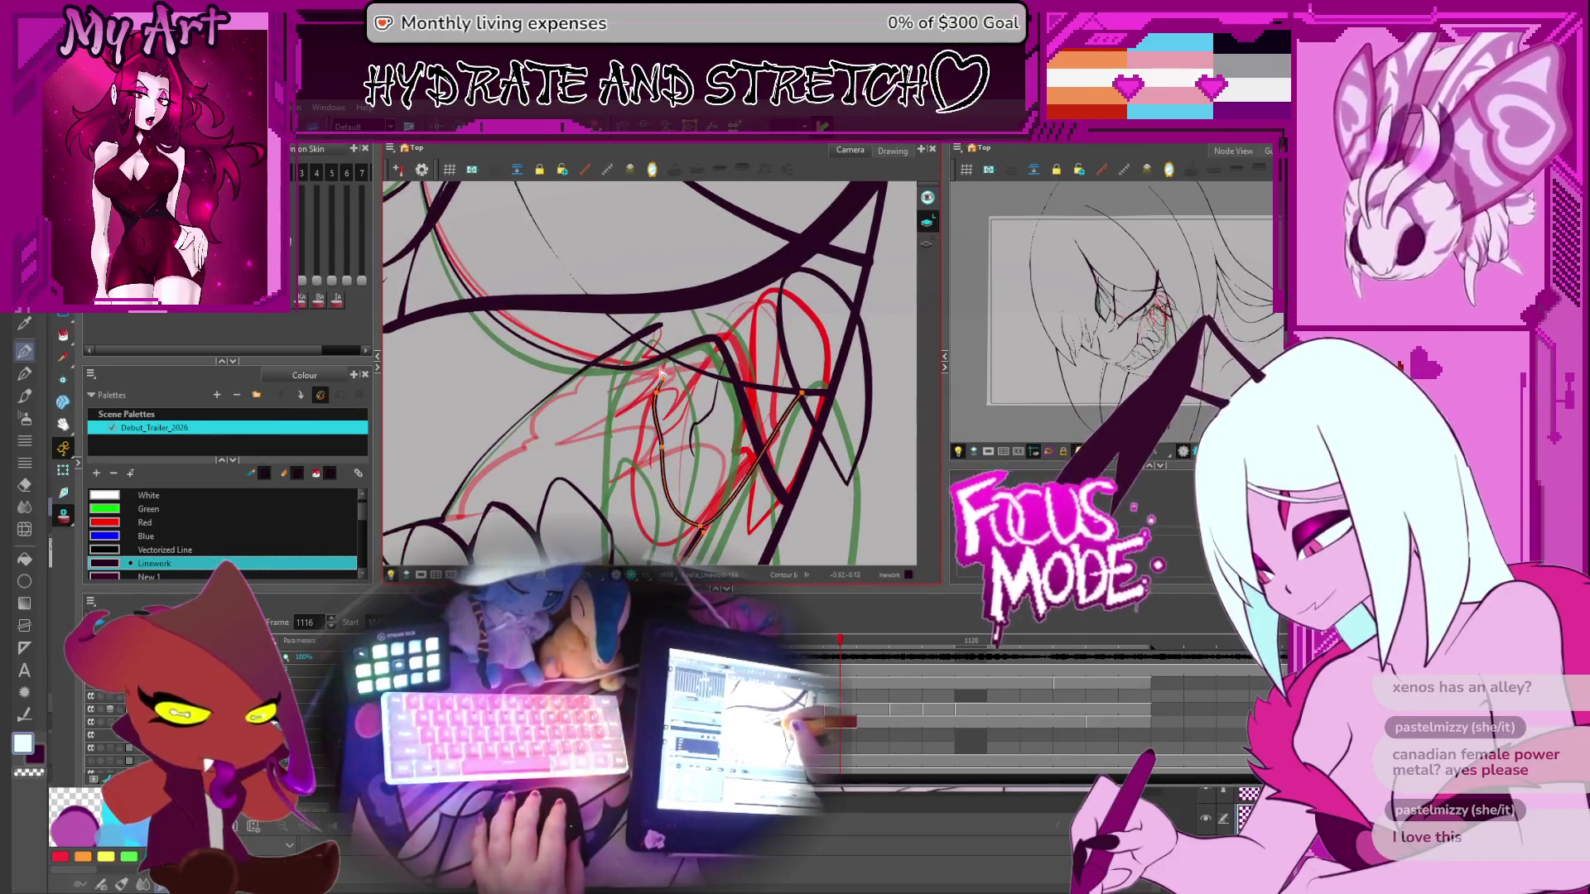
pyautogui.click(658, 332)
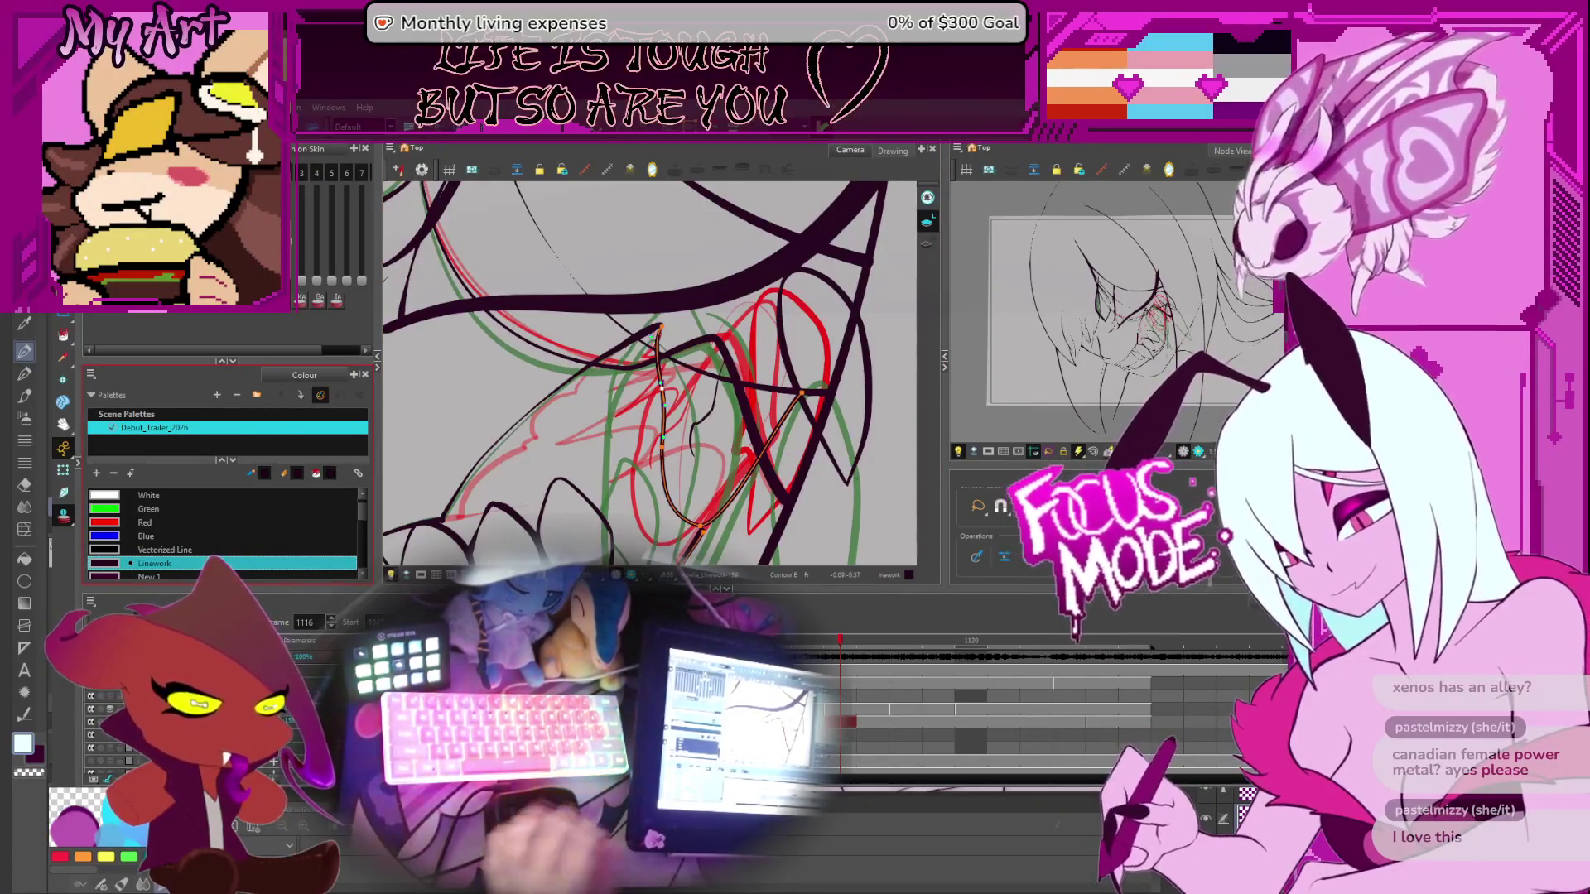
# Deselect the finished contour and select the smaller stroke inside the mouth
pyautogui.click(685, 391)
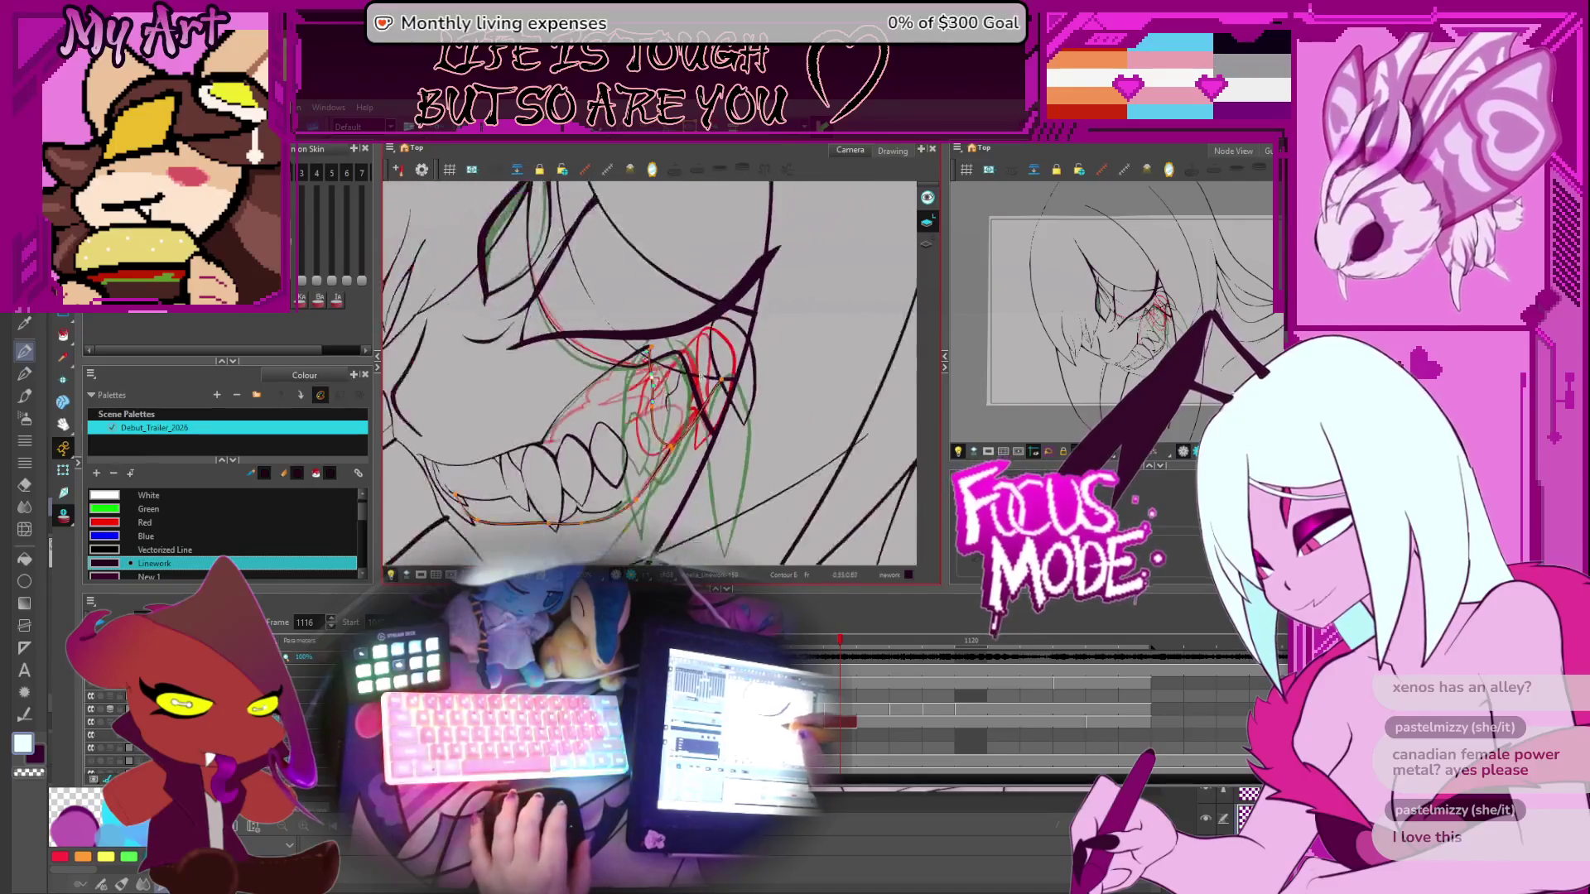
pyautogui.hotkey('alt', 's')
pyautogui.click(708, 428)
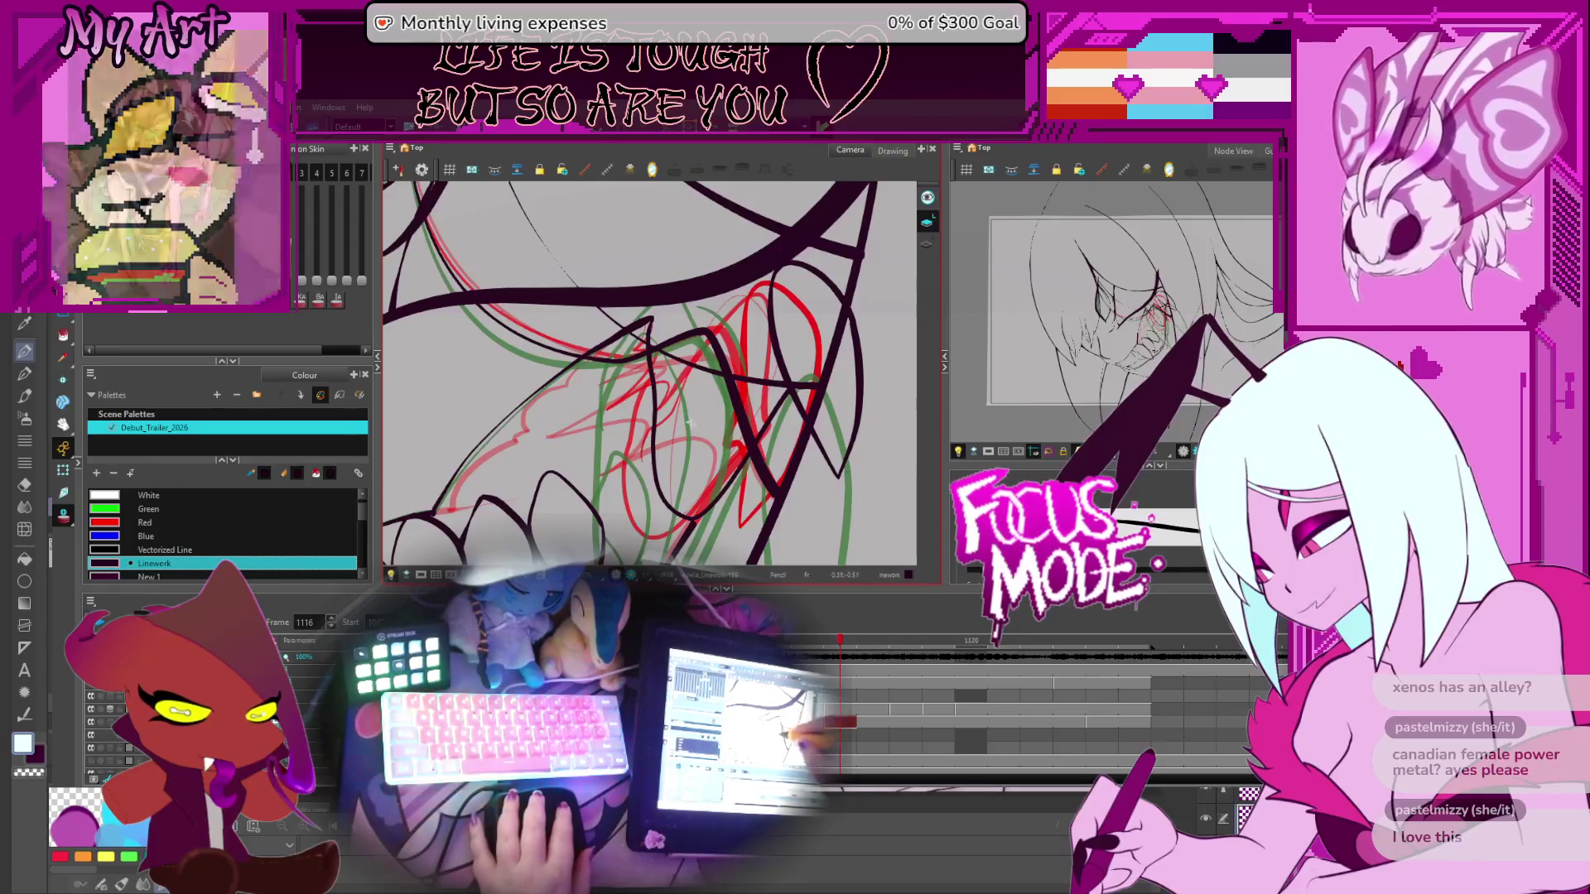
pyautogui.moveTo(713, 318); pyautogui.dragTo(678, 397)
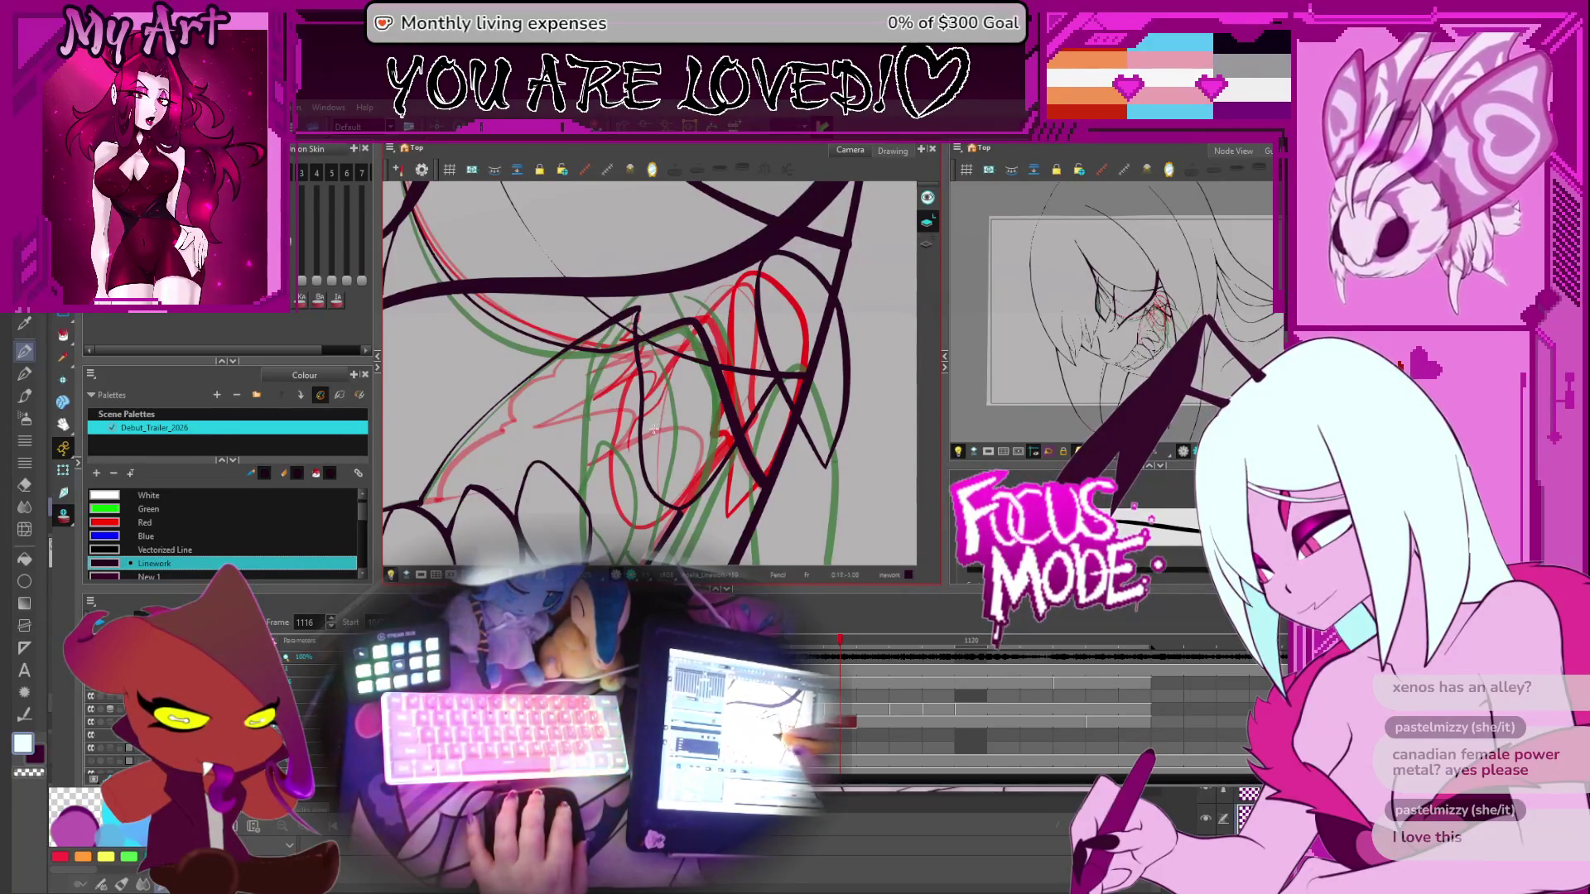
# Draw a short dark stroke inside the mouth and reshape the long stroke's upper end
pyautogui.moveTo(653, 430); pyautogui.dragTo(664, 395)
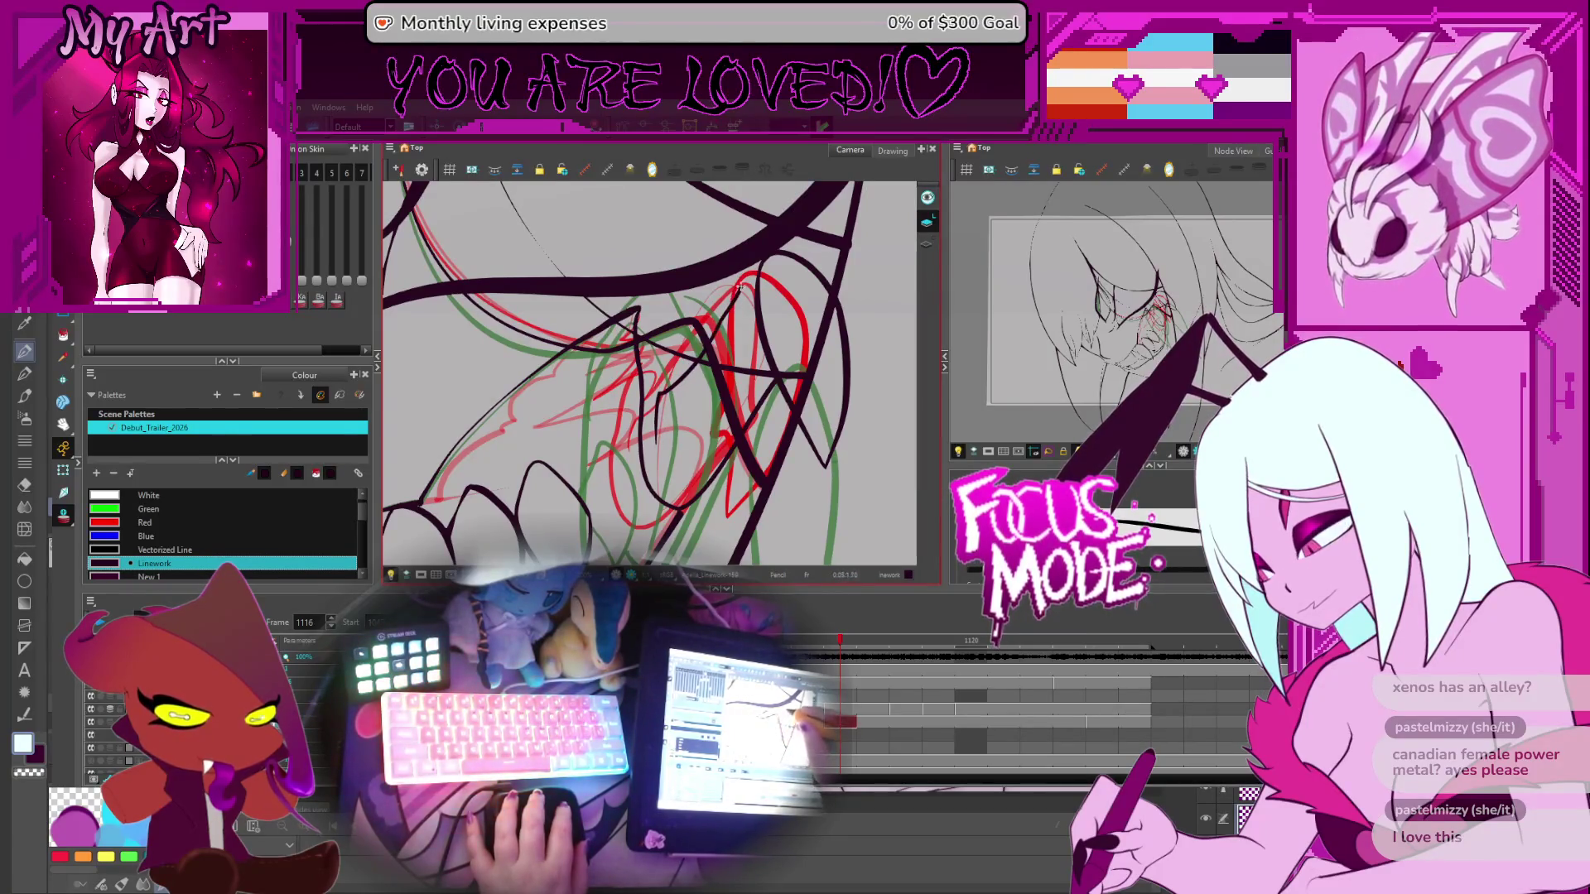
pyautogui.click(732, 313)
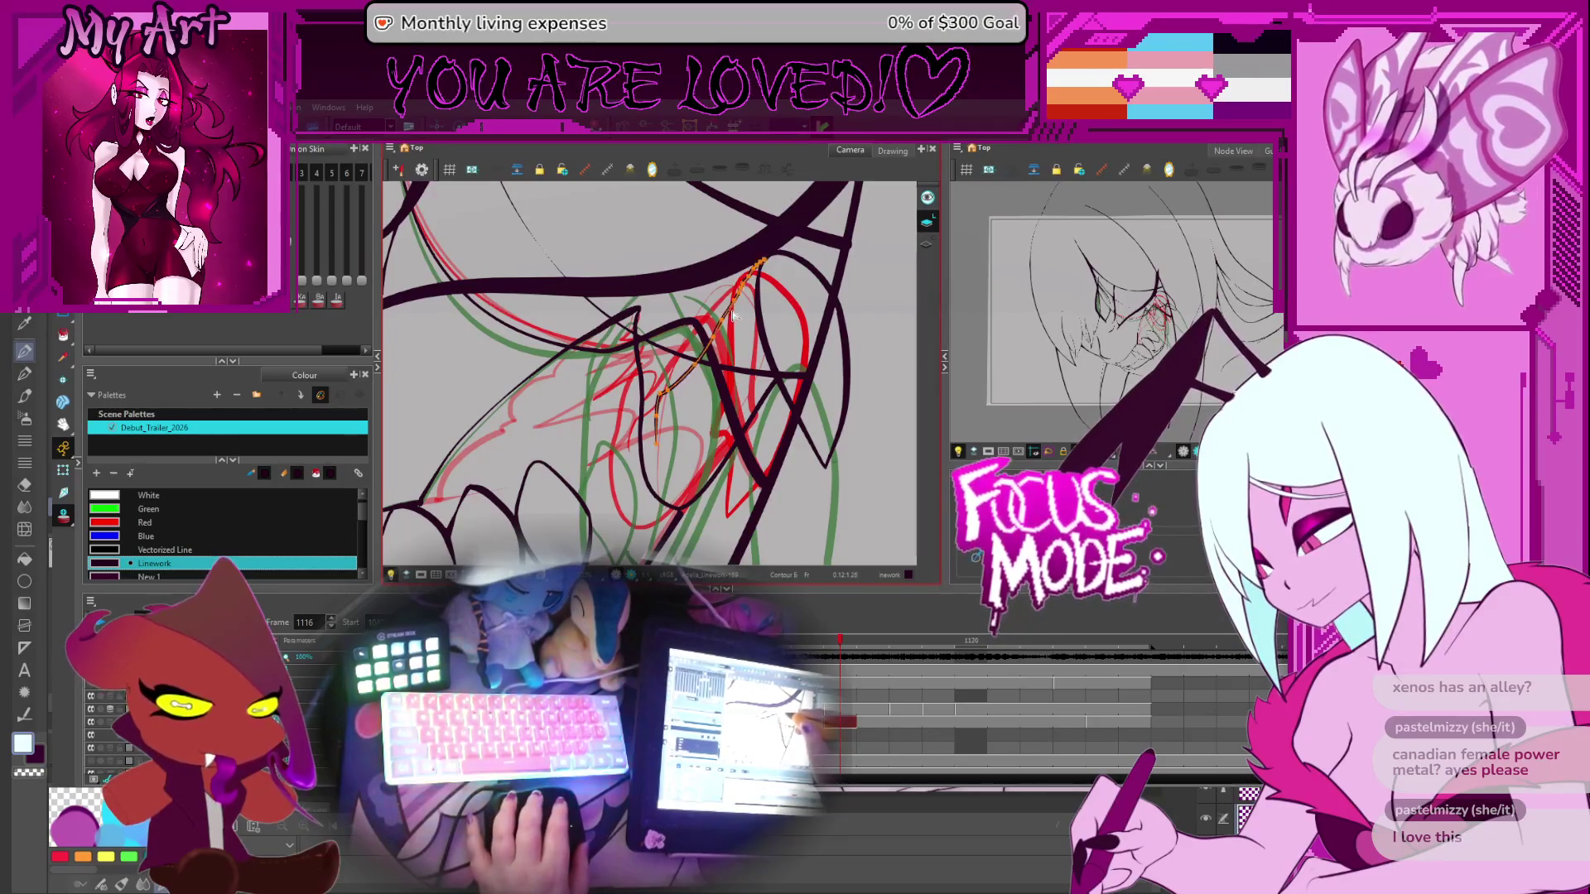
pyautogui.moveTo(733, 315); pyautogui.dragTo(718, 381)
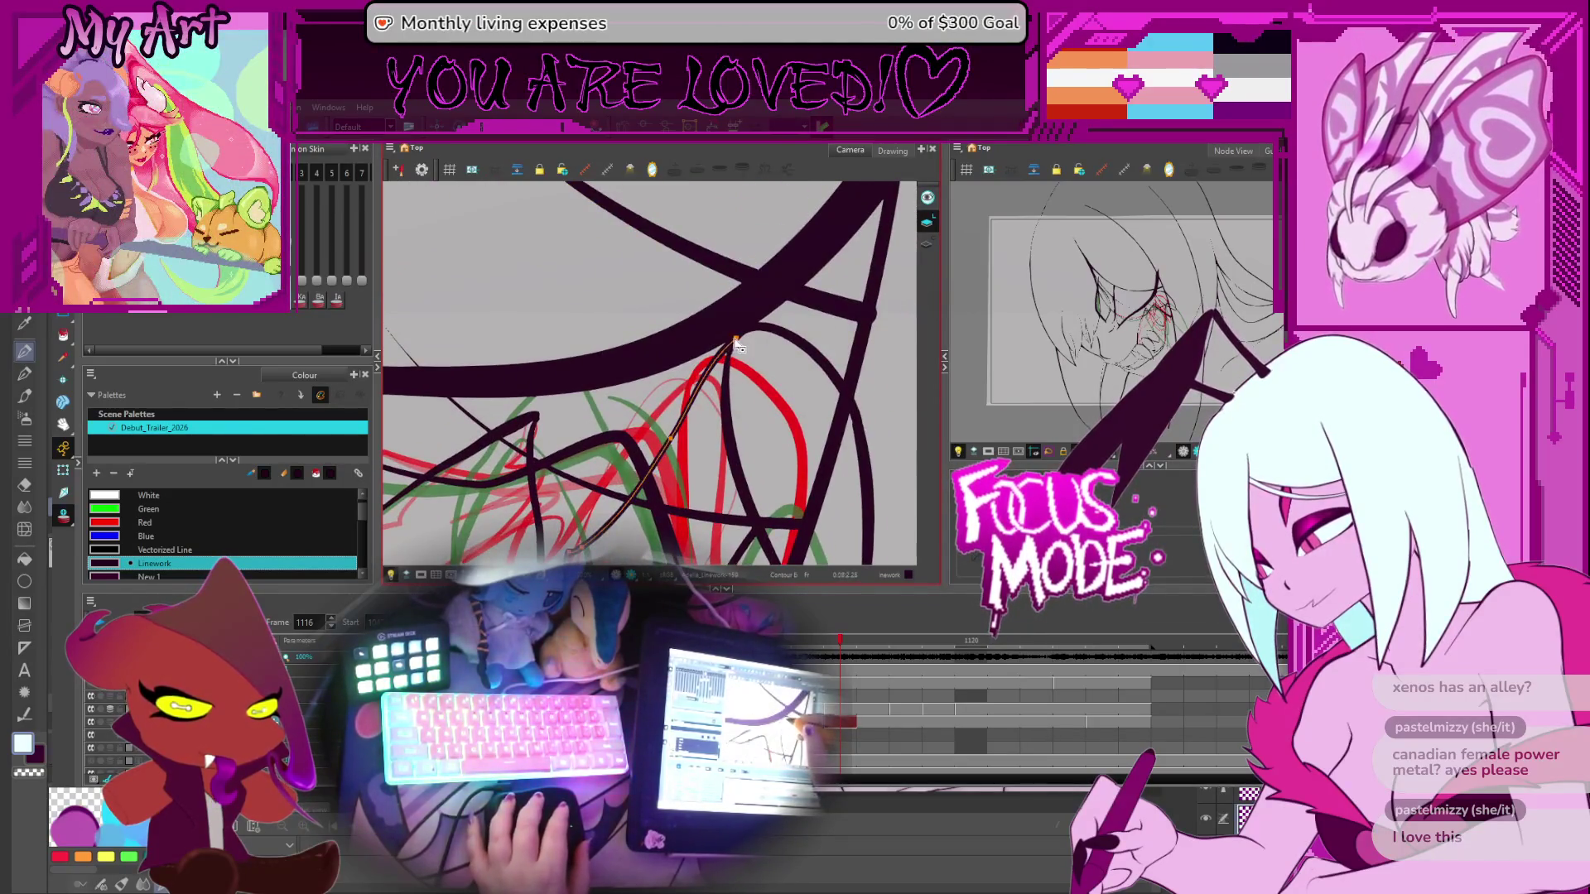
pyautogui.moveTo(750, 335); pyautogui.dragTo(727, 348)
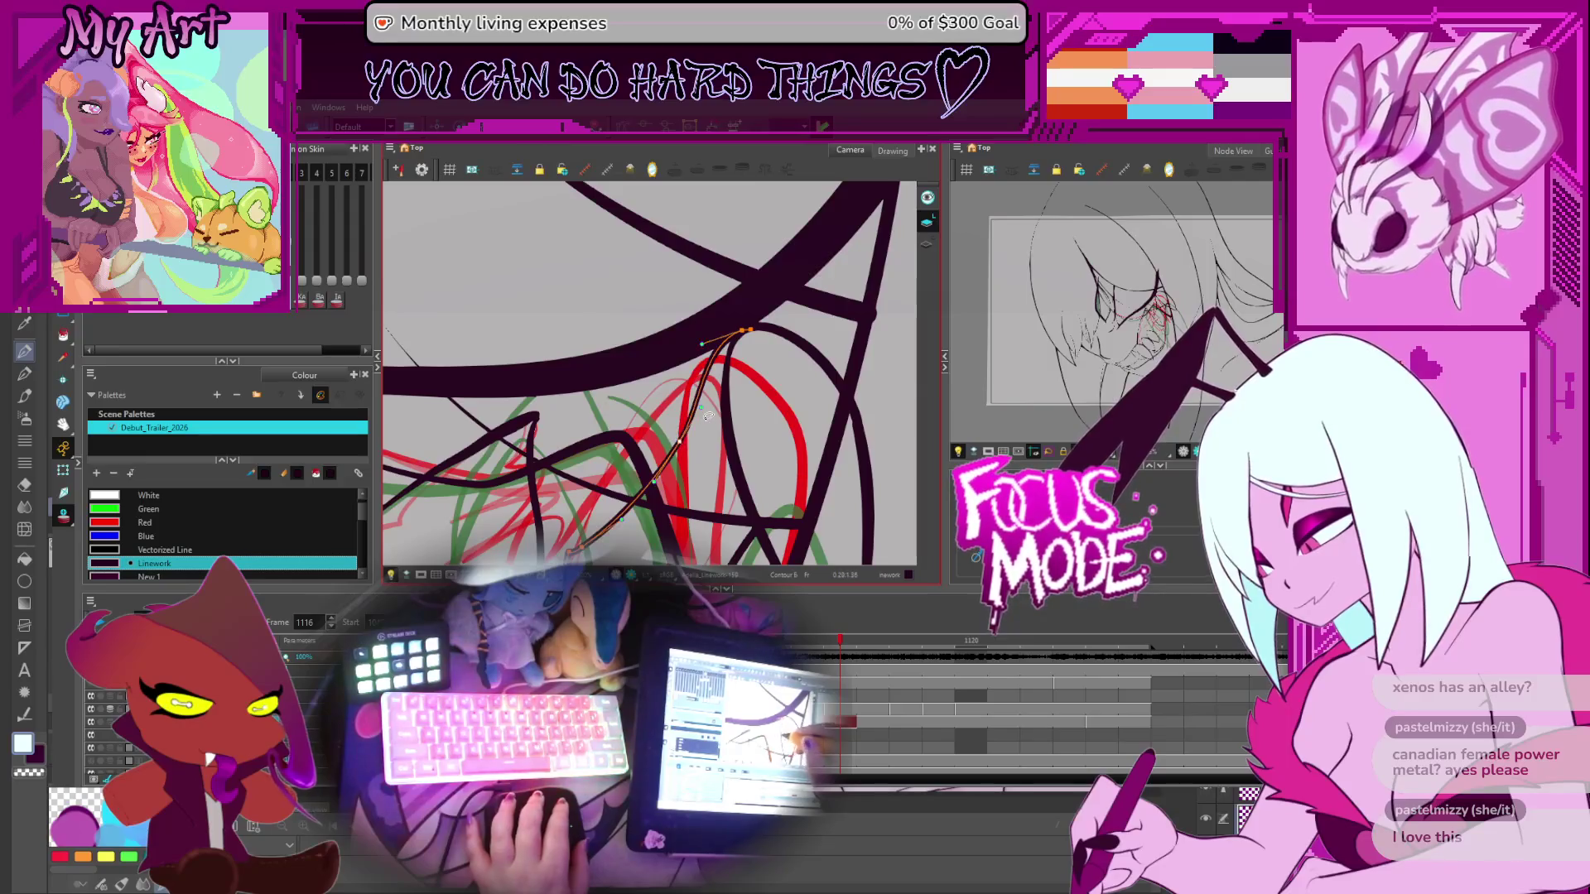
pyautogui.scroll(-3, 696, 381)
pyautogui.scroll(3, 717, 317)
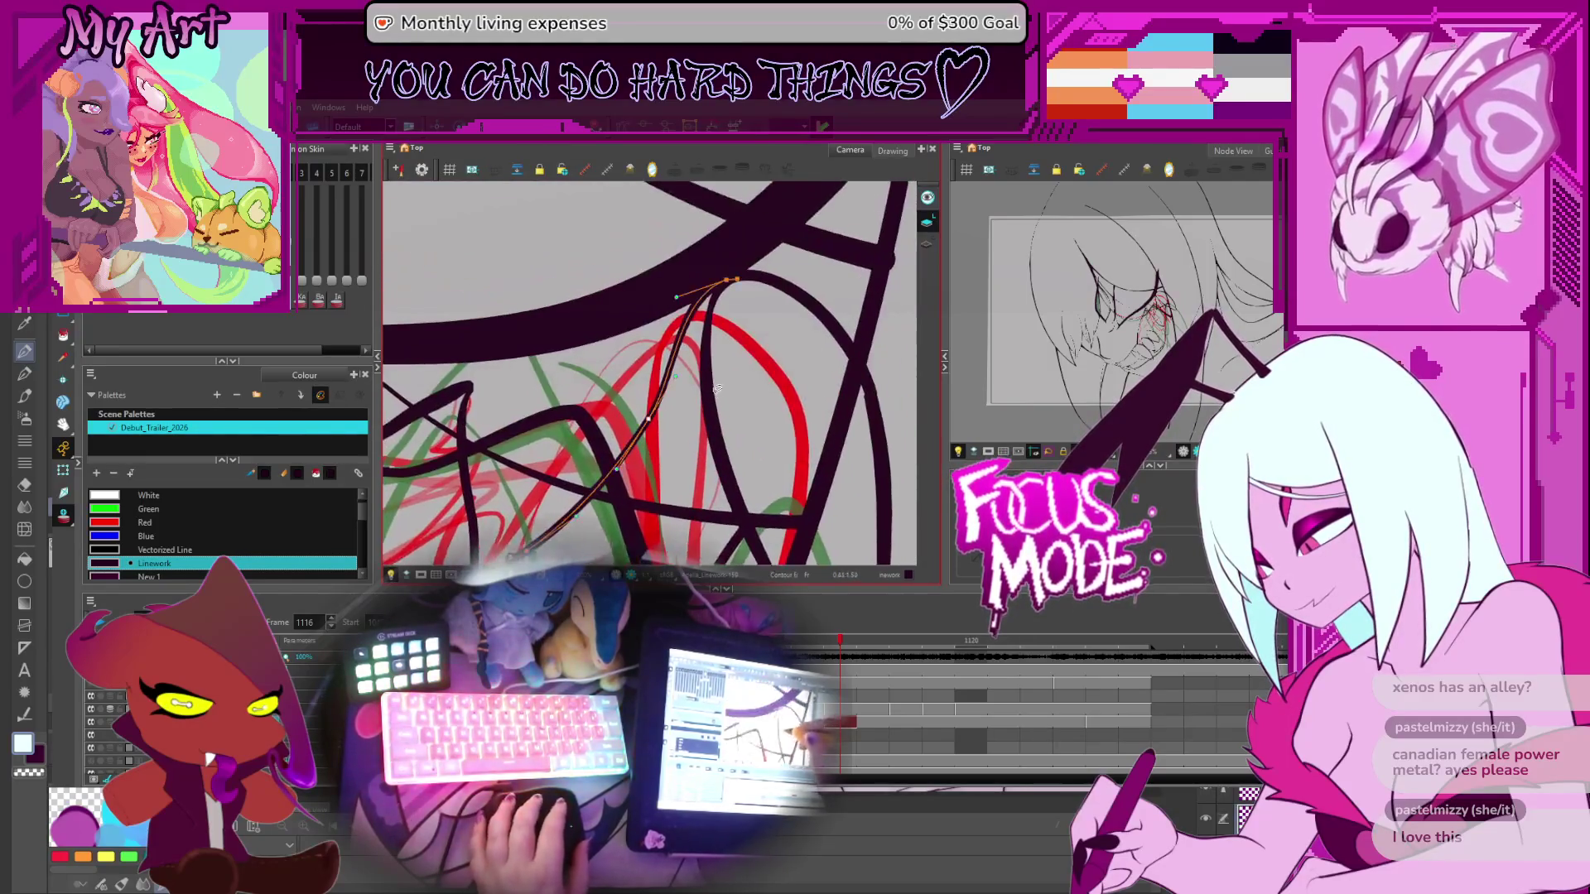
# Select the downward and arching dark strokes, then the long black stroke for editing
pyautogui.click(706, 347)
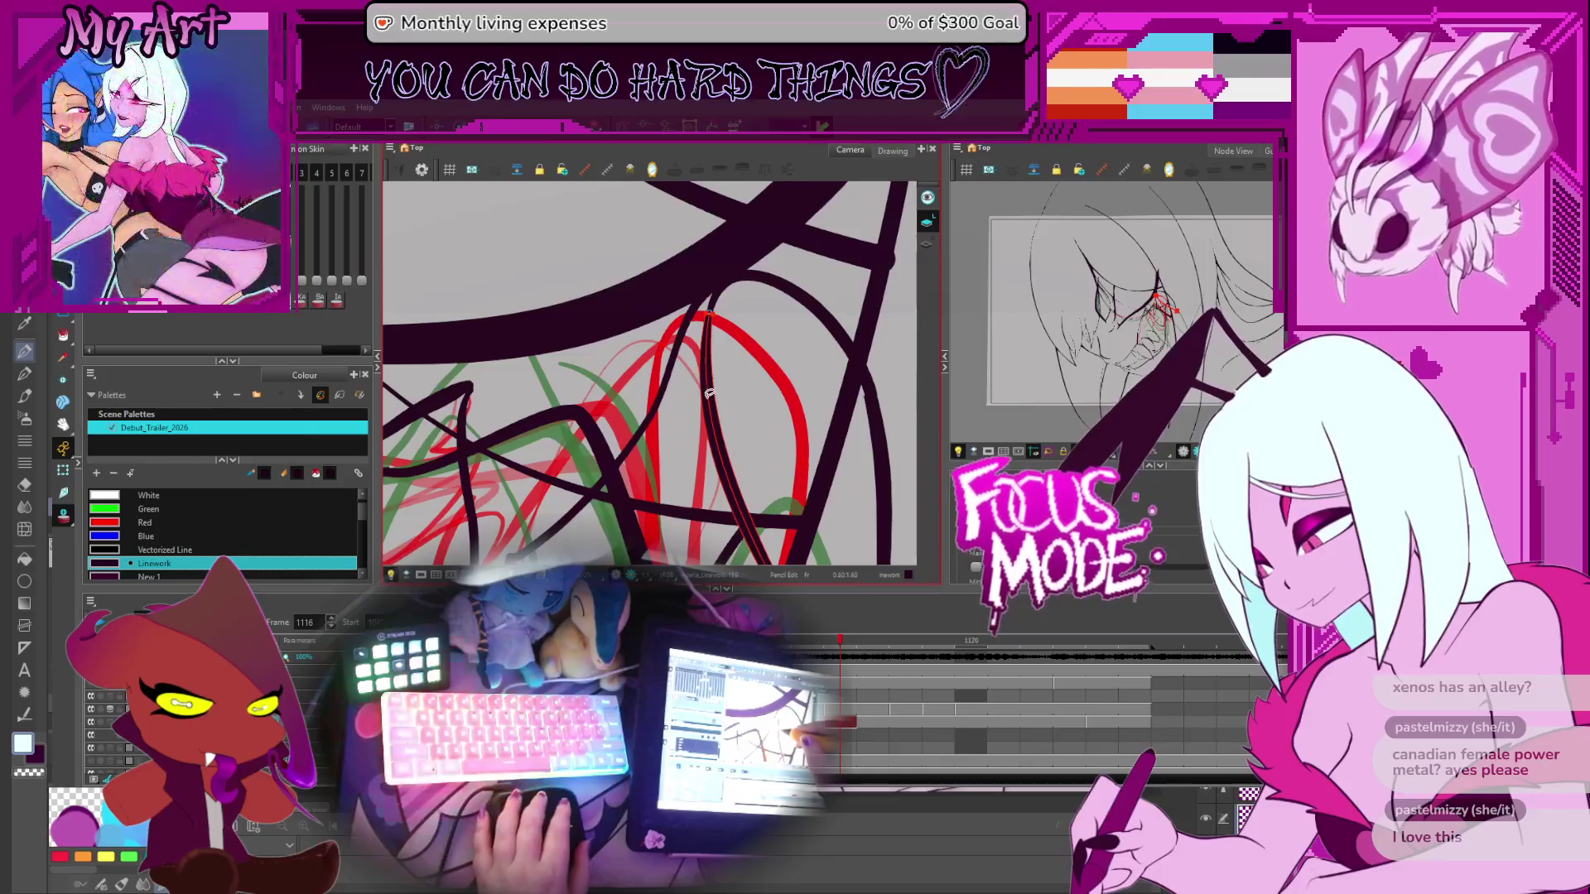
pyautogui.click(717, 316)
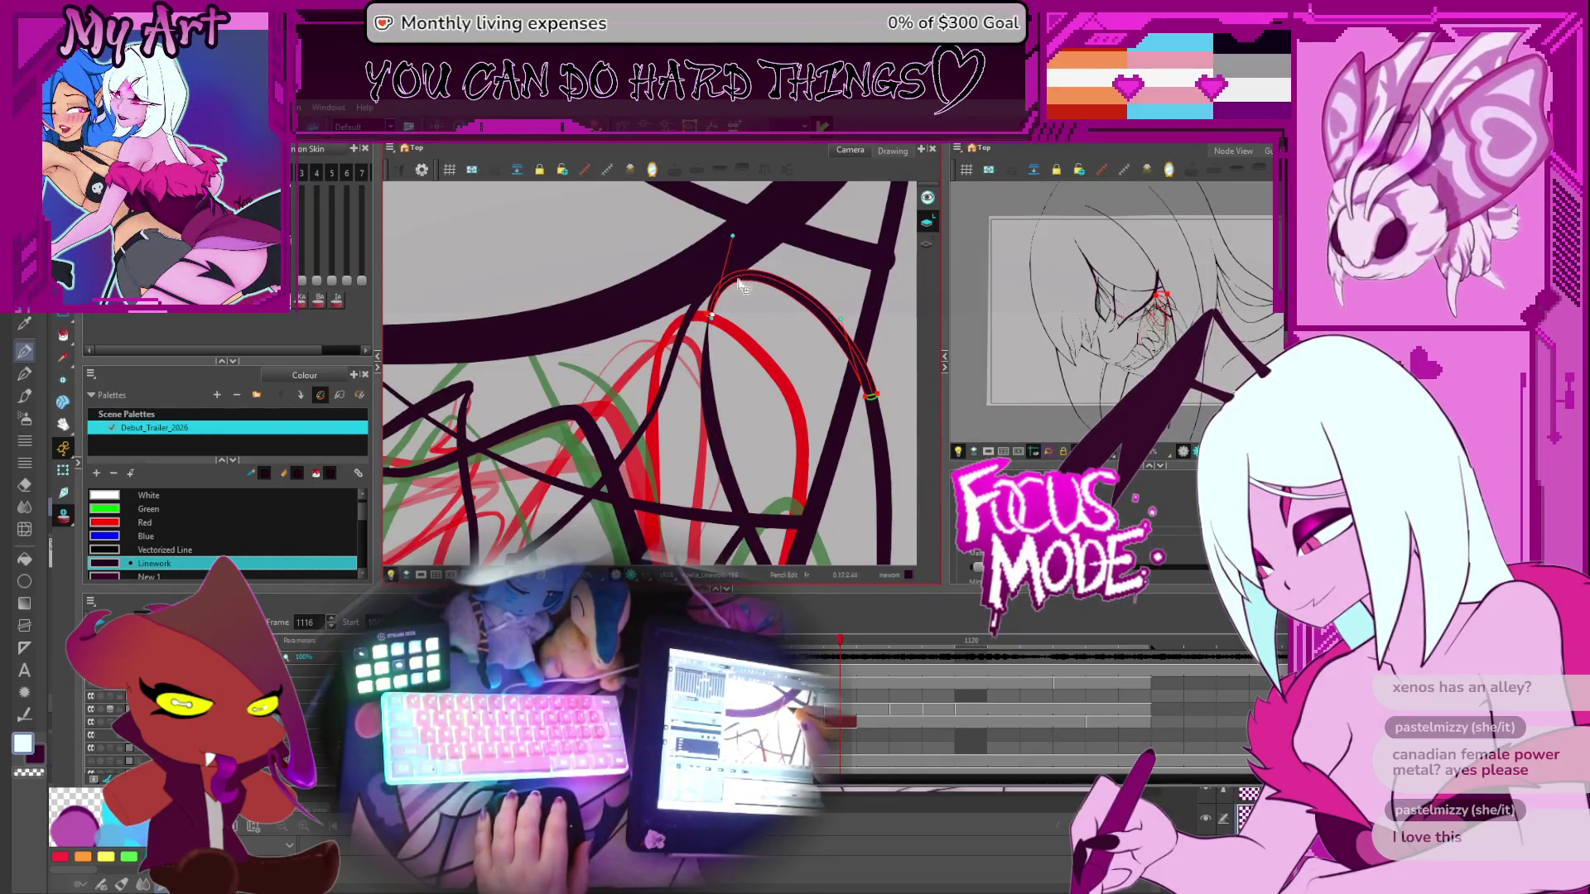
pyautogui.scroll(-4, 736, 327)
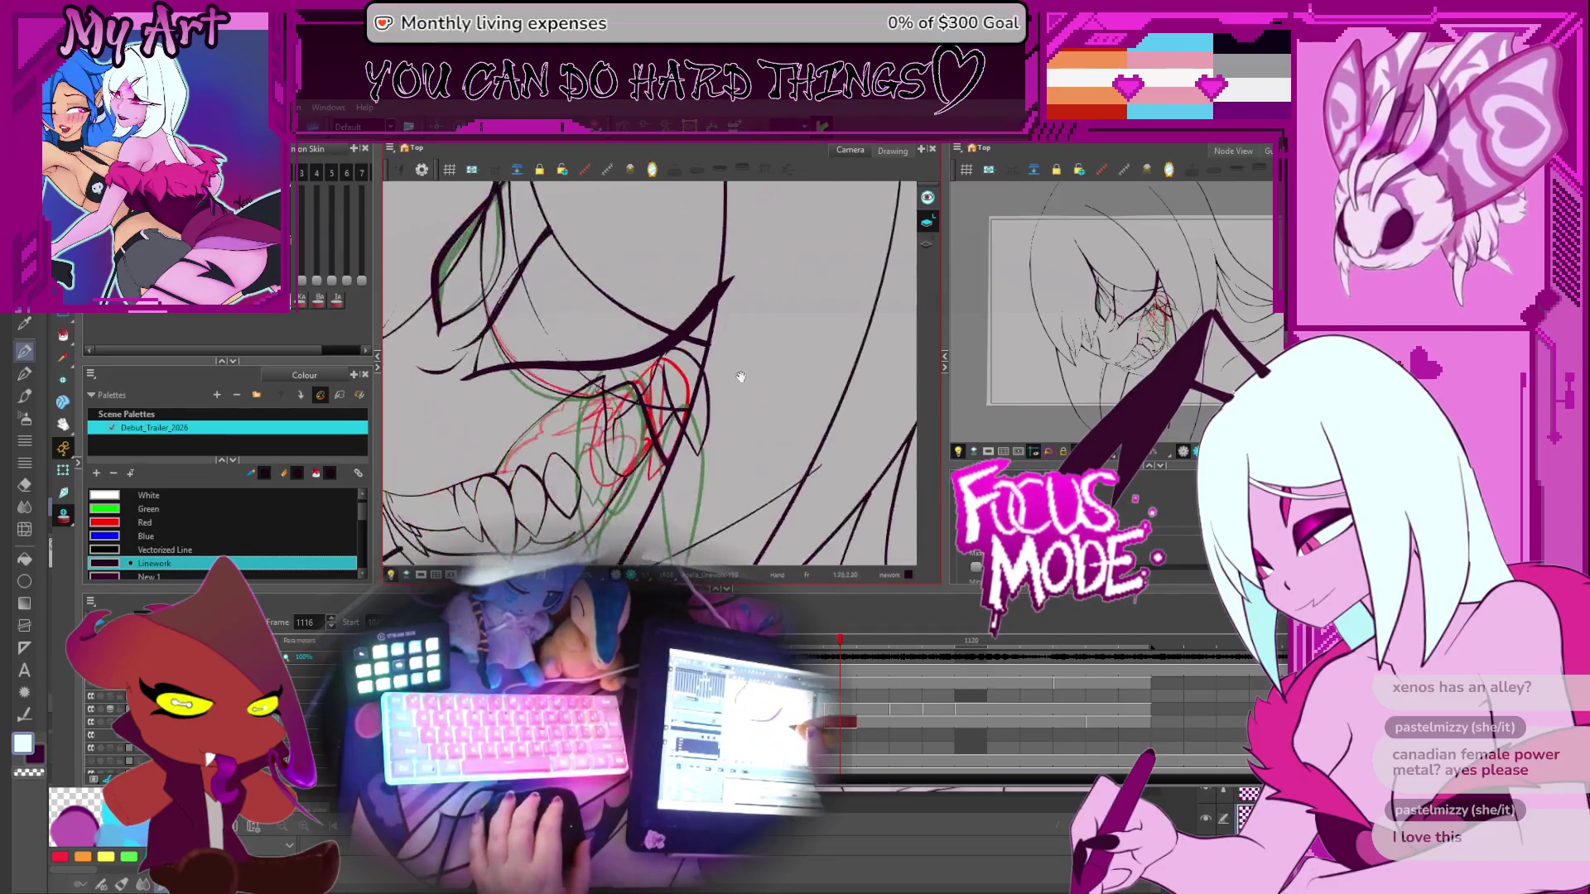
pyautogui.scroll(2, 710, 360)
pyautogui.moveTo(665, 454); pyautogui.dragTo(699, 472)
pyautogui.moveTo(646, 307); pyautogui.dragTo(668, 319)
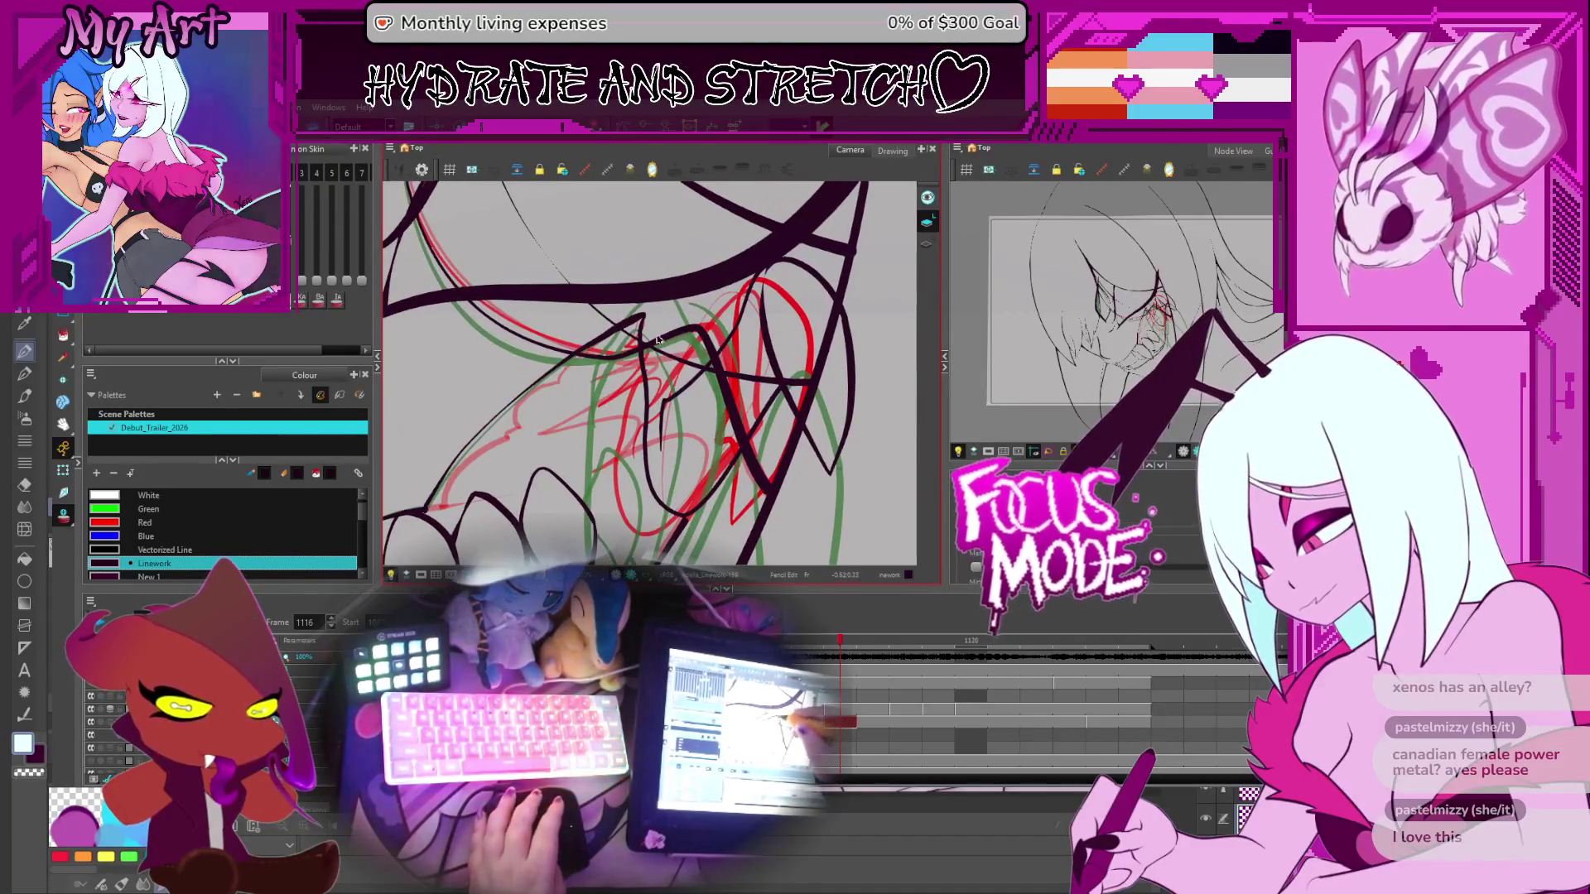
pyautogui.scroll(2, 666, 340)
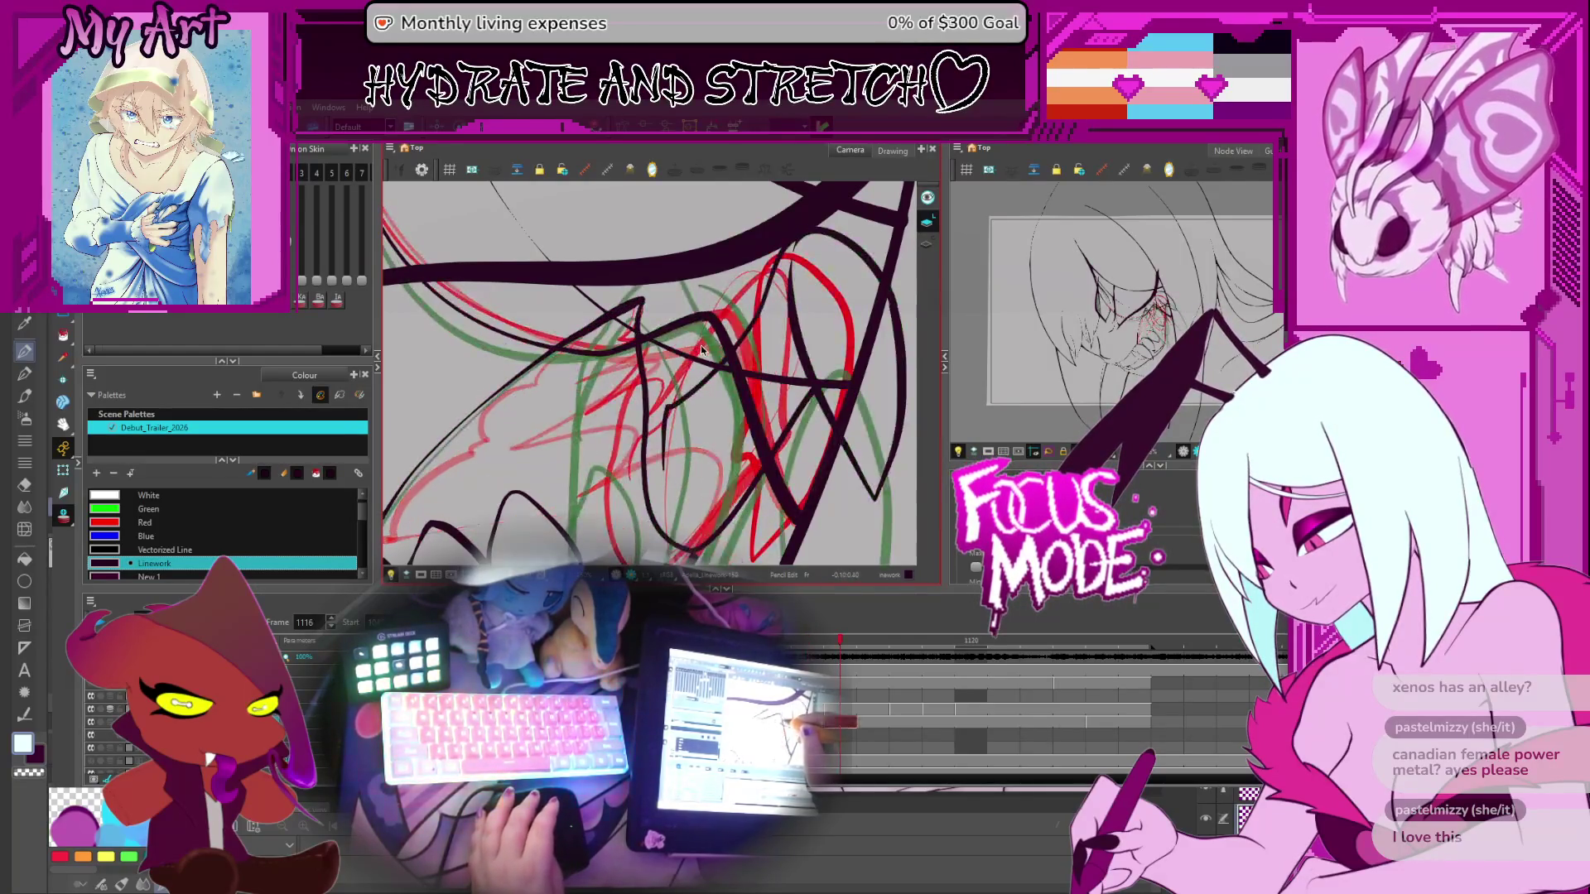
pyautogui.click(710, 321)
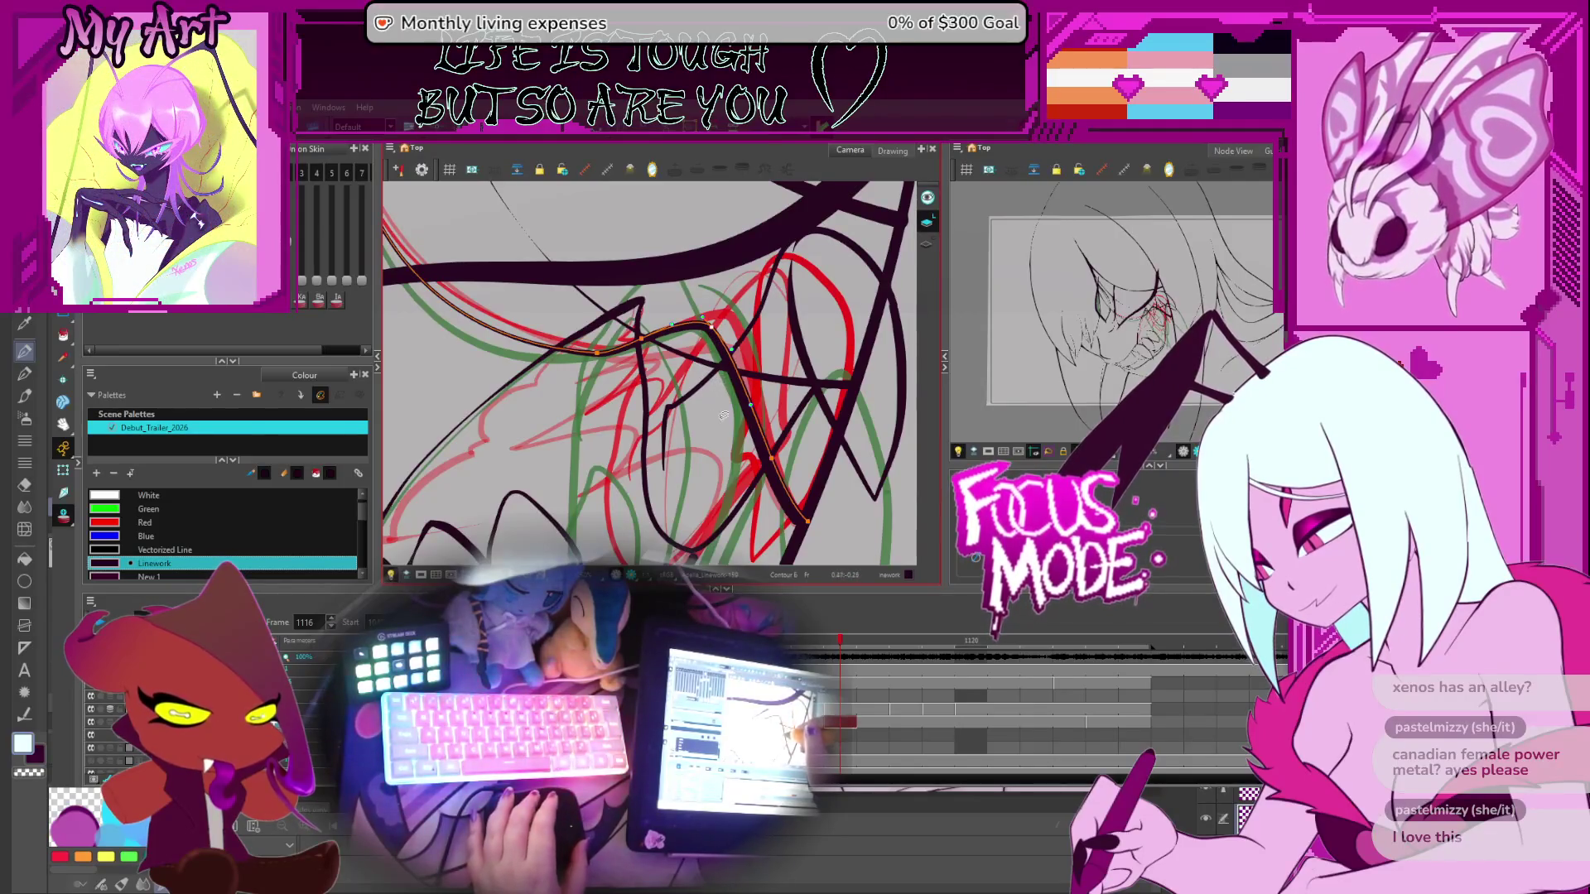
pyautogui.moveTo(723, 416); pyautogui.dragTo(695, 344)
pyautogui.moveTo(771, 391); pyautogui.dragTo(828, 439)
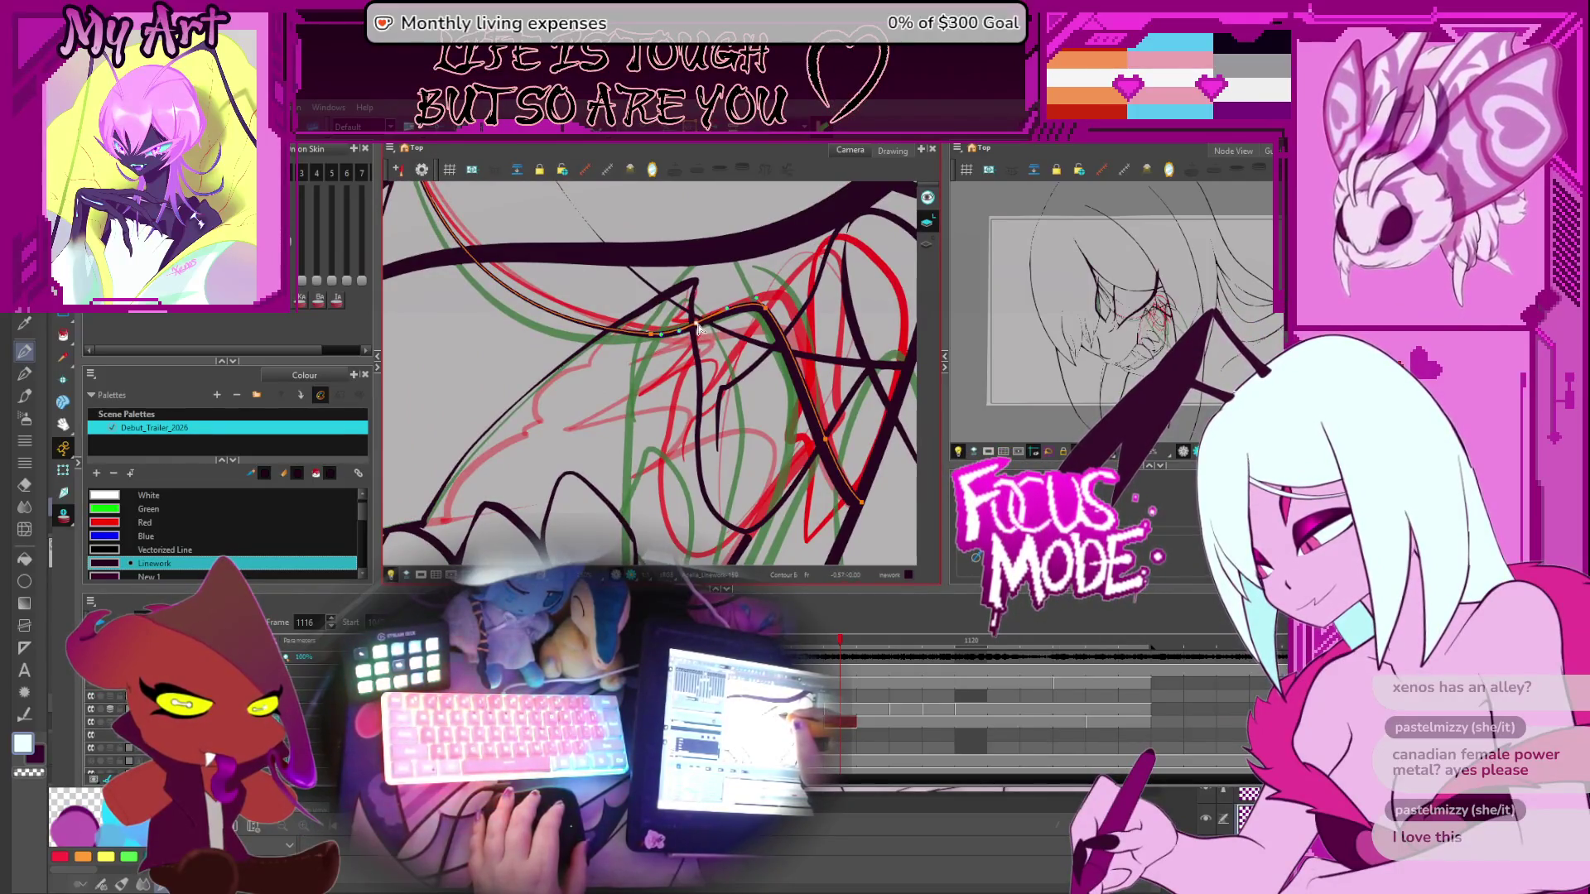
pyautogui.moveTo(650, 335)
pyautogui.mouseDown()
pyautogui.moveTo(662, 365)
pyautogui.moveTo(636, 384)
pyautogui.mouseUp()
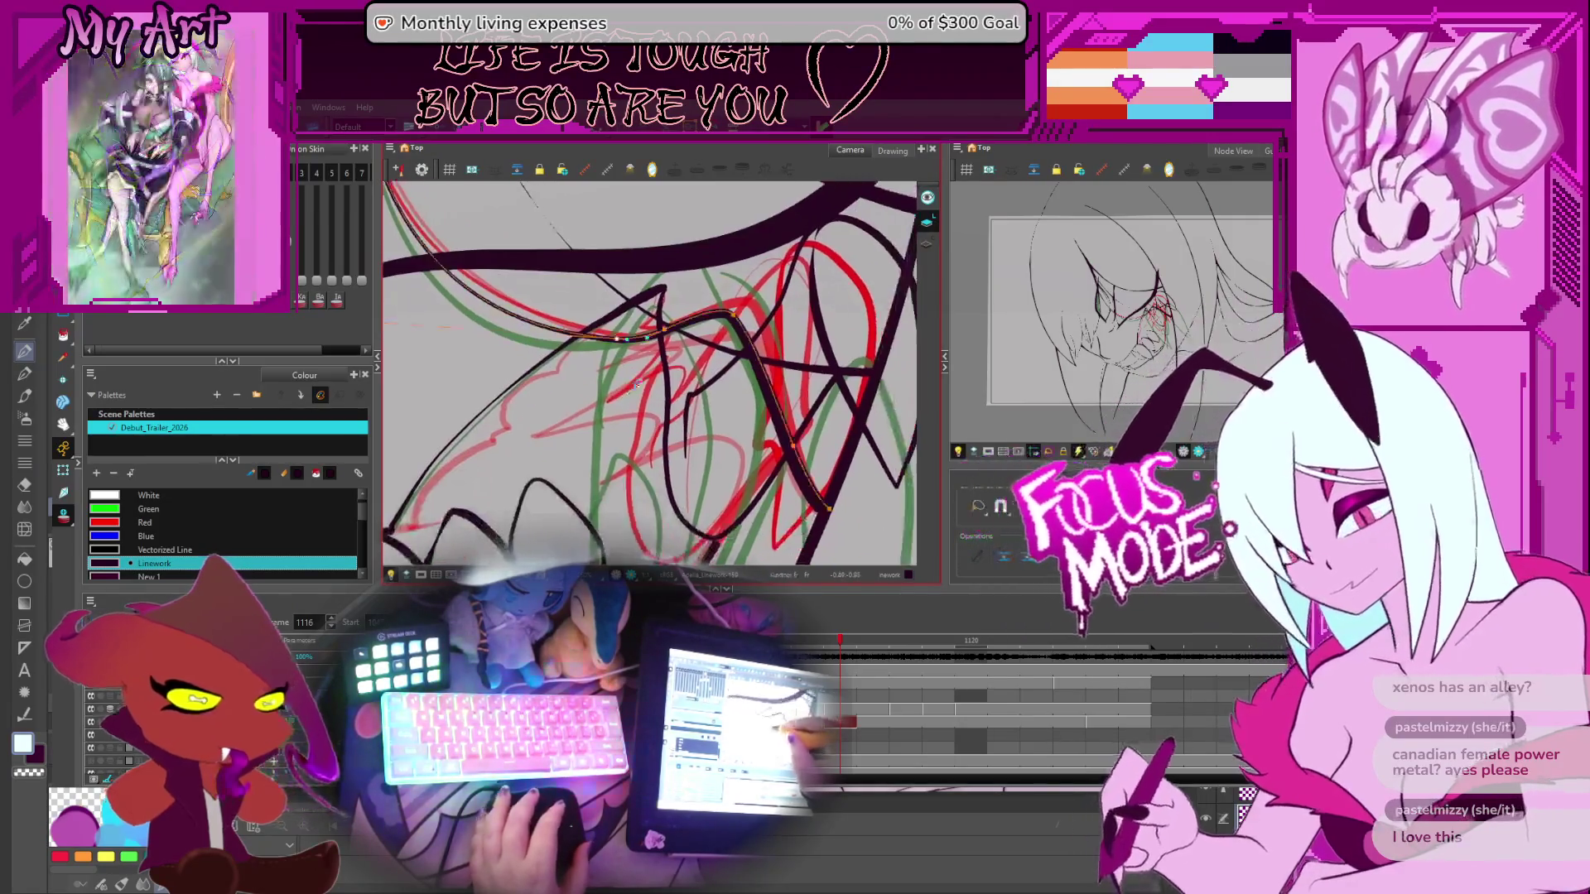
pyautogui.scroll(-2, 638, 389)
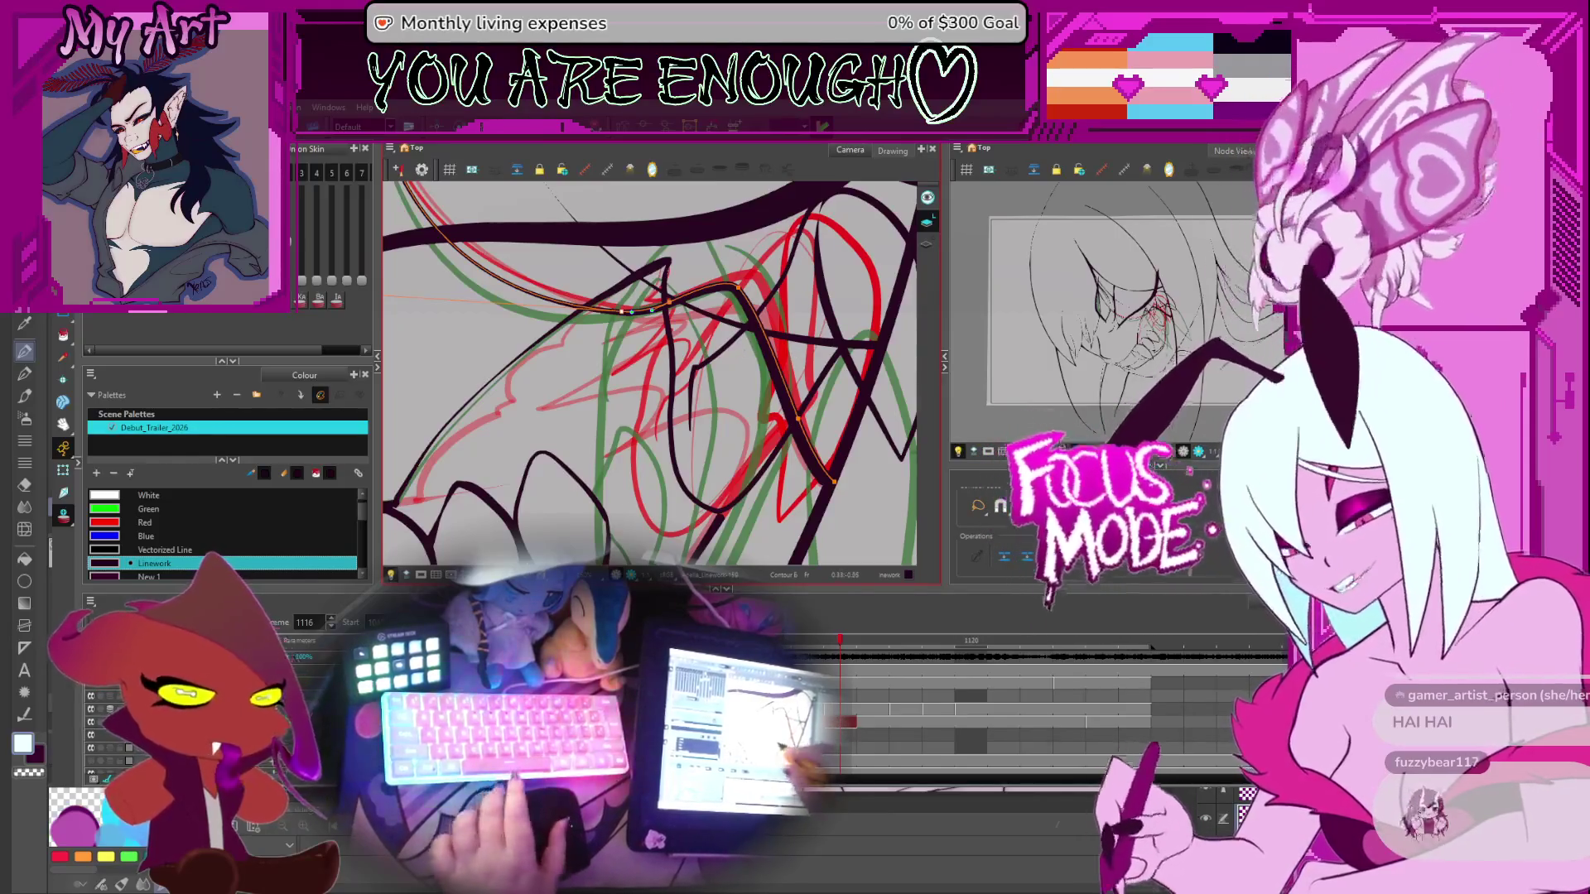
# Bring the teeth into view and flip between frames 1115, 1117 and 1116 to compare roughs
pyautogui.press('space')
pyautogui.moveTo(818, 471); pyautogui.dragTo(793, 407)
pyautogui.scroll(-4, 793, 408)
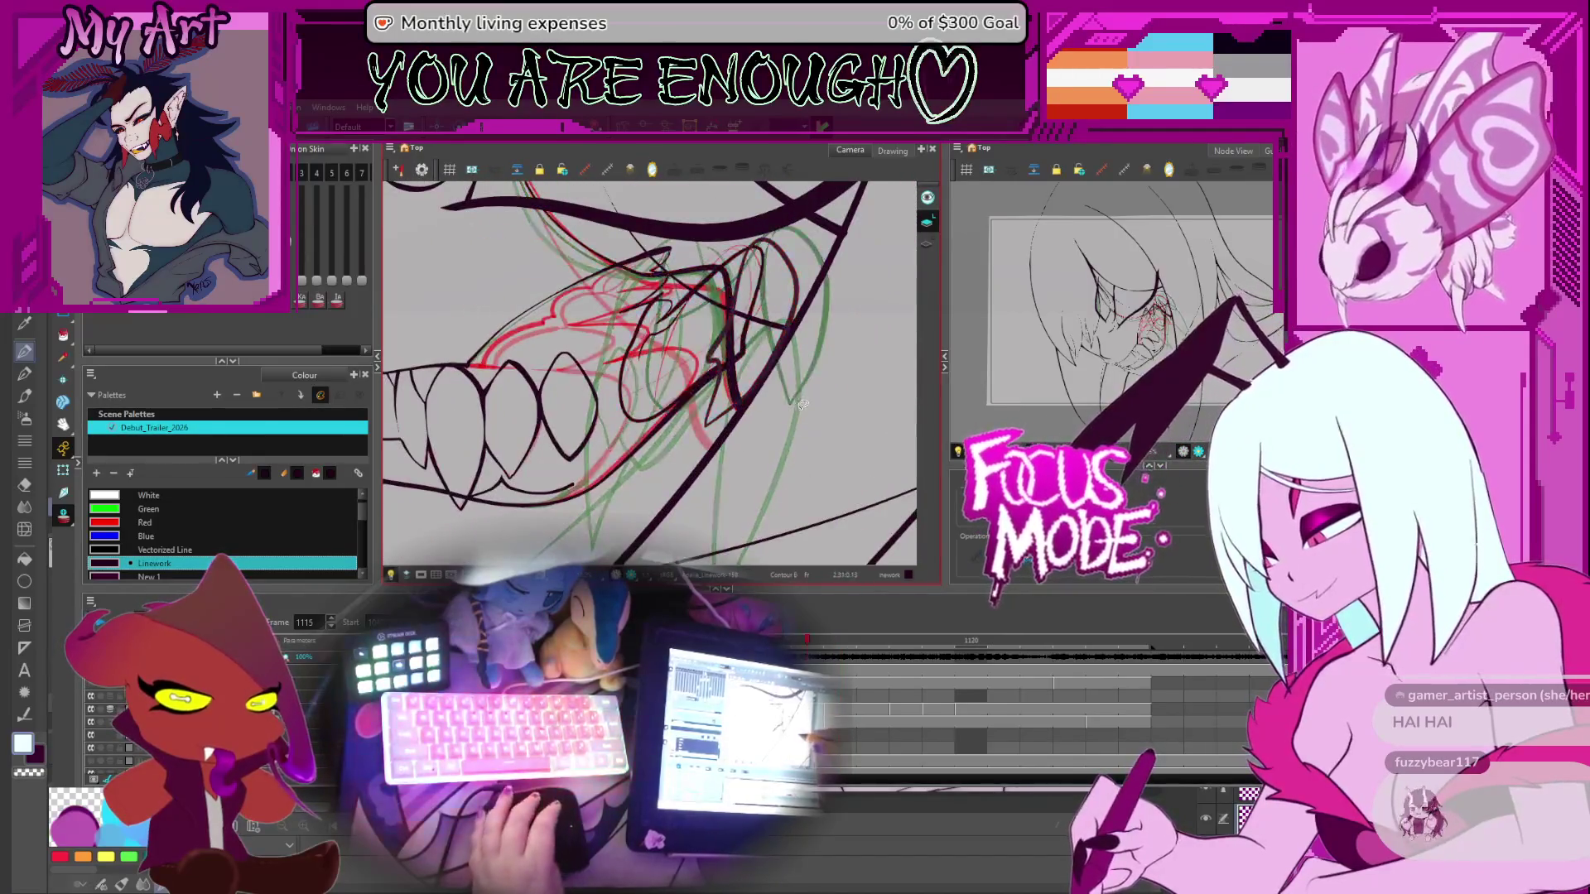
pyautogui.scroll(1, 764, 439)
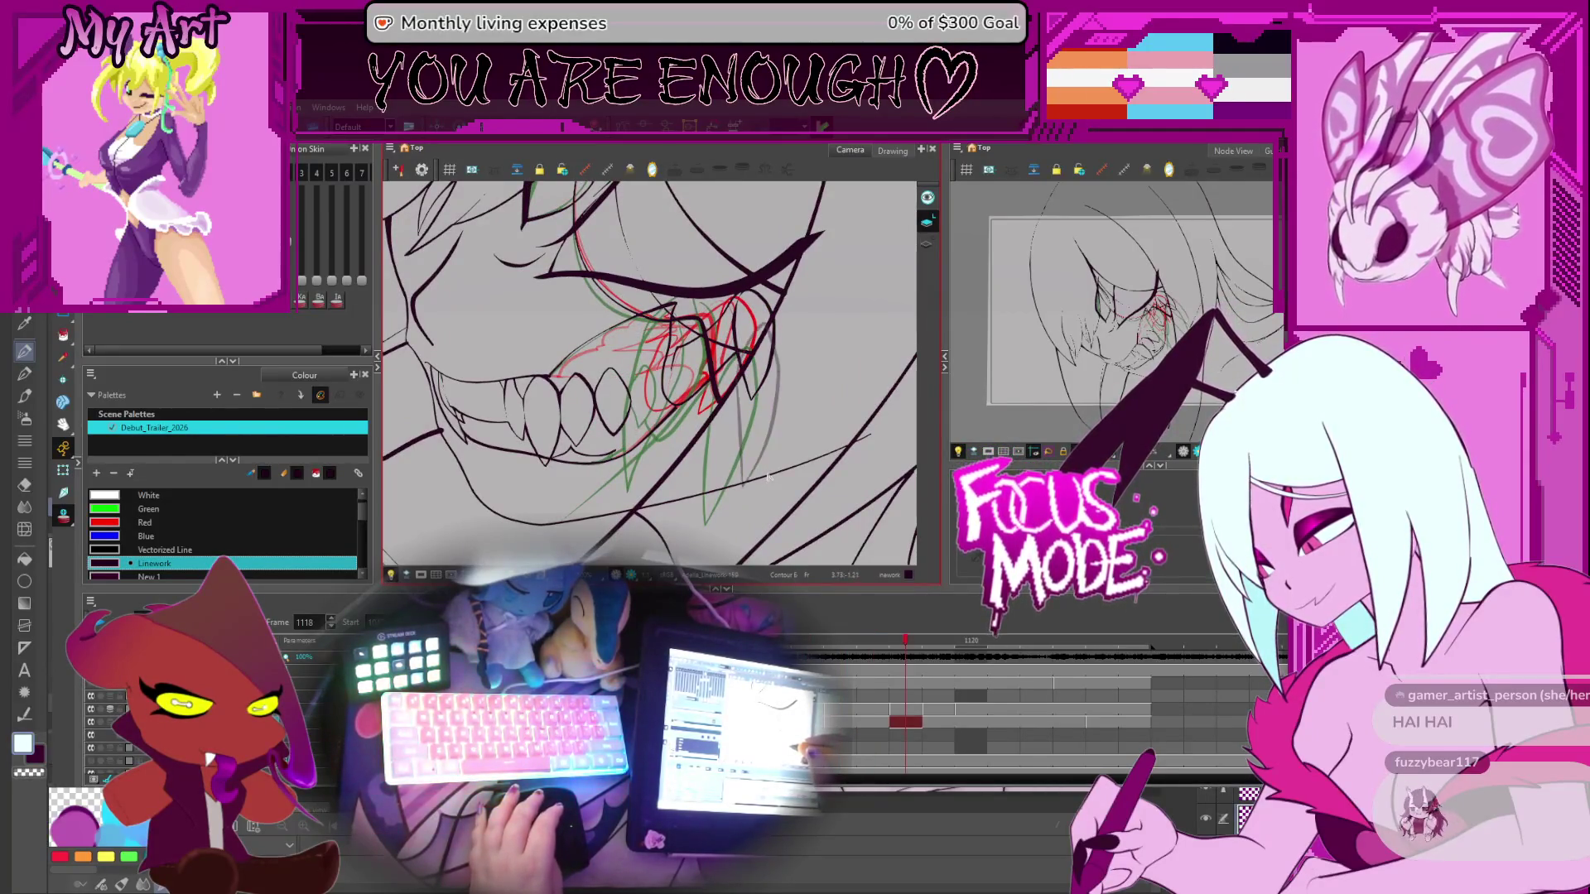
pyautogui.press(',')
pyautogui.press(',')
pyautogui.press(',')
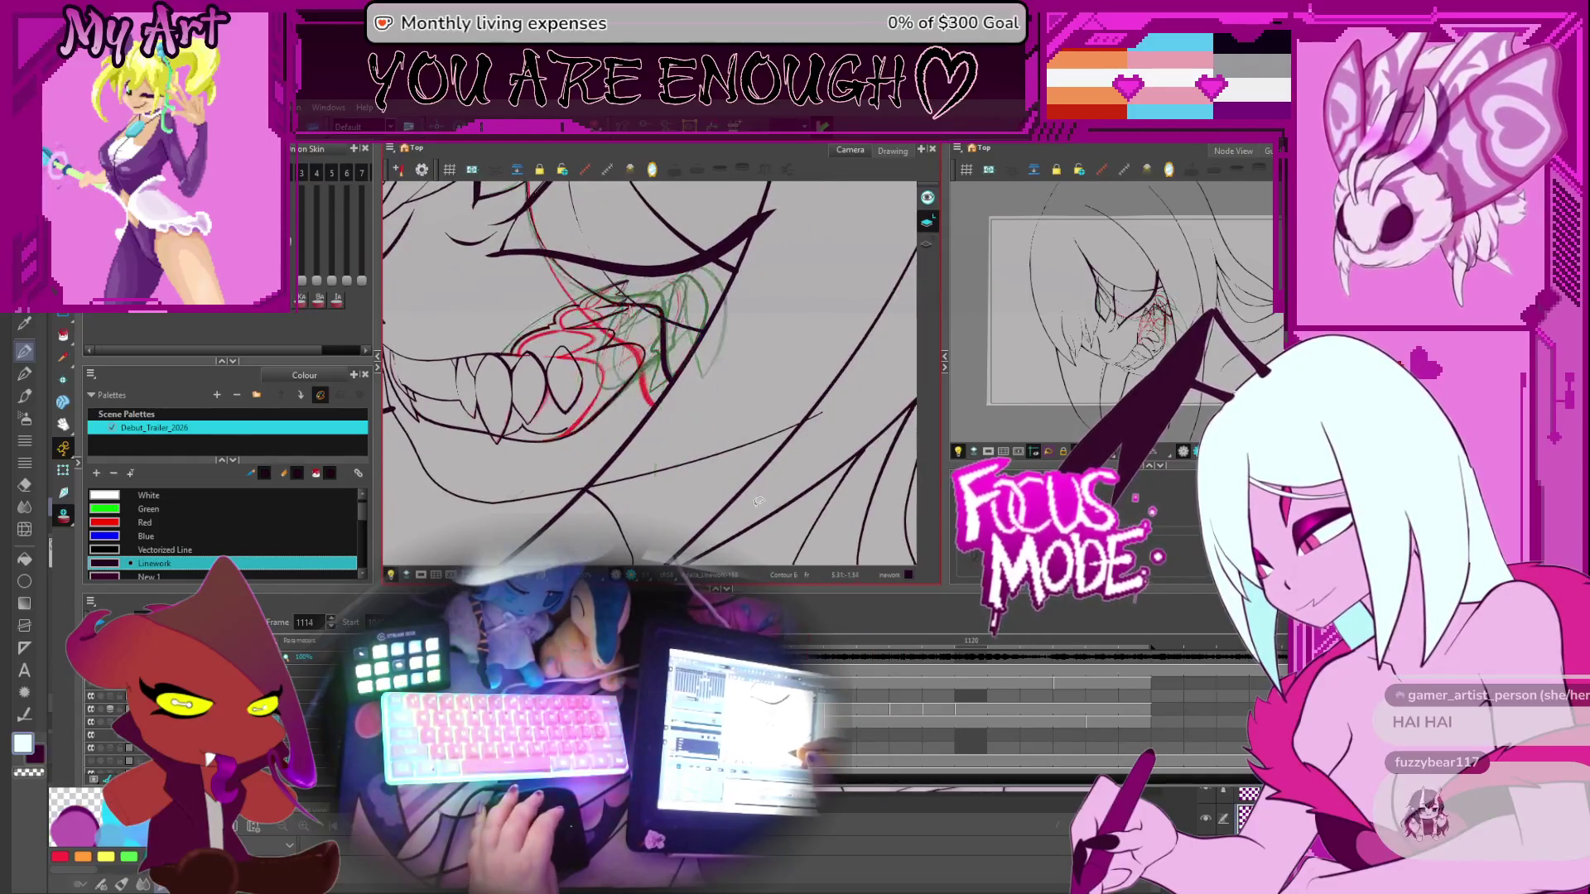
pyautogui.press('.')
pyautogui.press('.')
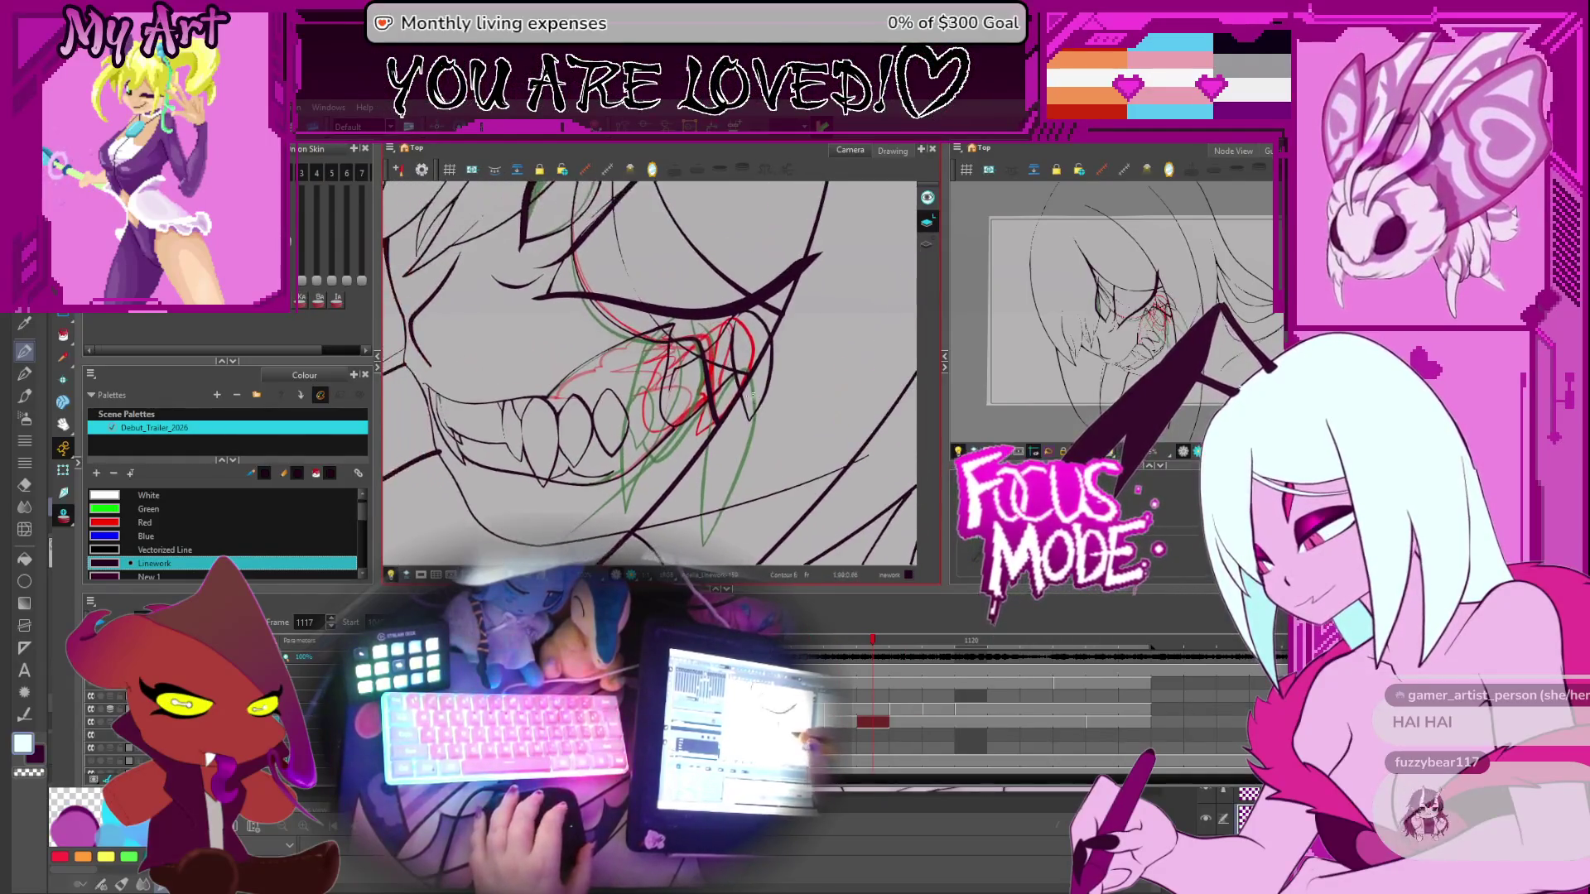
pyautogui.press(',')
pyautogui.press('.')
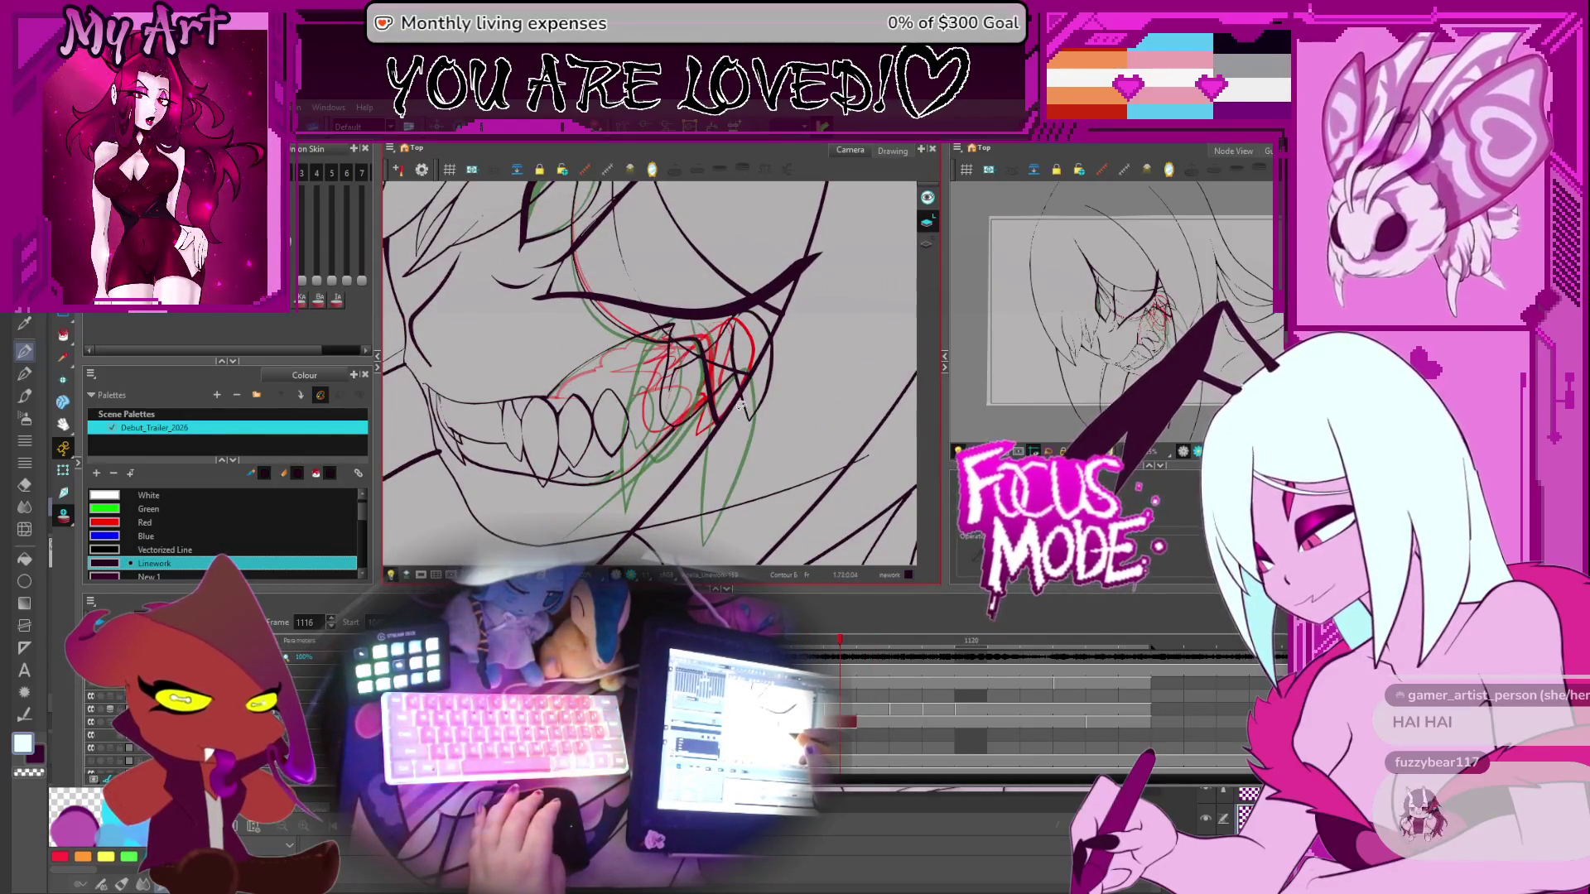
pyautogui.scroll(-3, 740, 404)
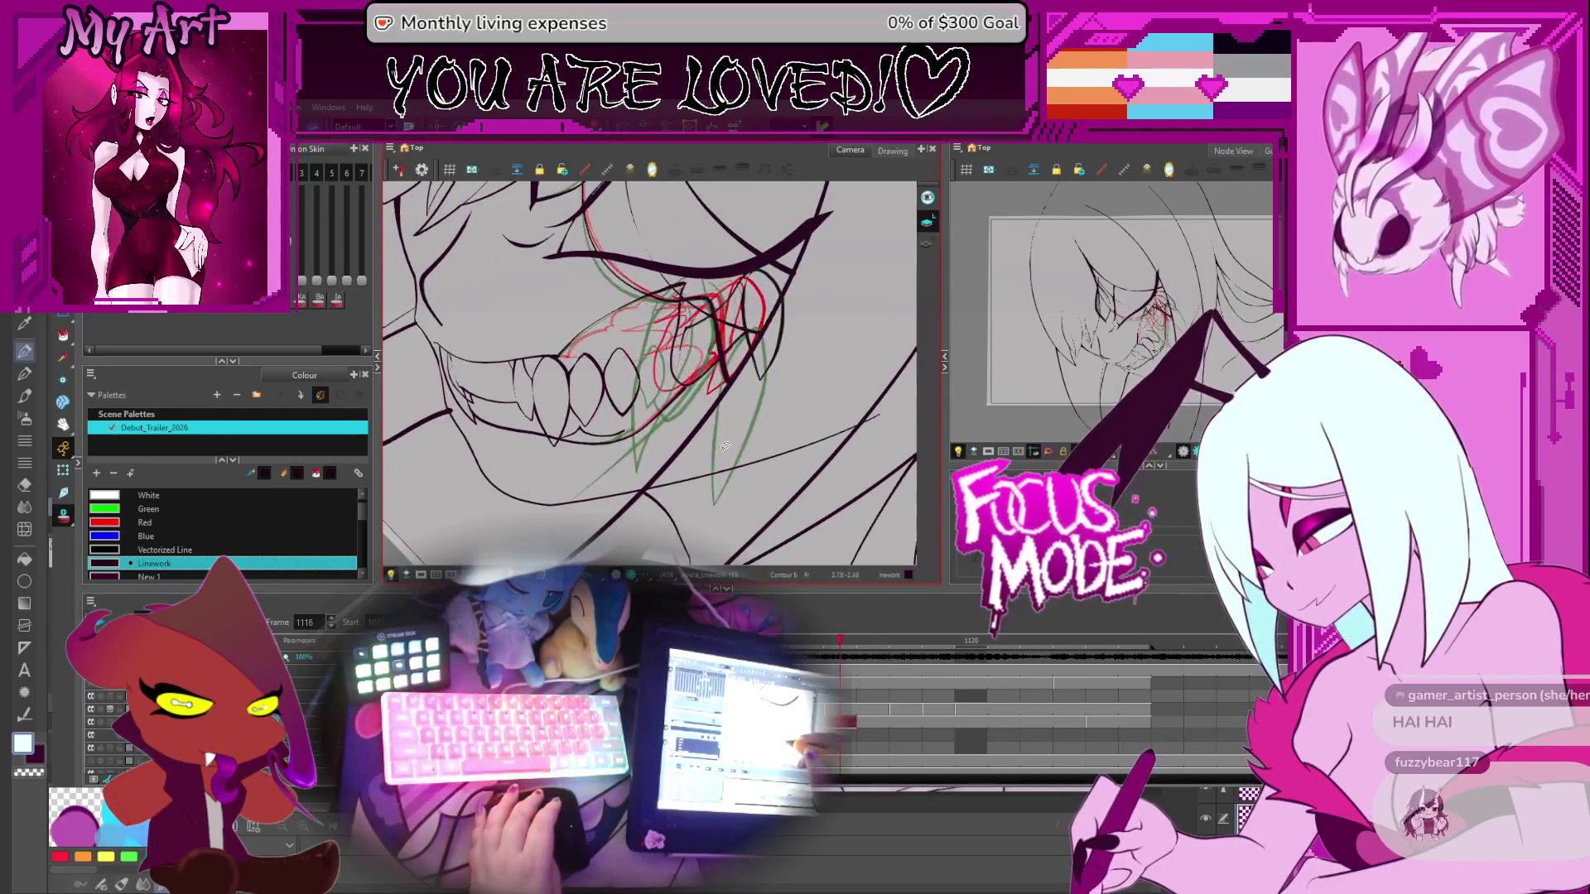
# Flip forward to frame 1124, then step back through 1115 and 1112 to frame 1108
pyautogui.press(',')
pyautogui.press(',')
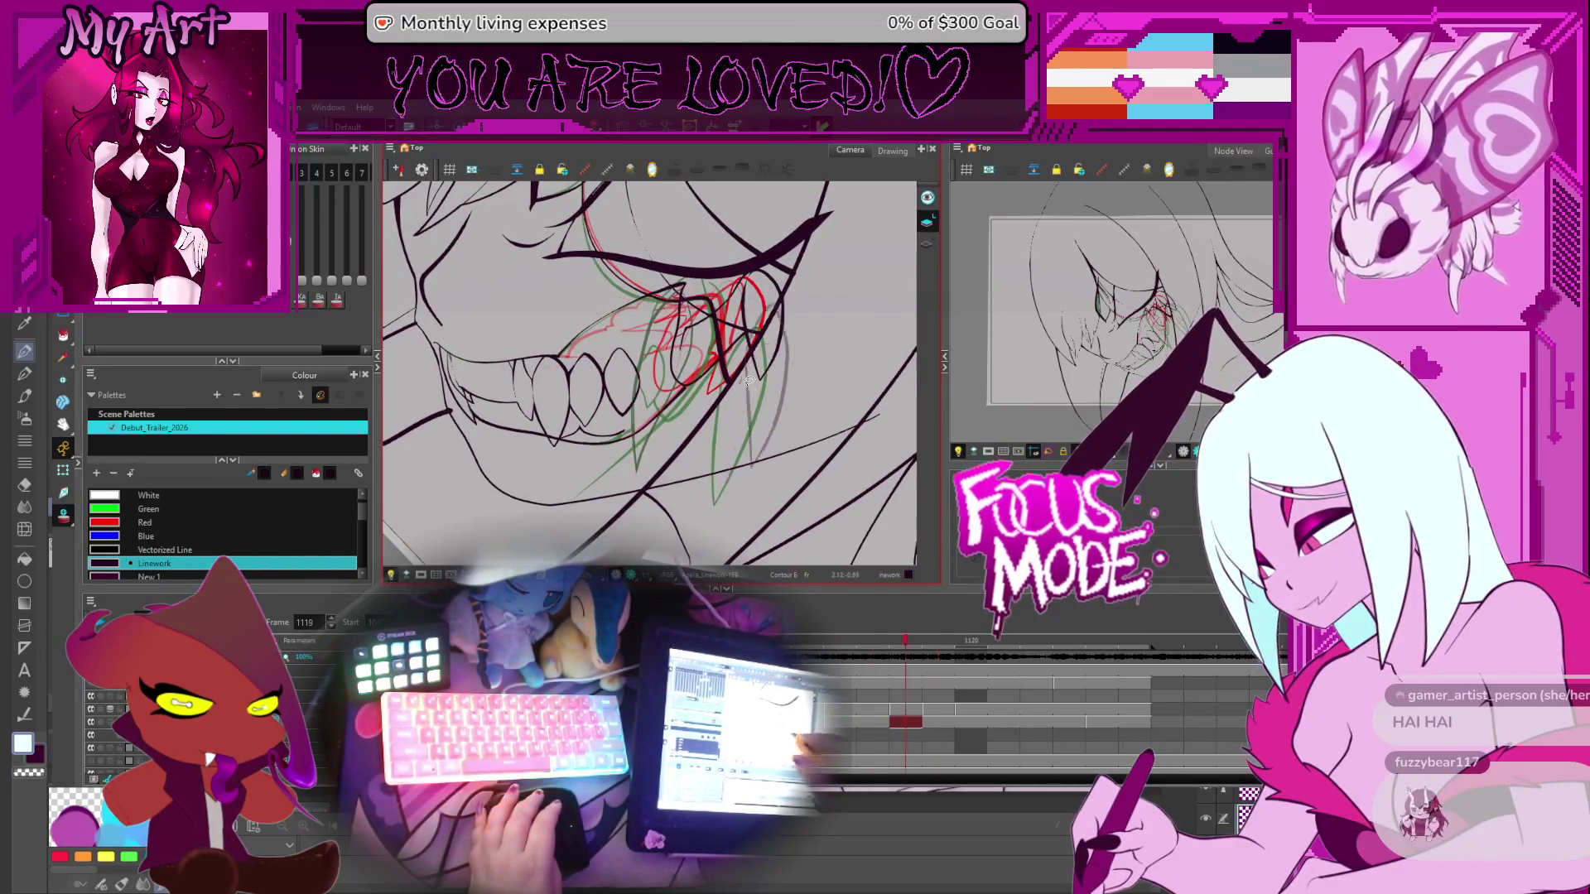
pyautogui.press(',')
pyautogui.press(',')
pyautogui.press(',')
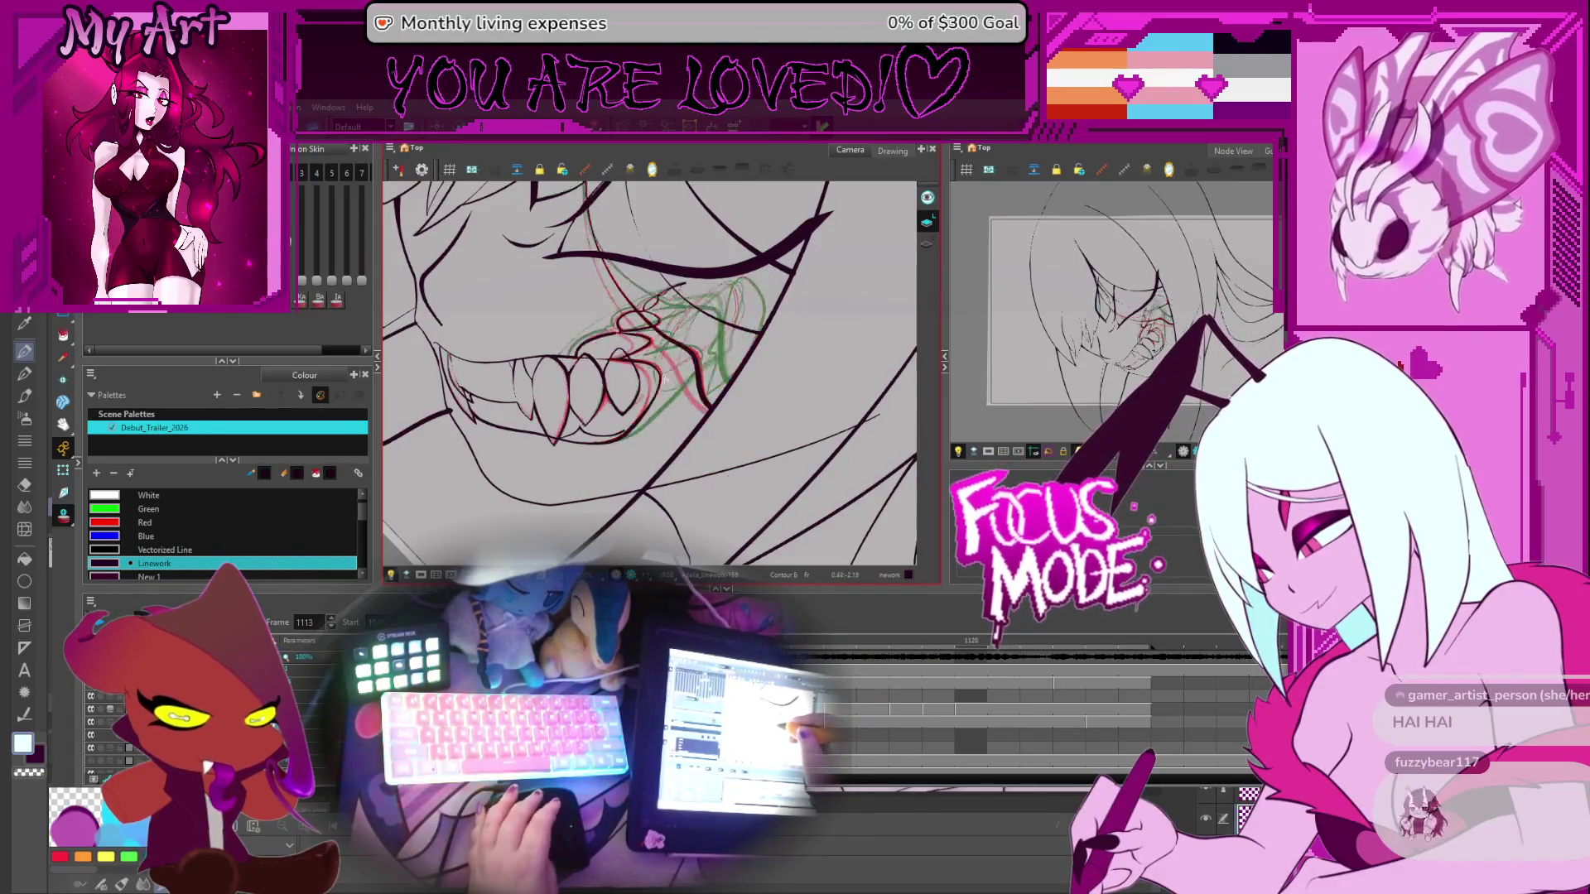
pyautogui.press('.')
pyautogui.press('.')
pyautogui.press('.')
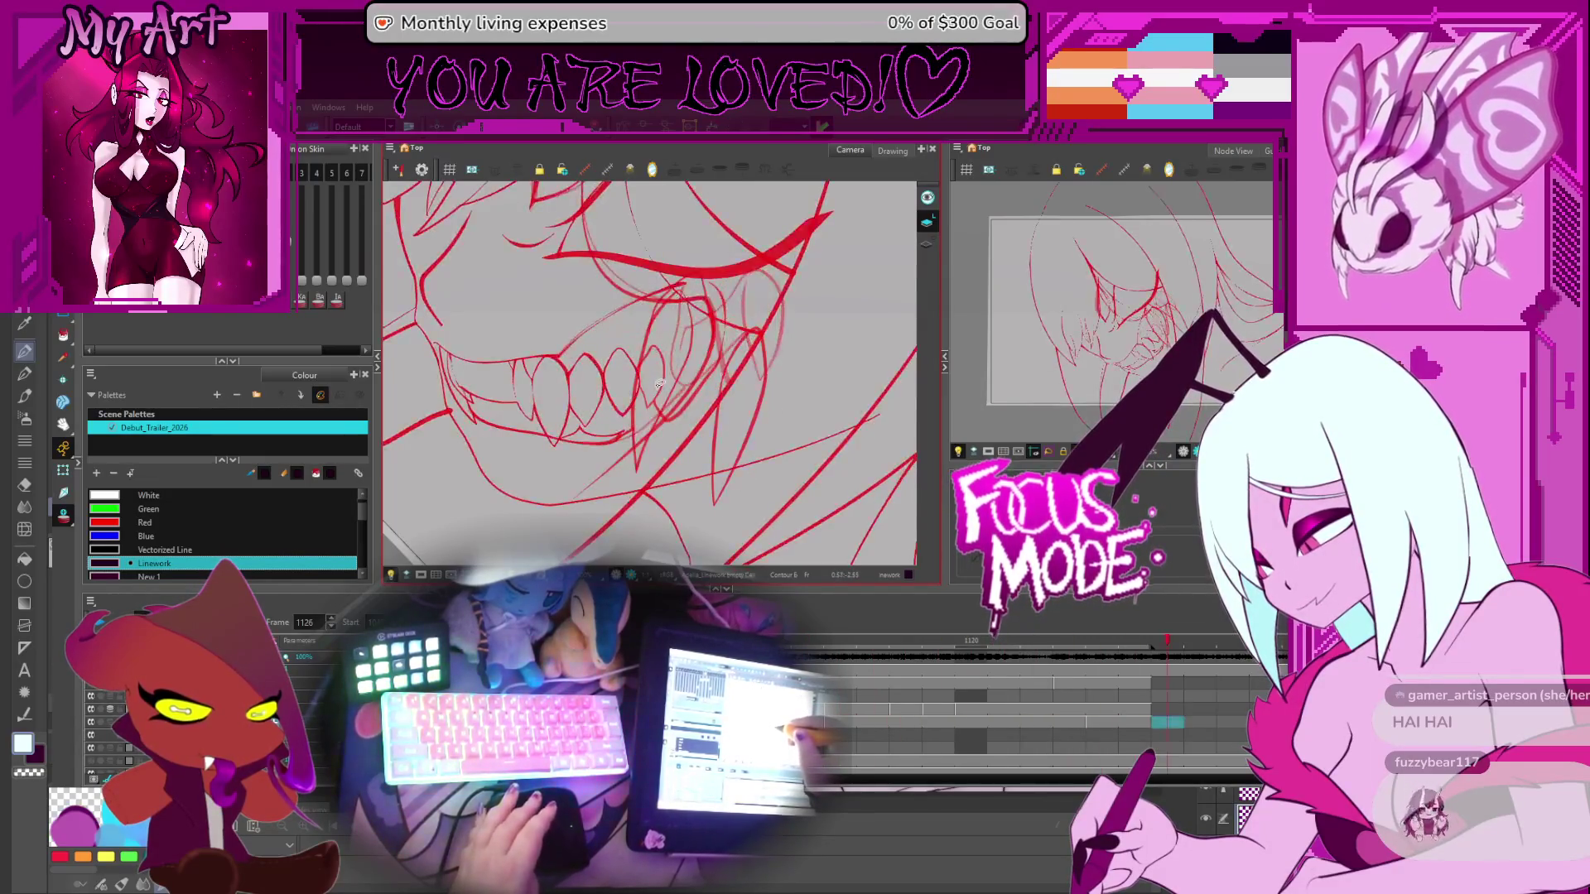
pyautogui.press('.')
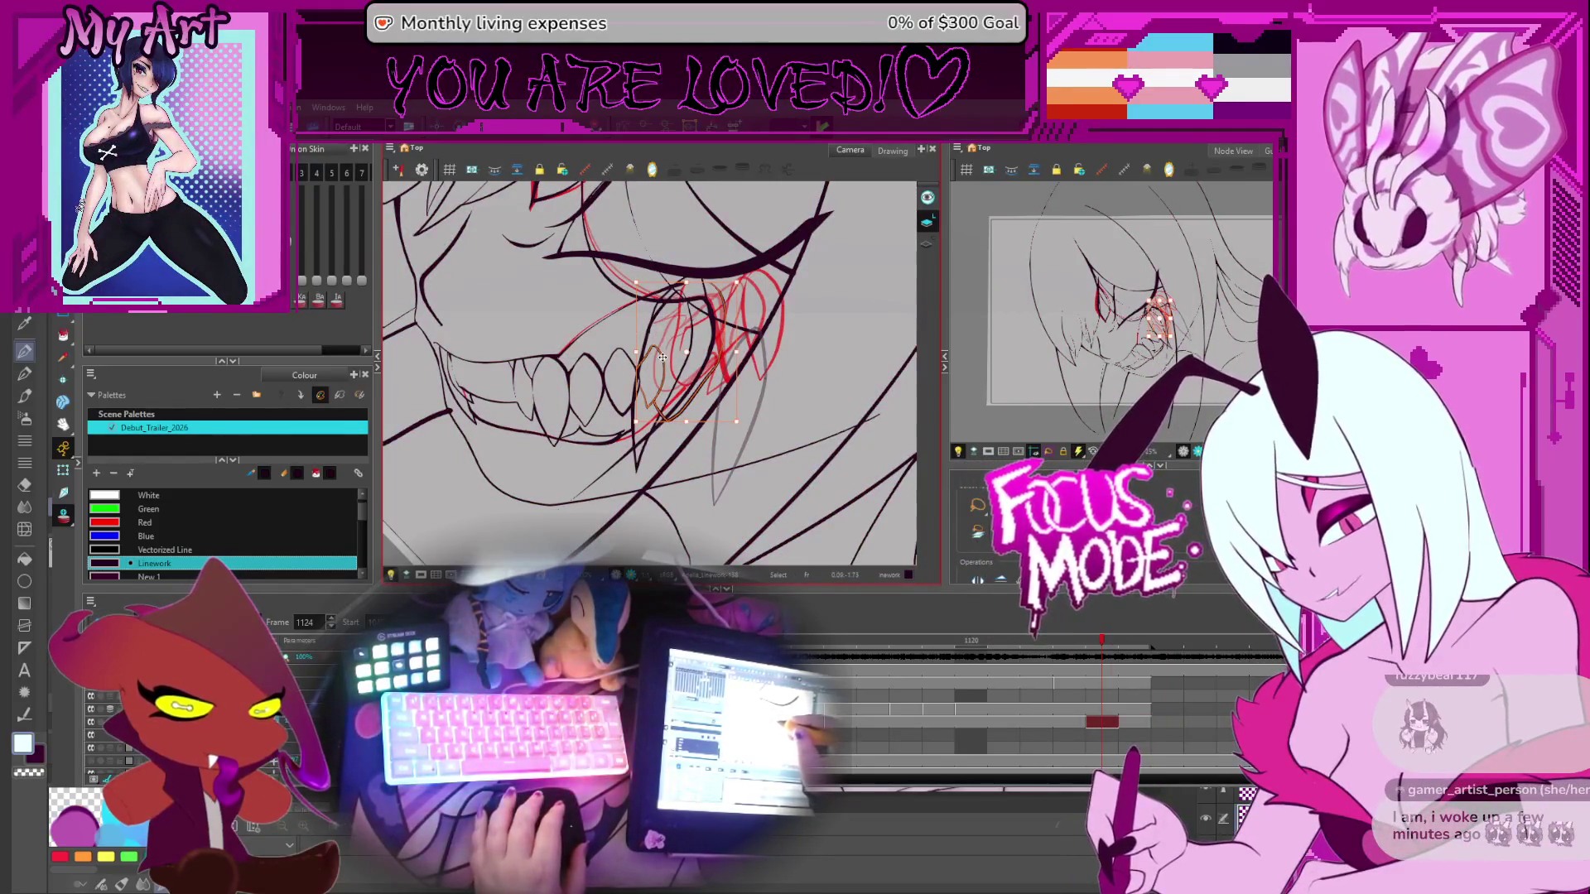
pyautogui.scroll(1, 662, 351)
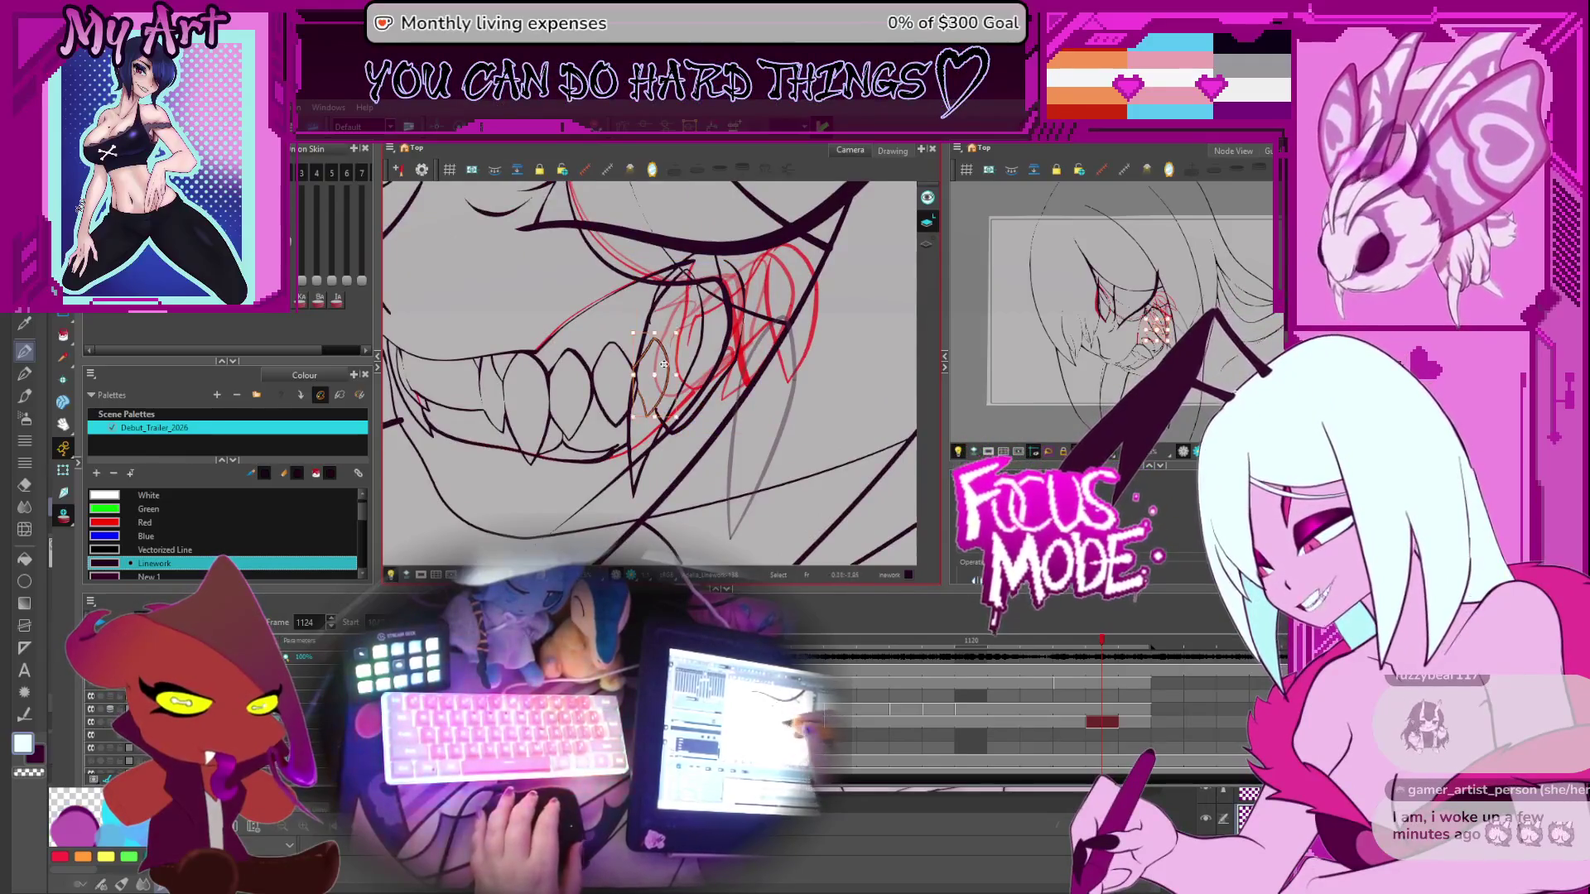
pyautogui.press(',')
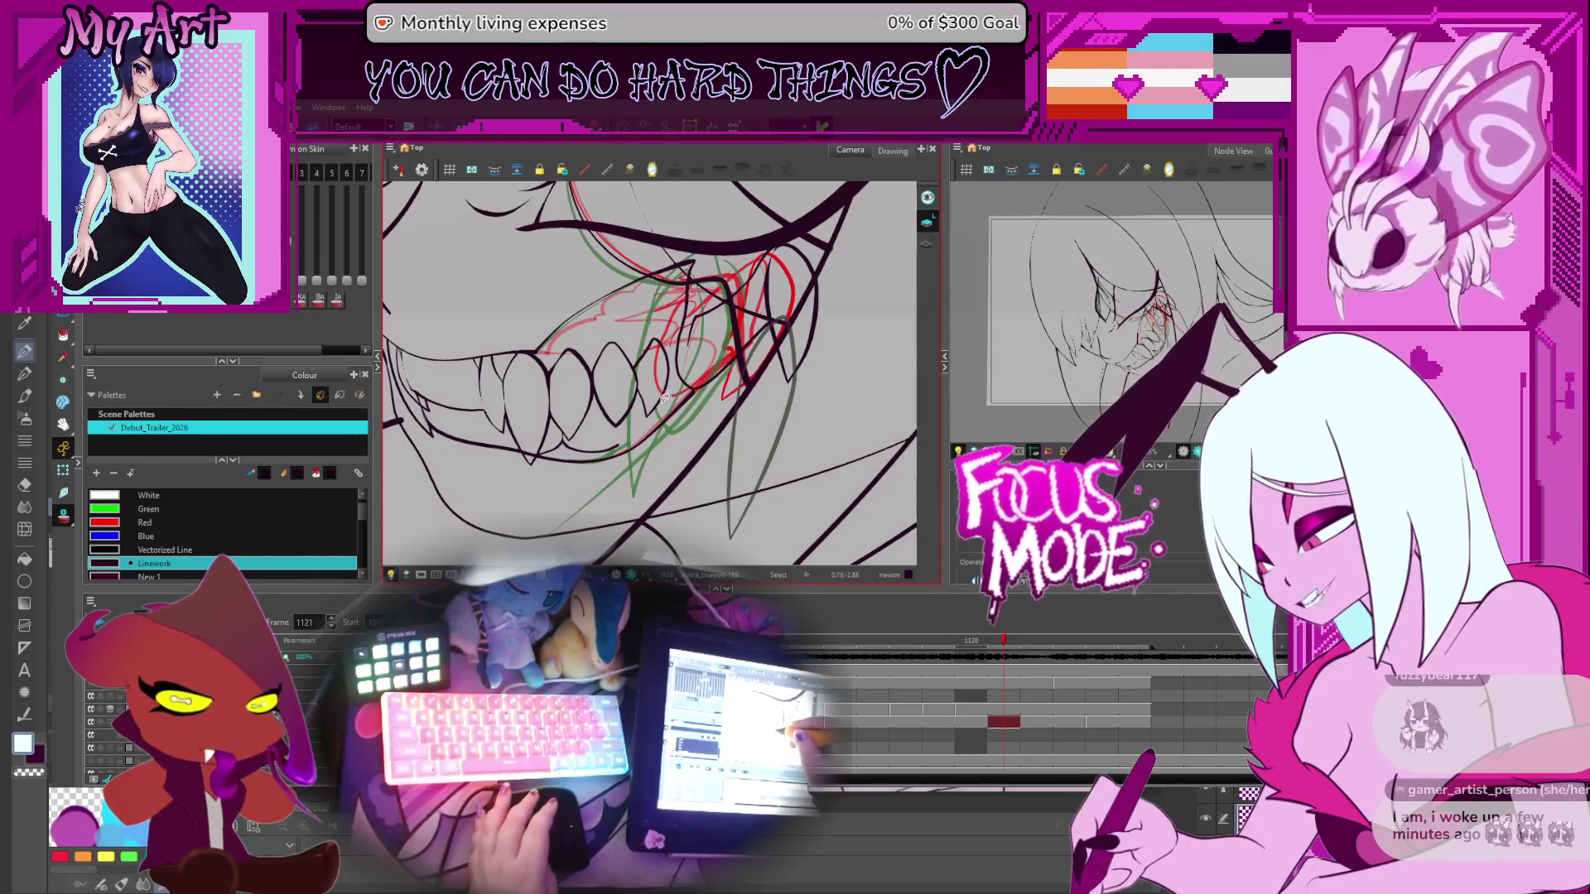
pyautogui.press(',')
pyautogui.press(',')
pyautogui.press(',')
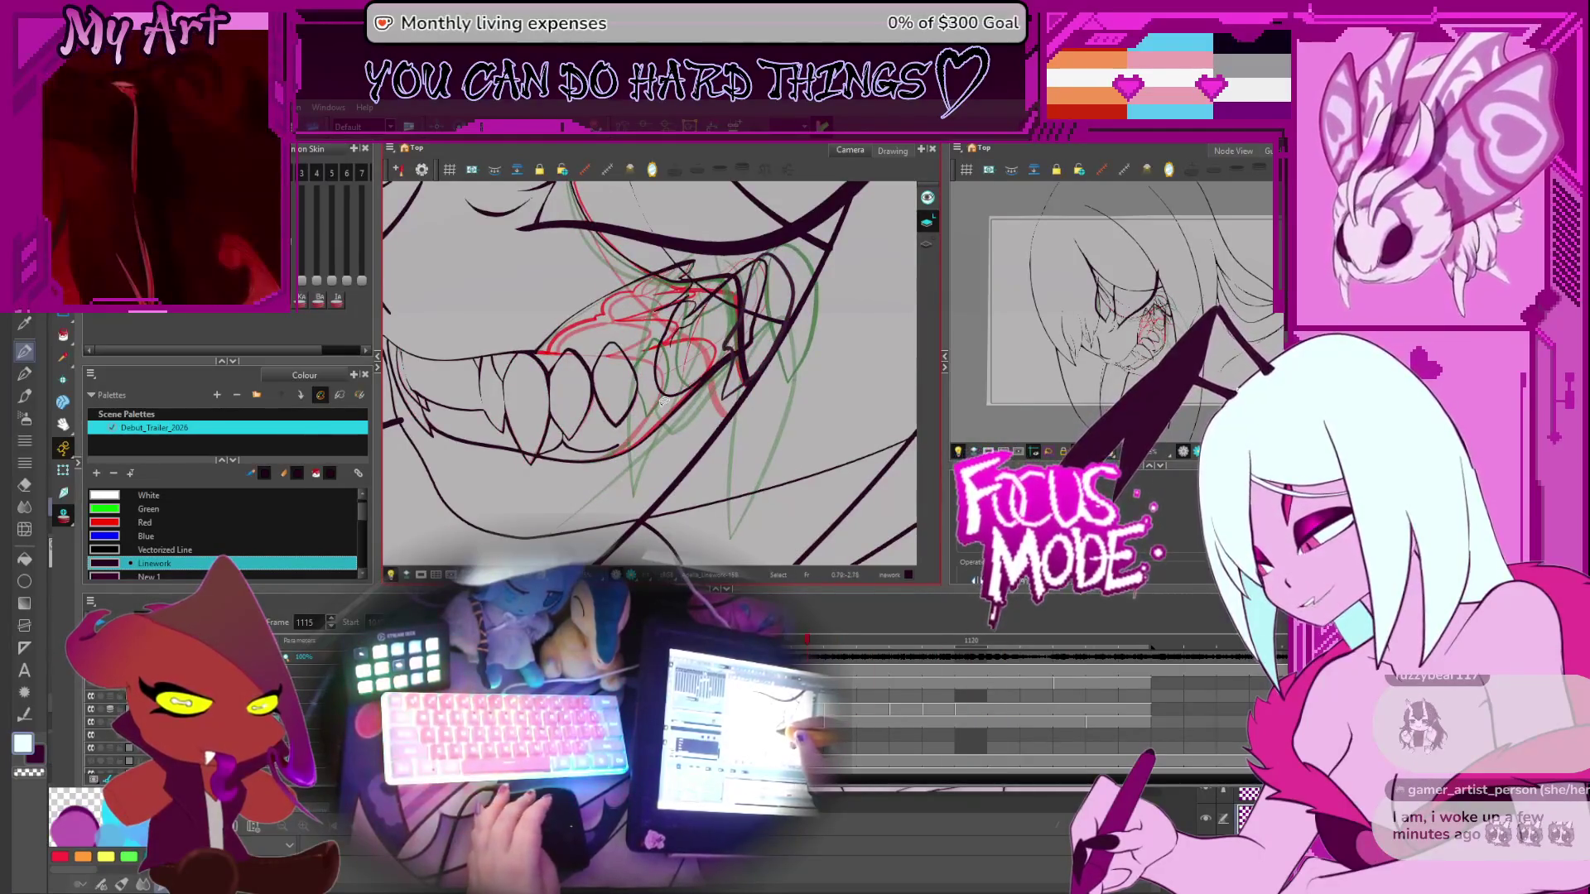
pyautogui.press(',')
pyautogui.press(',')
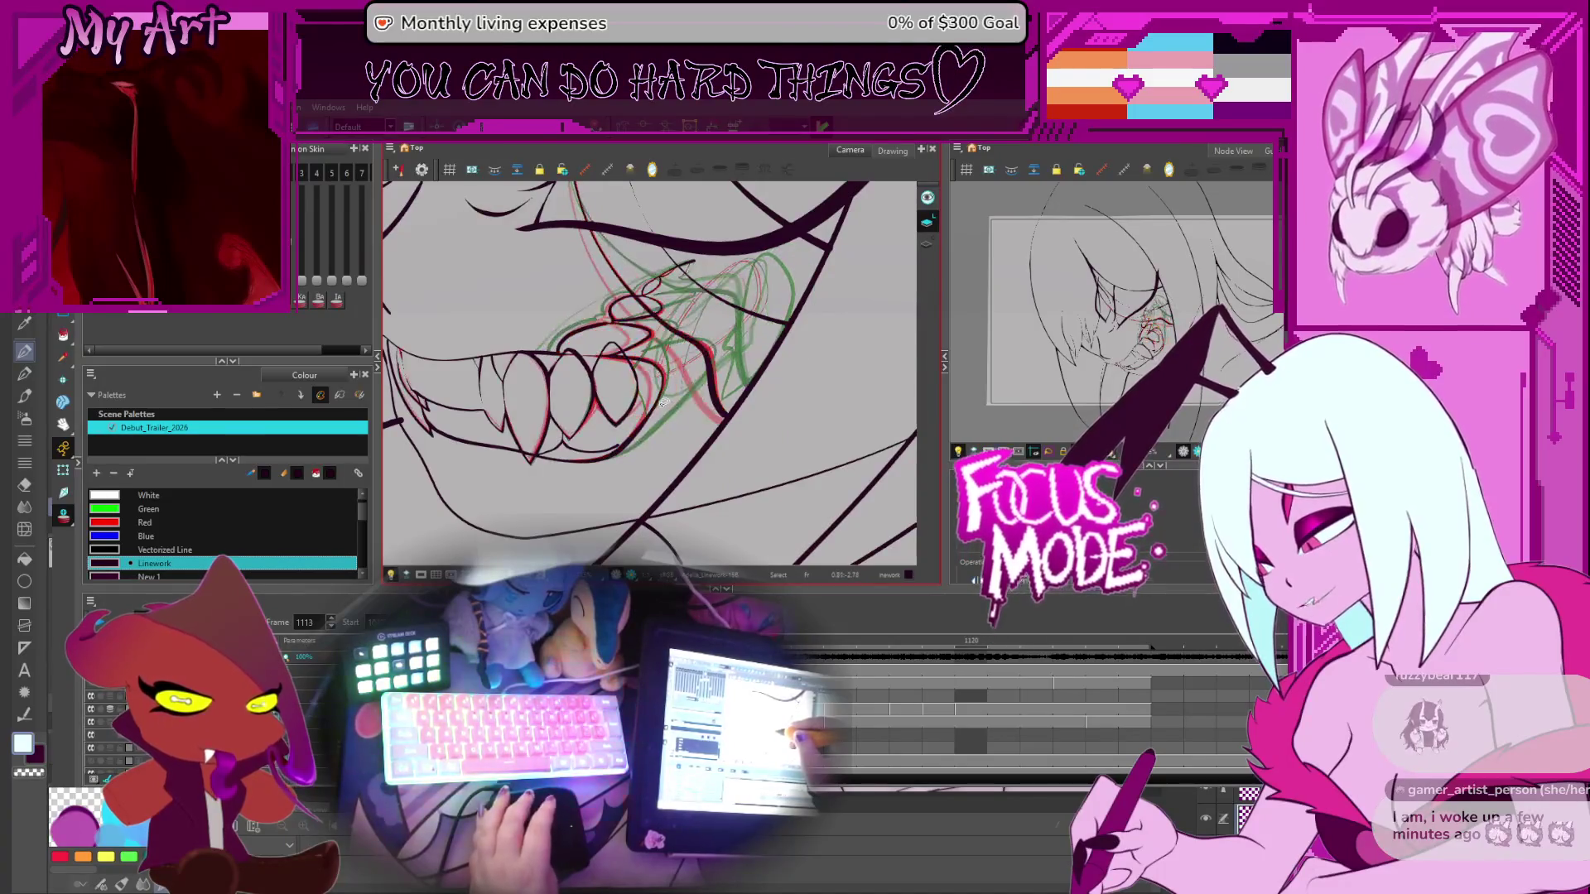
pyautogui.press(',')
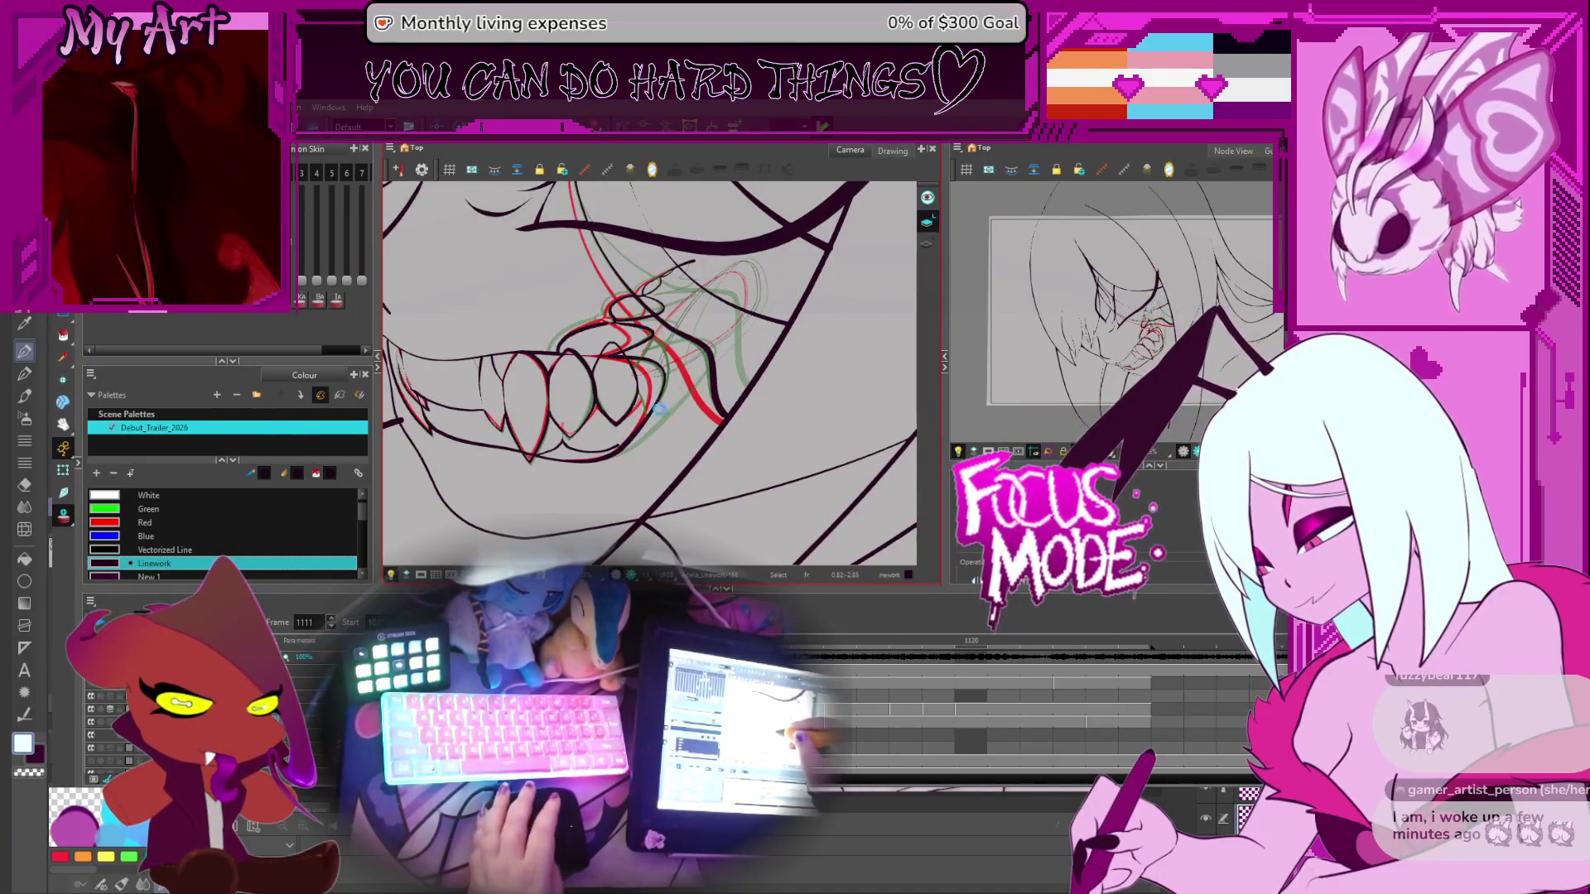
pyautogui.press(',')
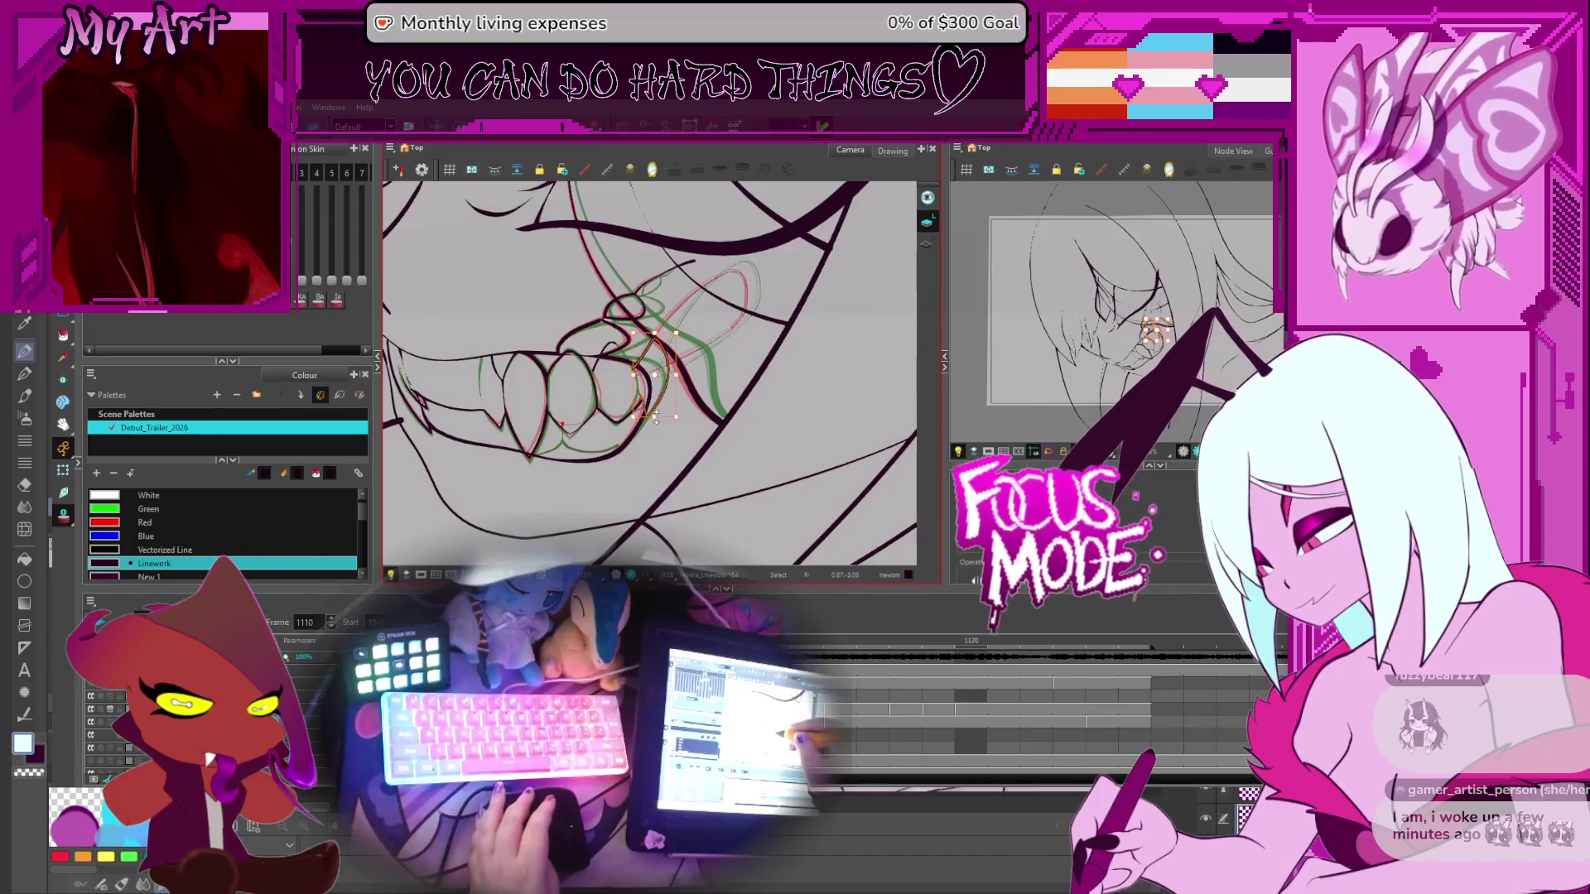
pyautogui.press(',')
pyautogui.press(',')
pyautogui.press('.')
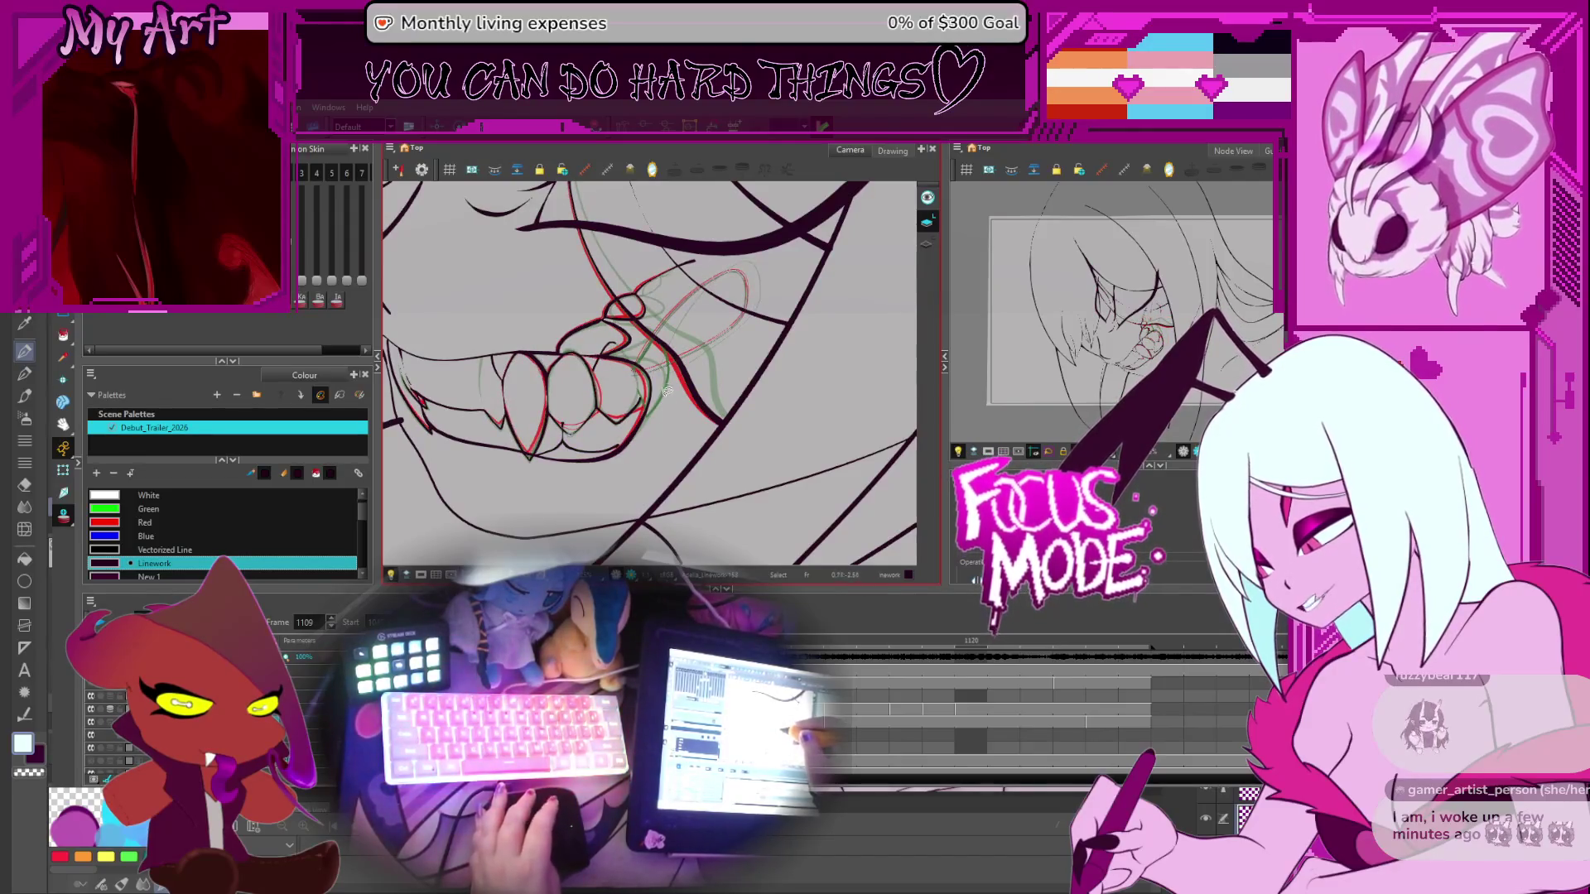
pyautogui.press(',')
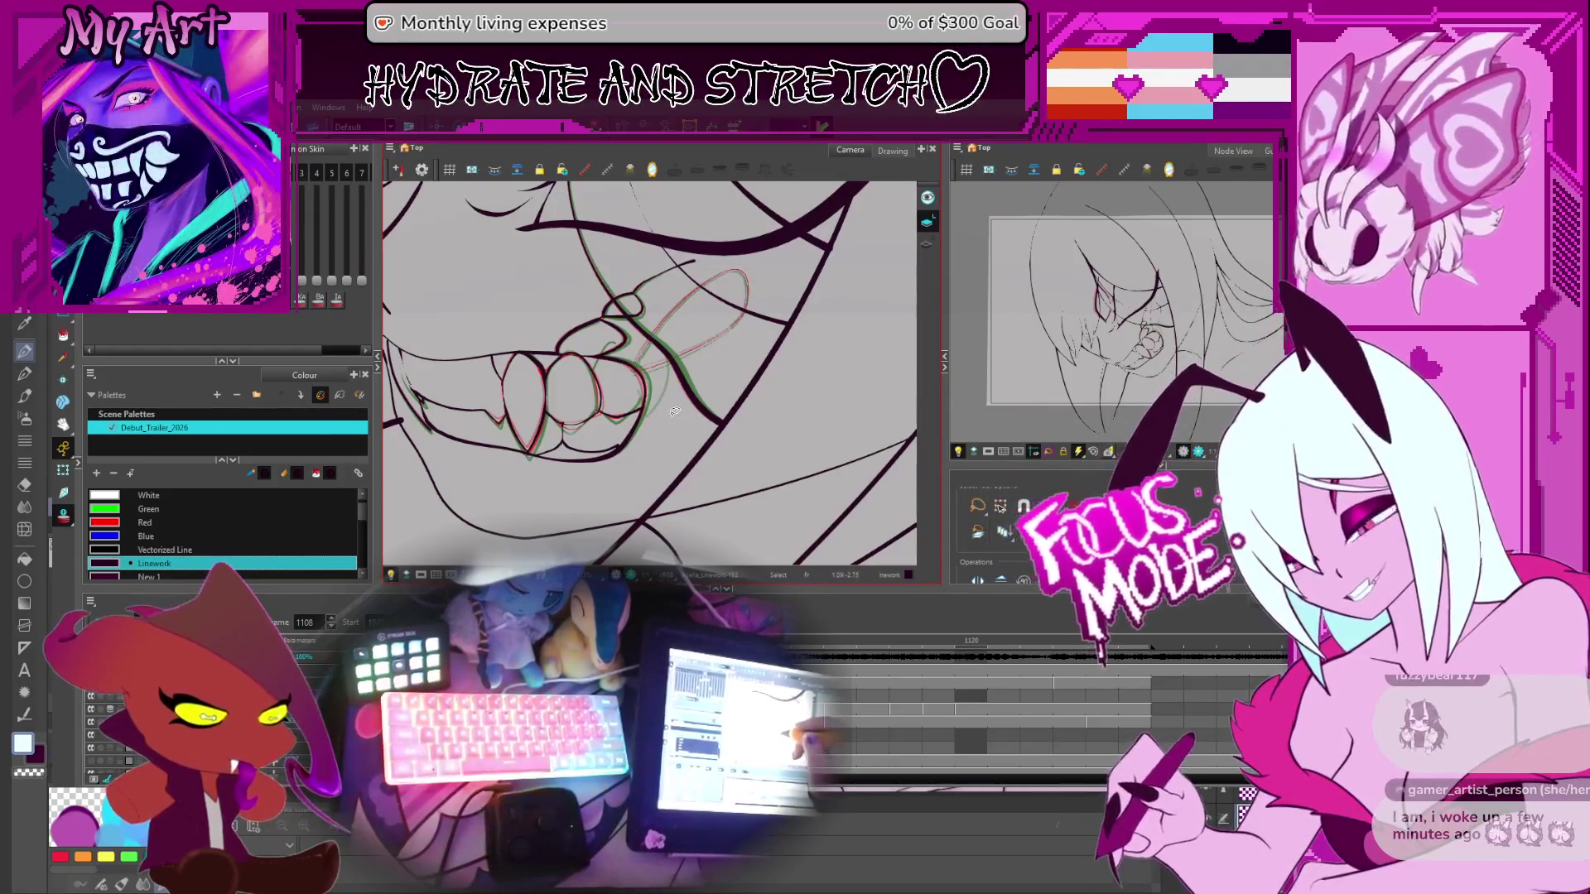
# Step forward from frame 1108 to frame 1114, nudging the view over the mouth
pyautogui.moveTo(661, 358); pyautogui.dragTo(637, 432)
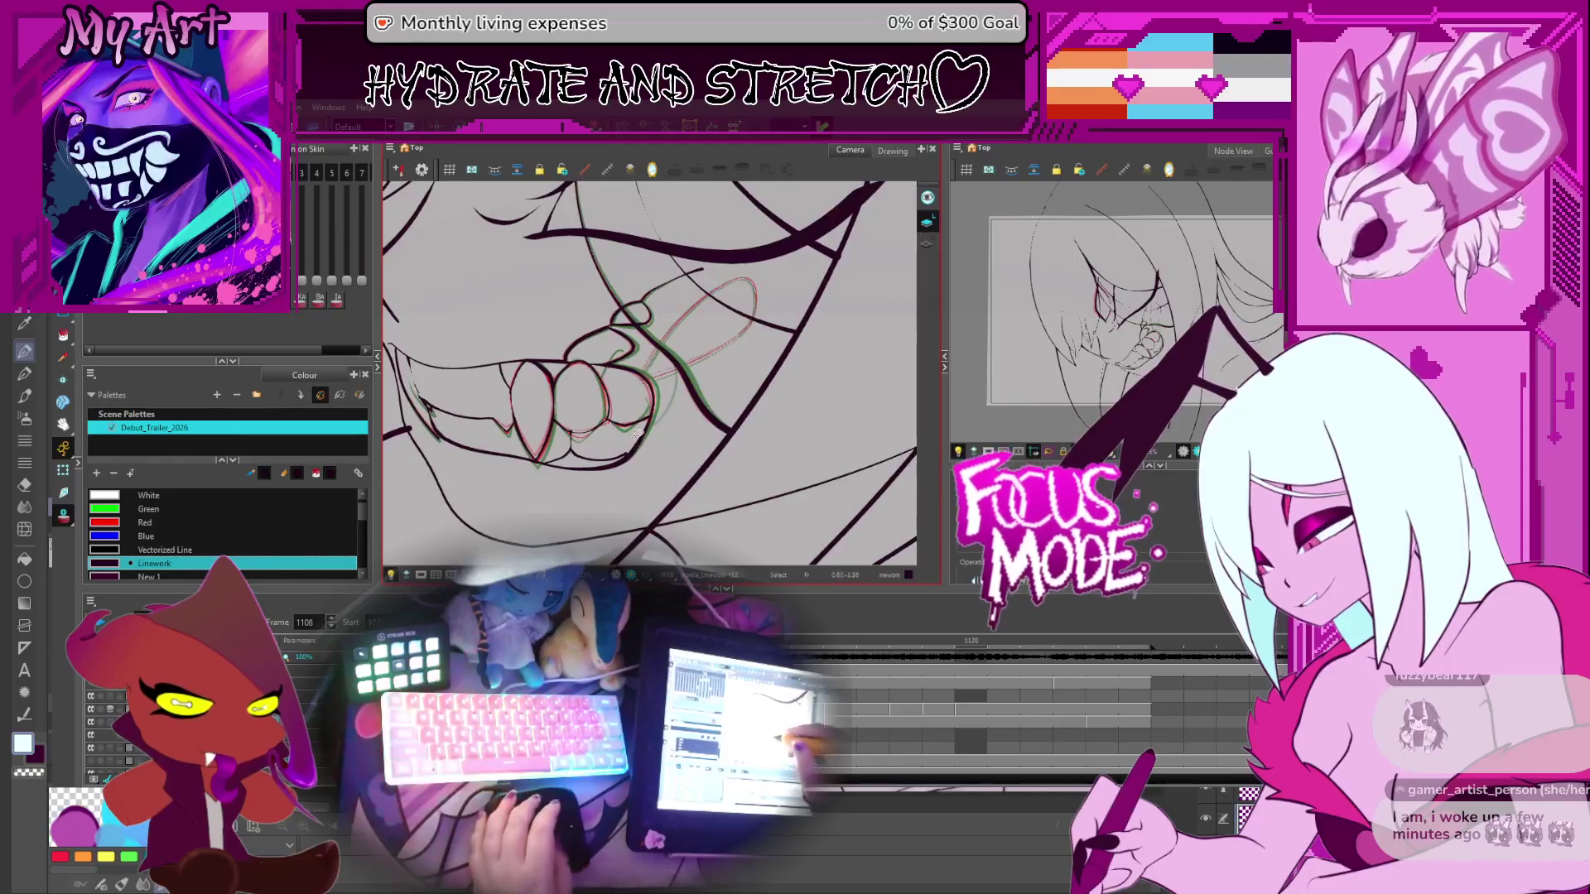
pyautogui.press('.')
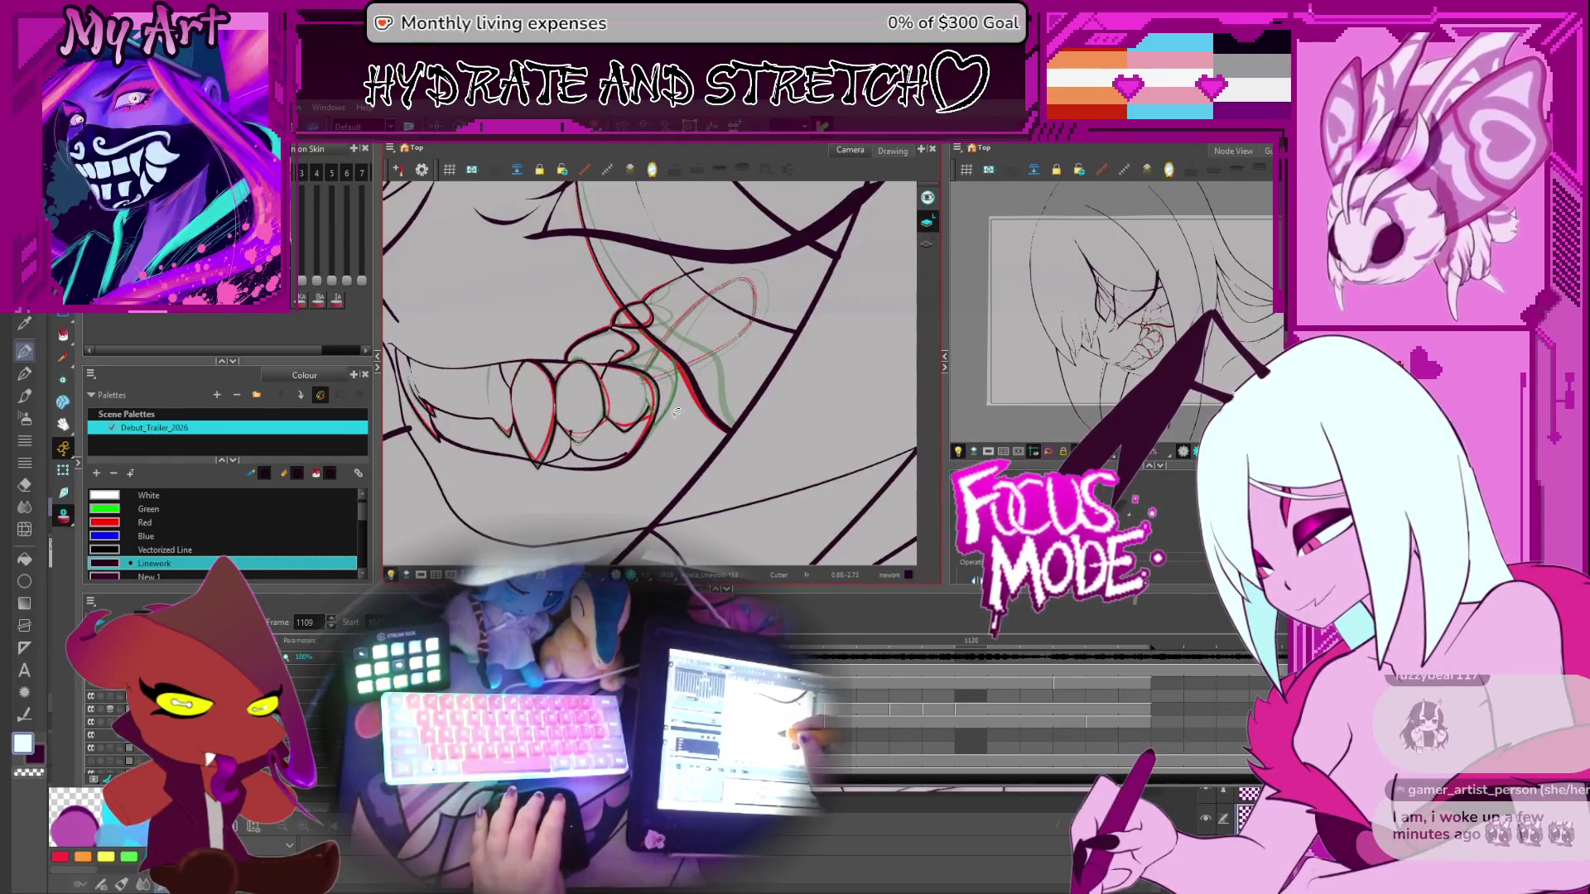
pyautogui.press('.')
pyautogui.press('.')
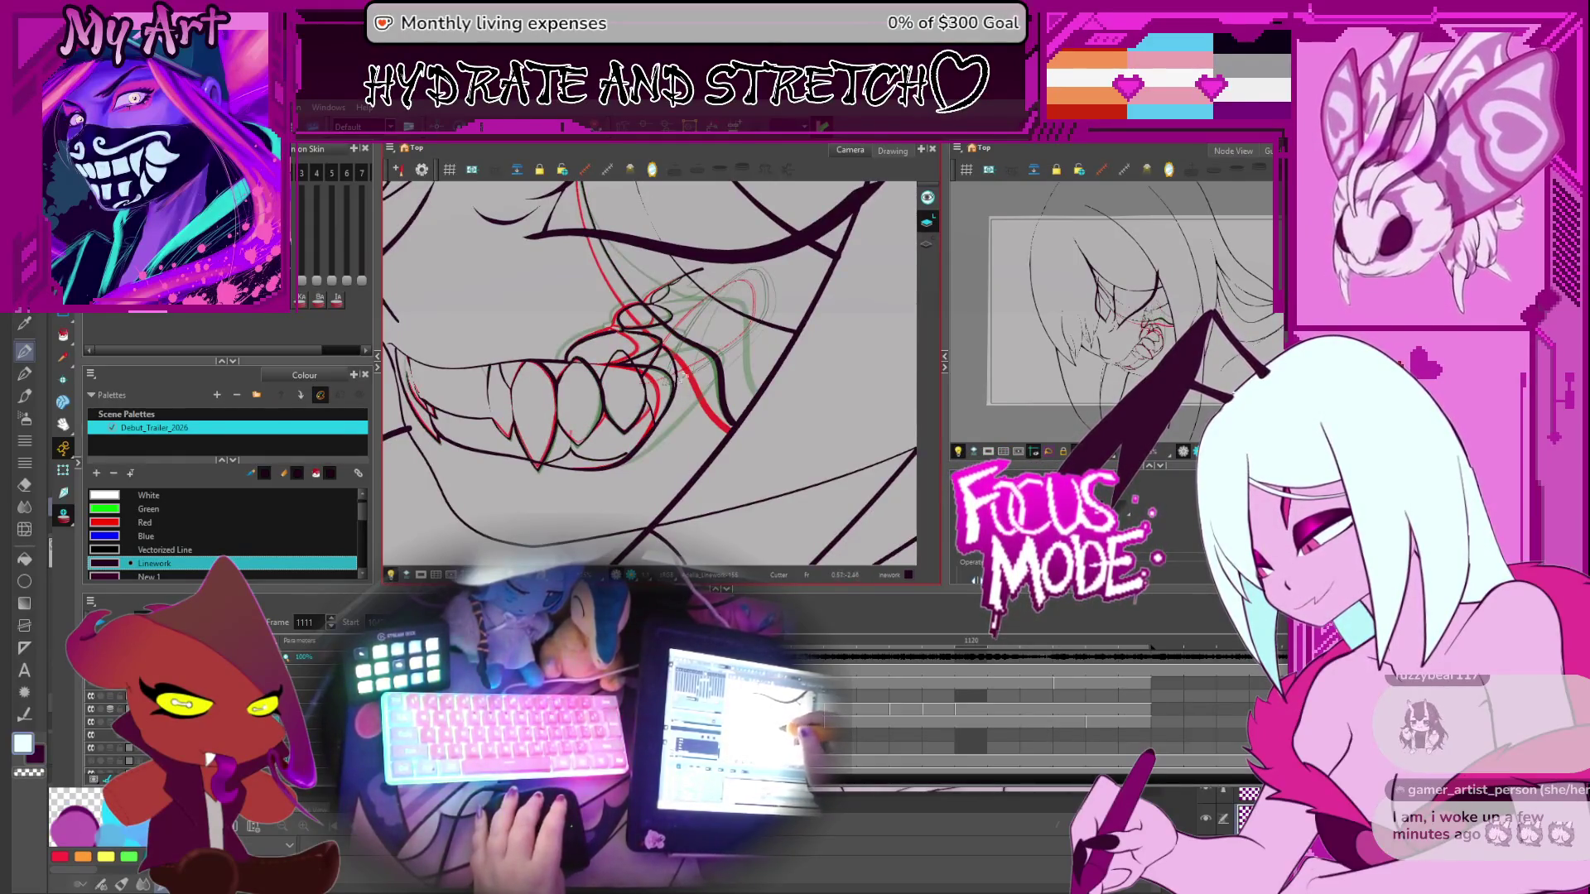
pyautogui.press('.')
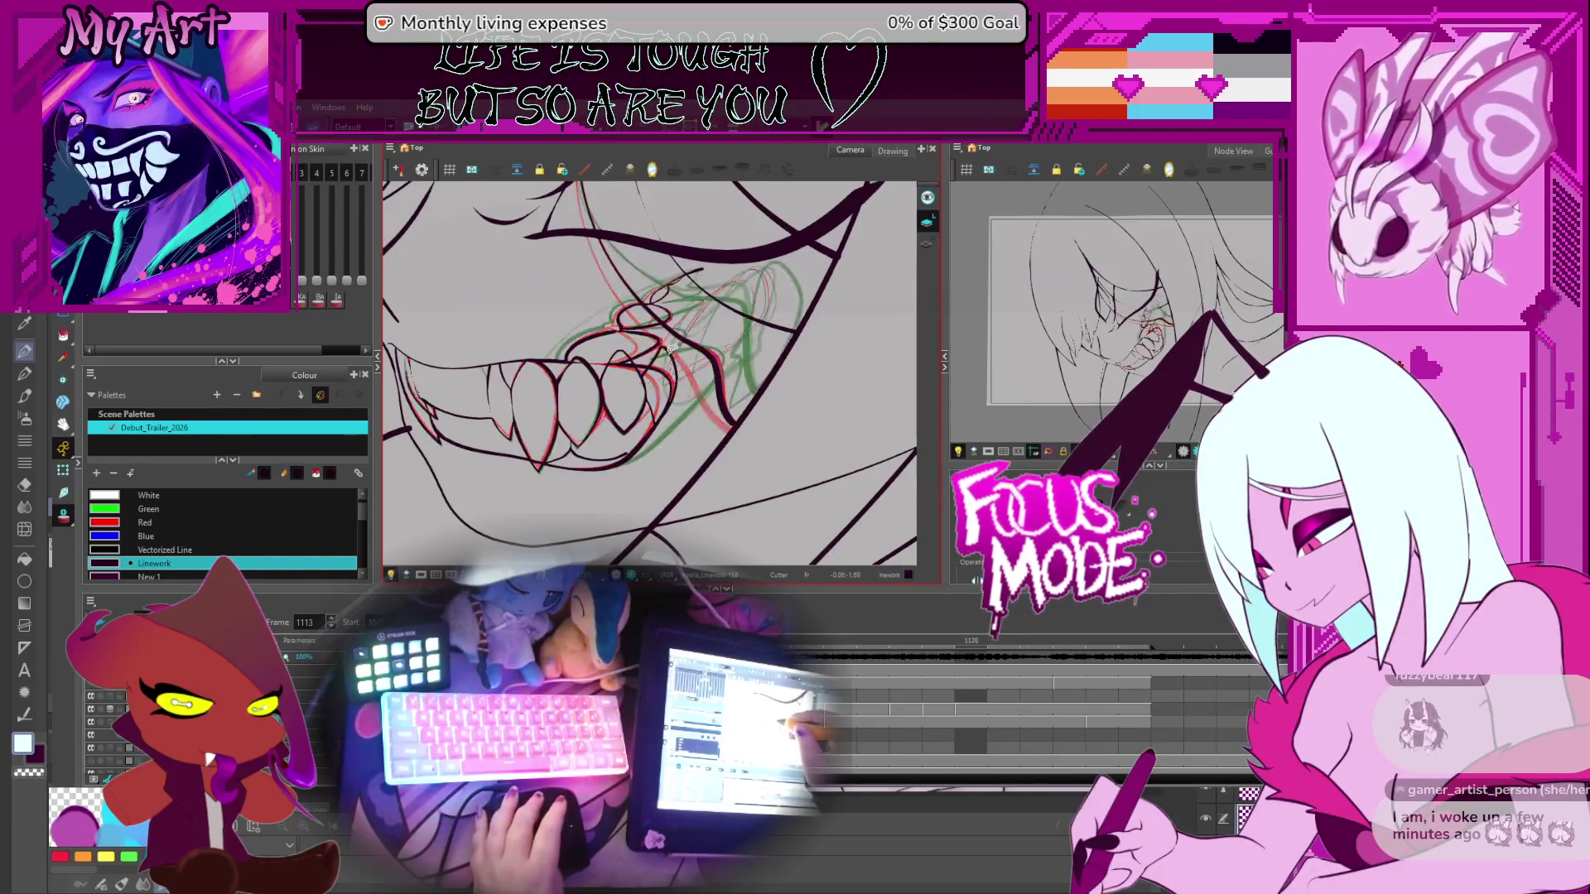
pyautogui.press('.')
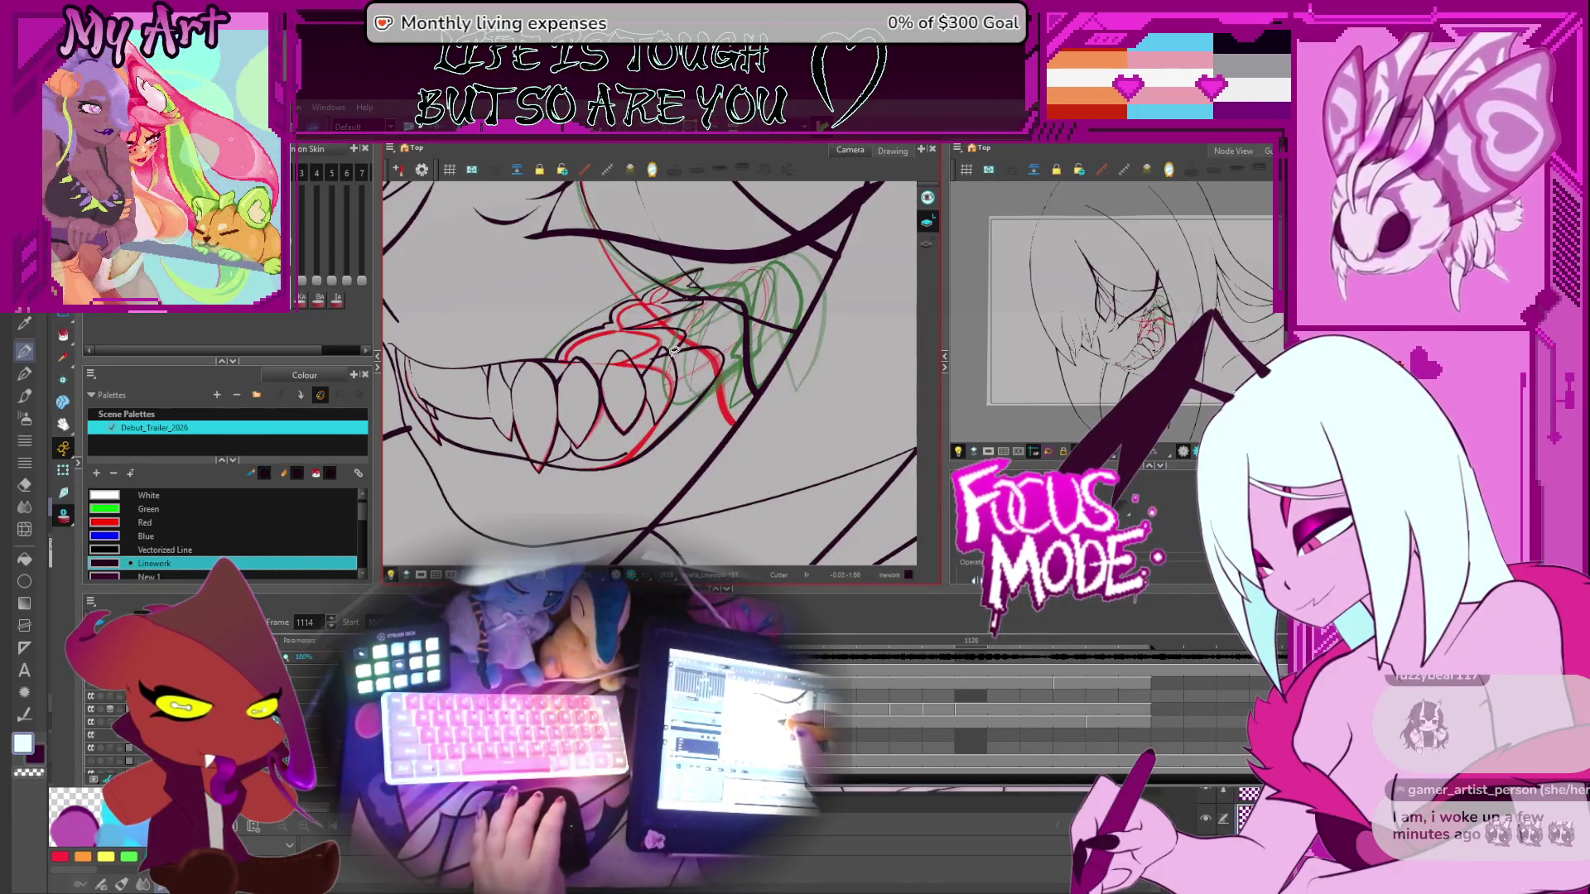
# Continue to frame 1118 while framing the teeth, then select the fang stroke's layer
pyautogui.moveTo(673, 349); pyautogui.dragTo(704, 377)
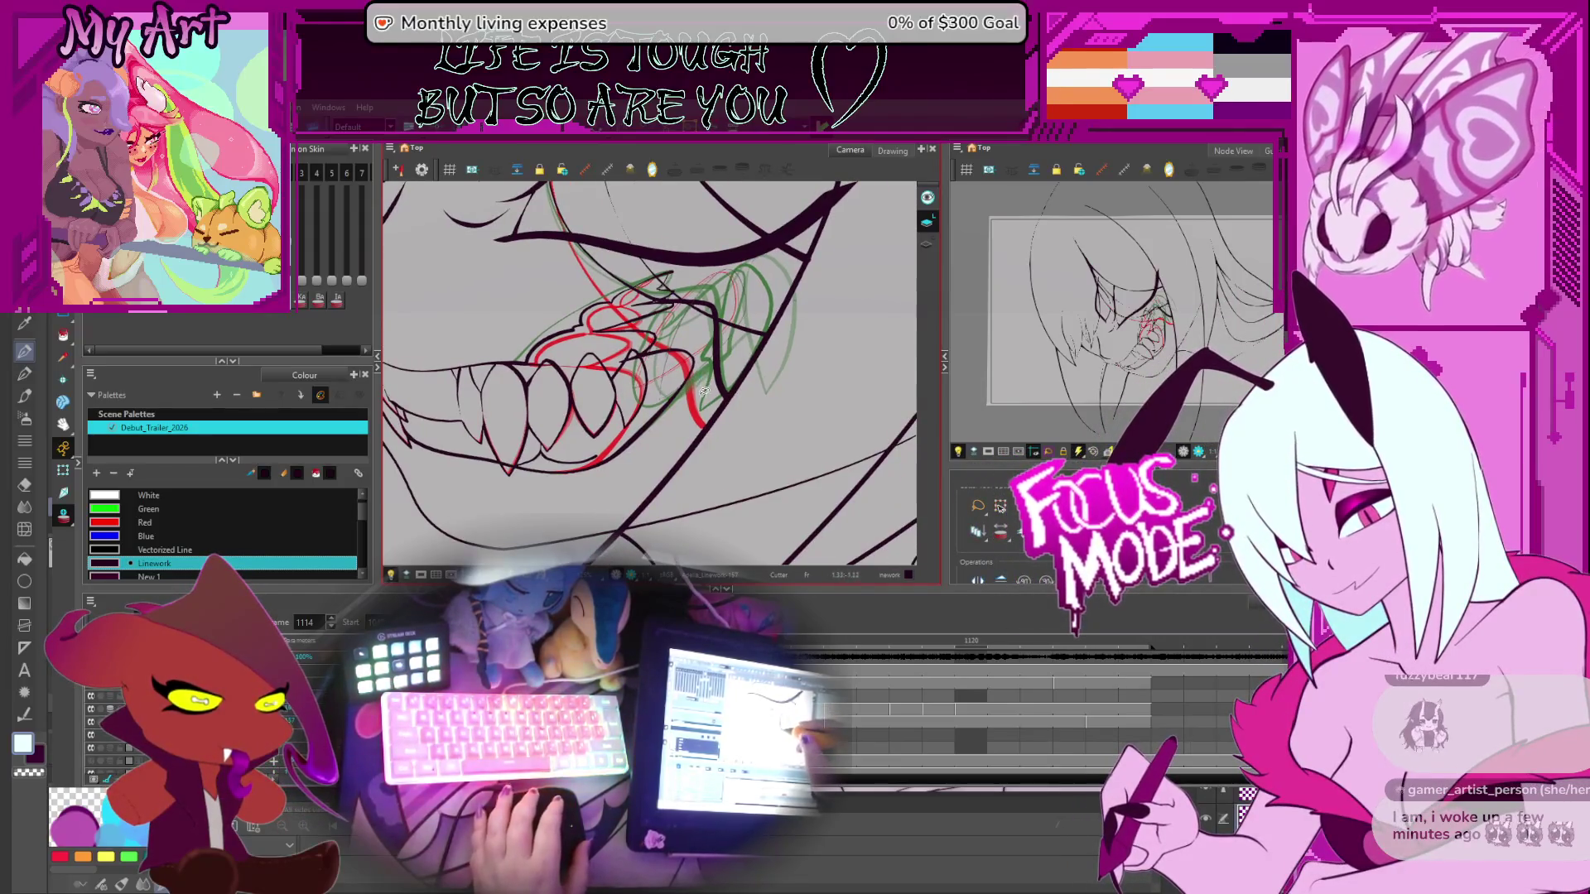
pyautogui.press('.')
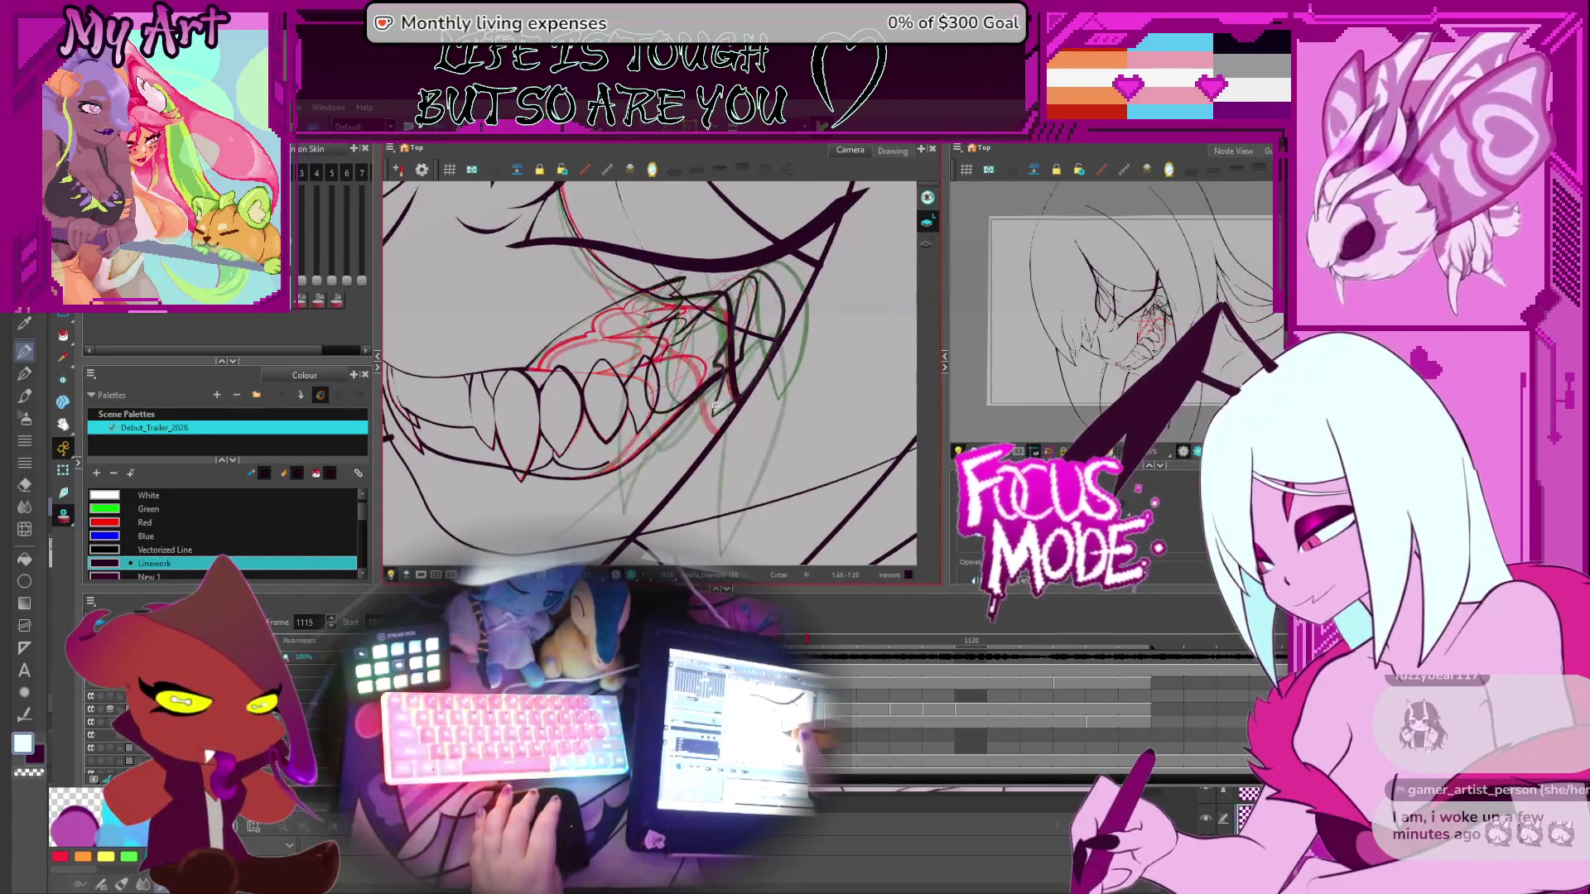
pyautogui.moveTo(716, 363); pyautogui.dragTo(694, 371)
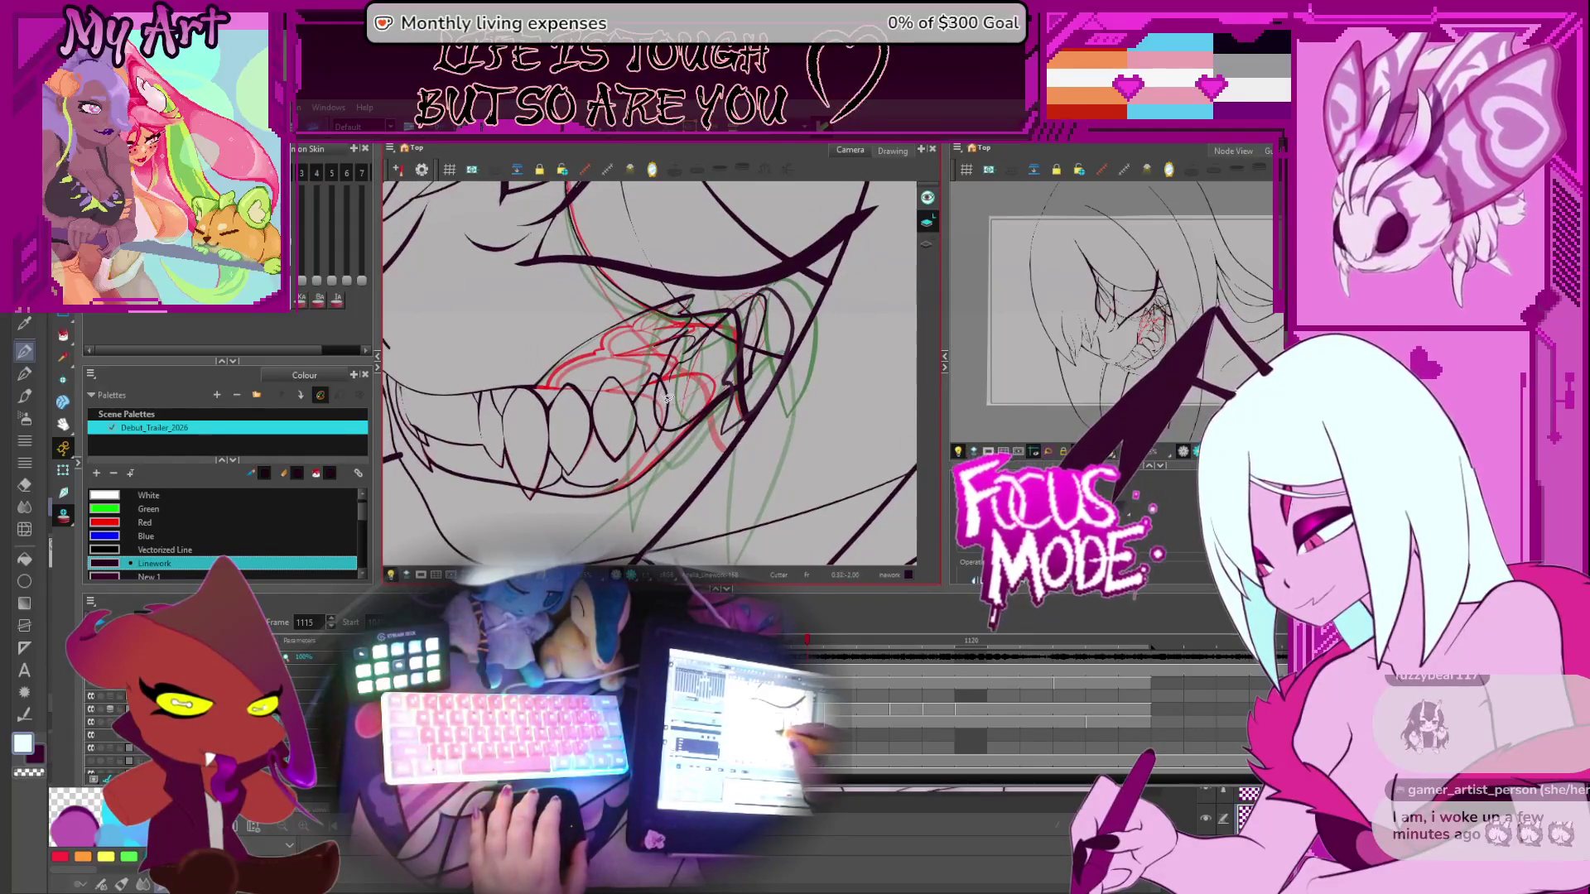
pyautogui.press('.')
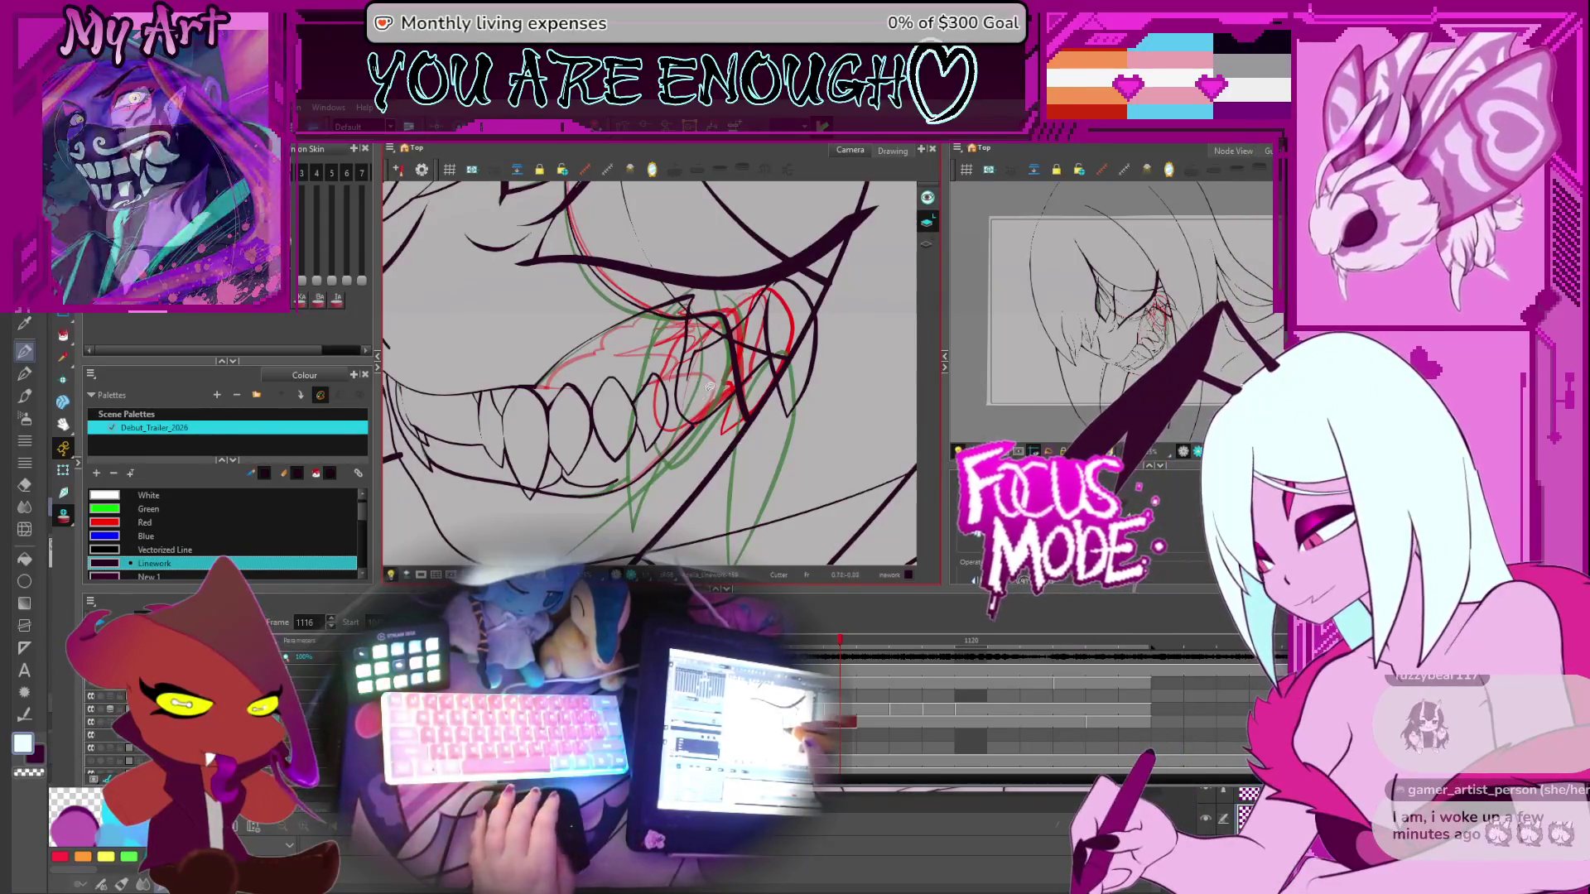
pyautogui.press('.')
pyautogui.press('.')
pyautogui.press(',')
pyautogui.press(',')
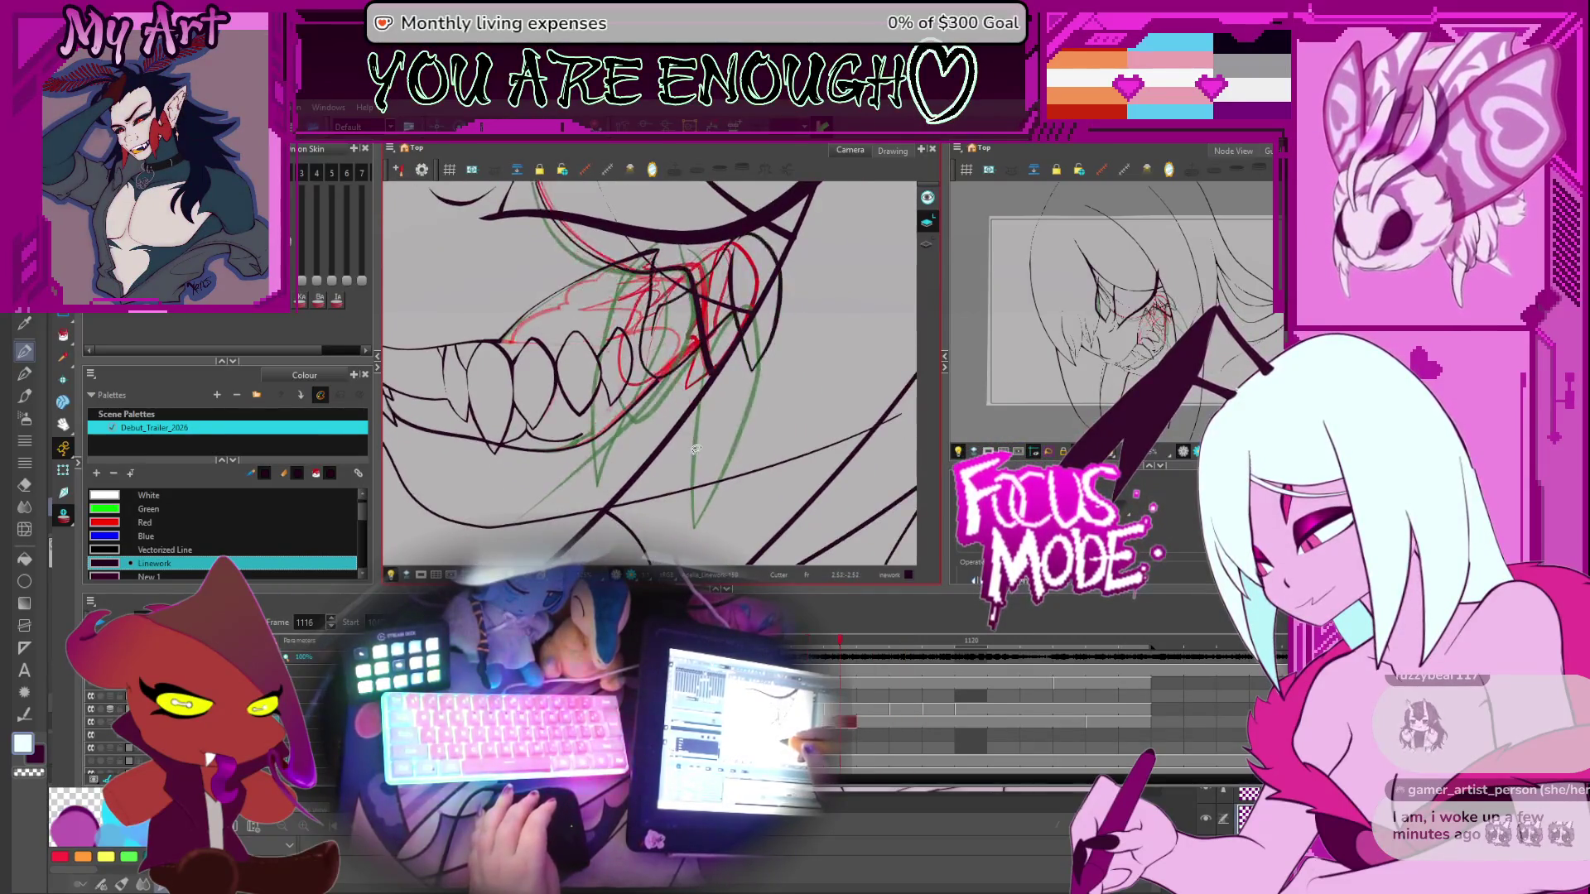
pyautogui.press('.')
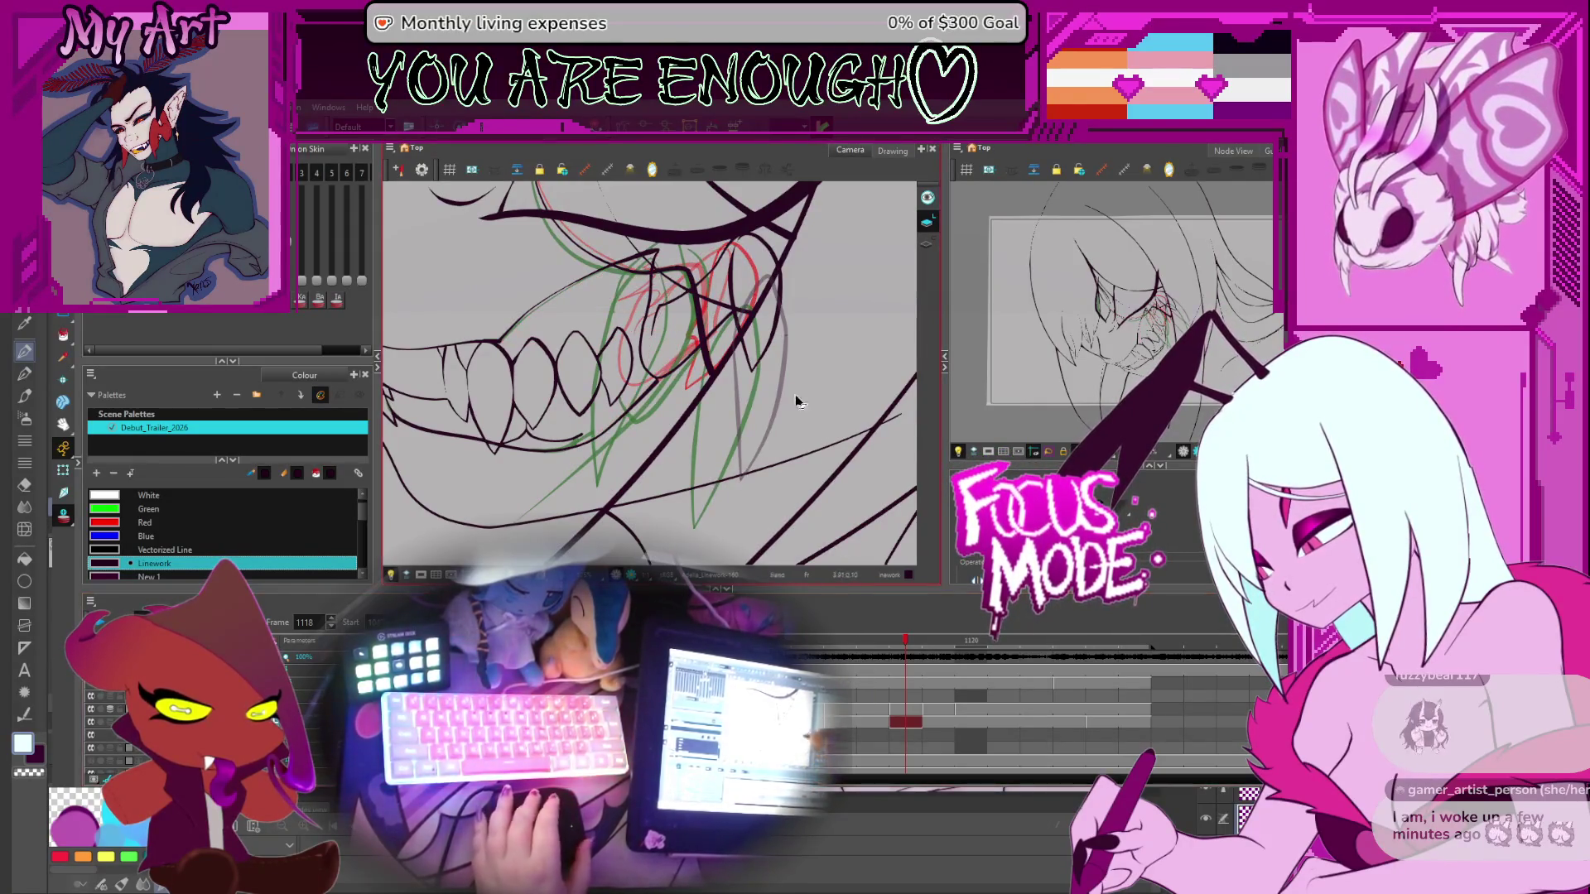
pyautogui.click(904, 708)
# Select the black fang stroke on the Linework layer and undo its change so it sits lower beside the teeth
pyautogui.moveTo(721, 497); pyautogui.dragTo(808, 321)
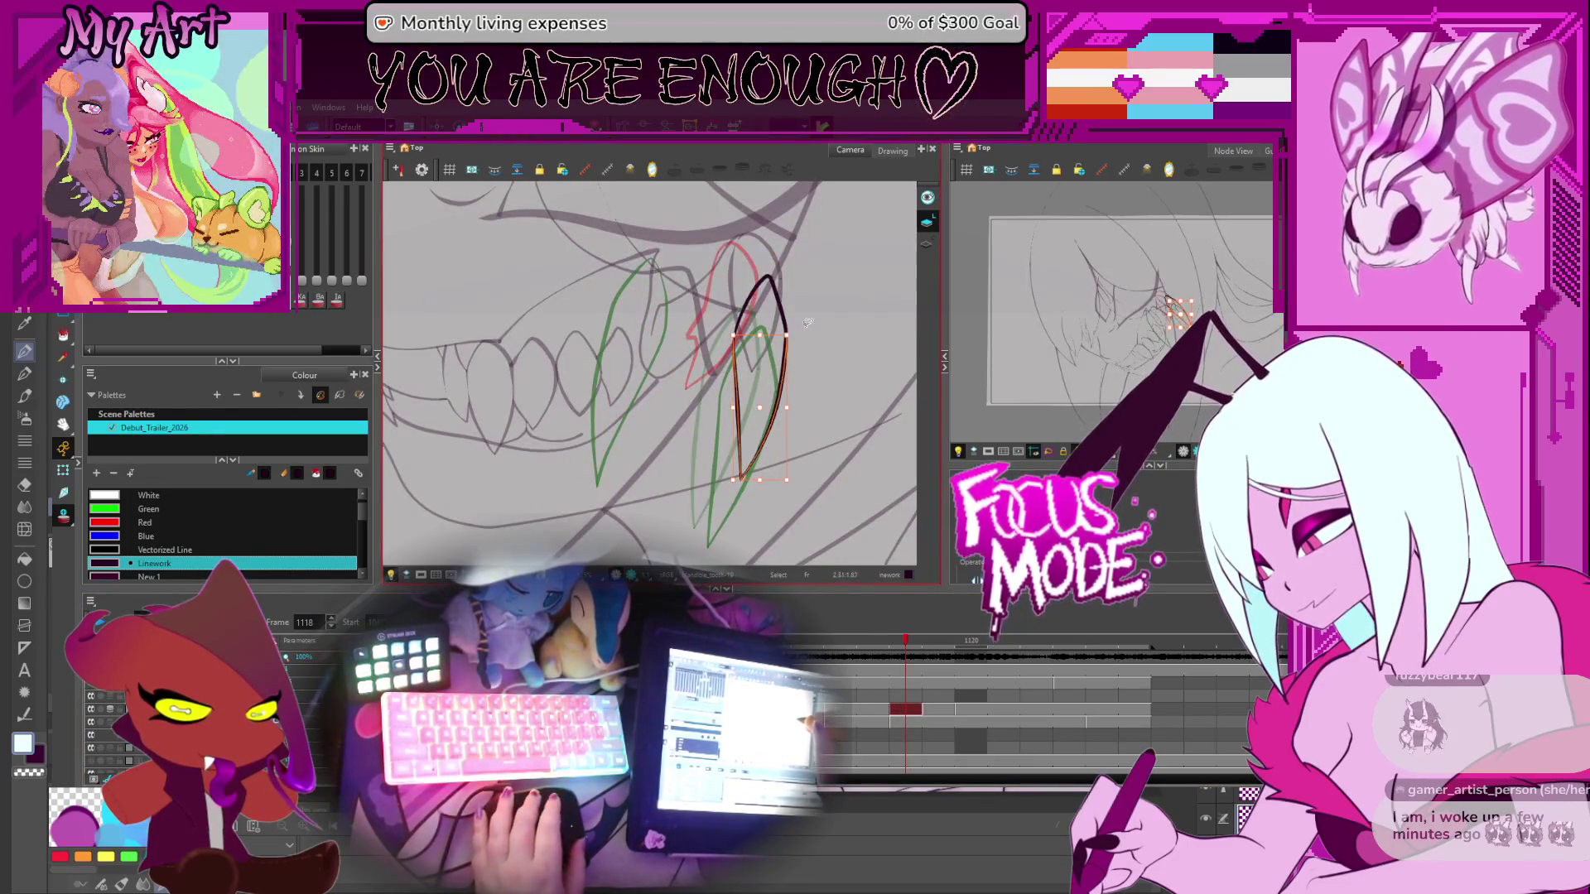
pyautogui.click(767, 358)
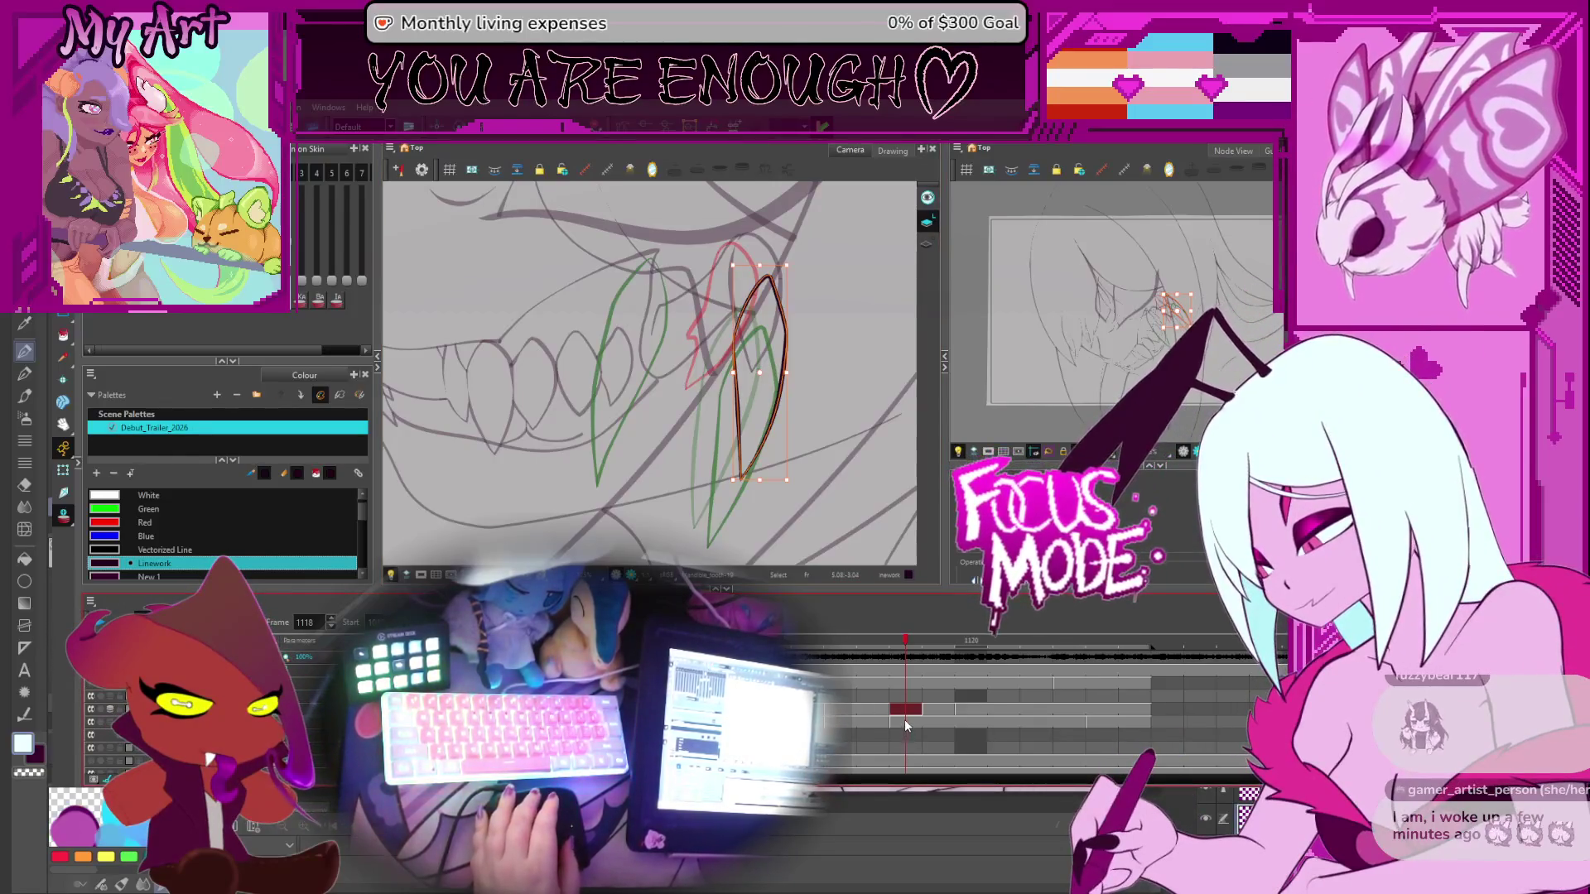
pyautogui.click(904, 720)
pyautogui.click(758, 397)
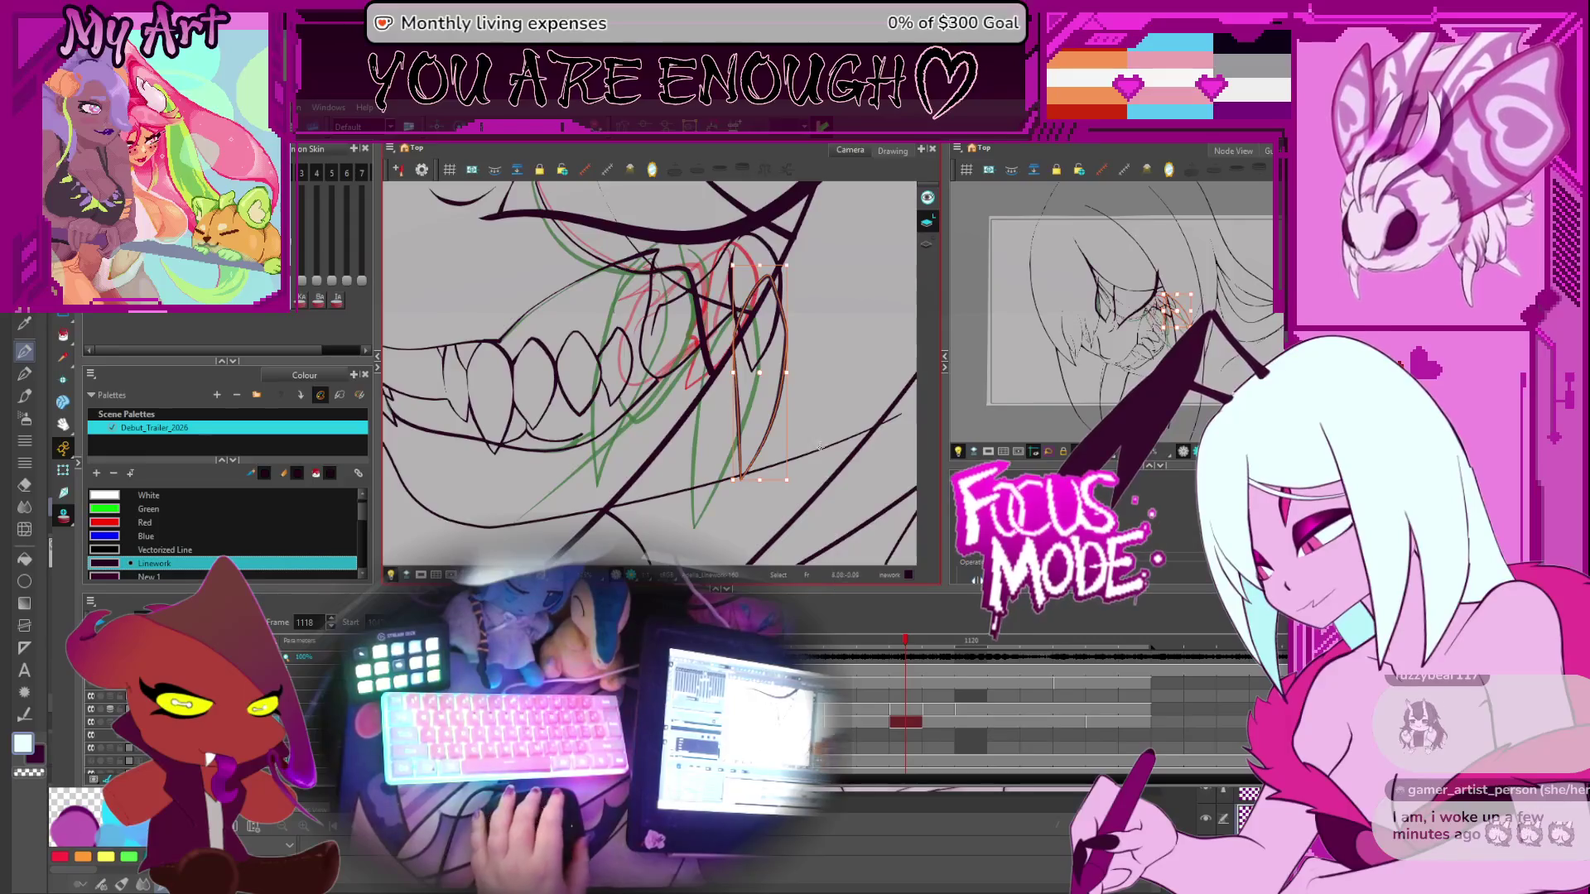
pyautogui.scroll(-1, 761, 404)
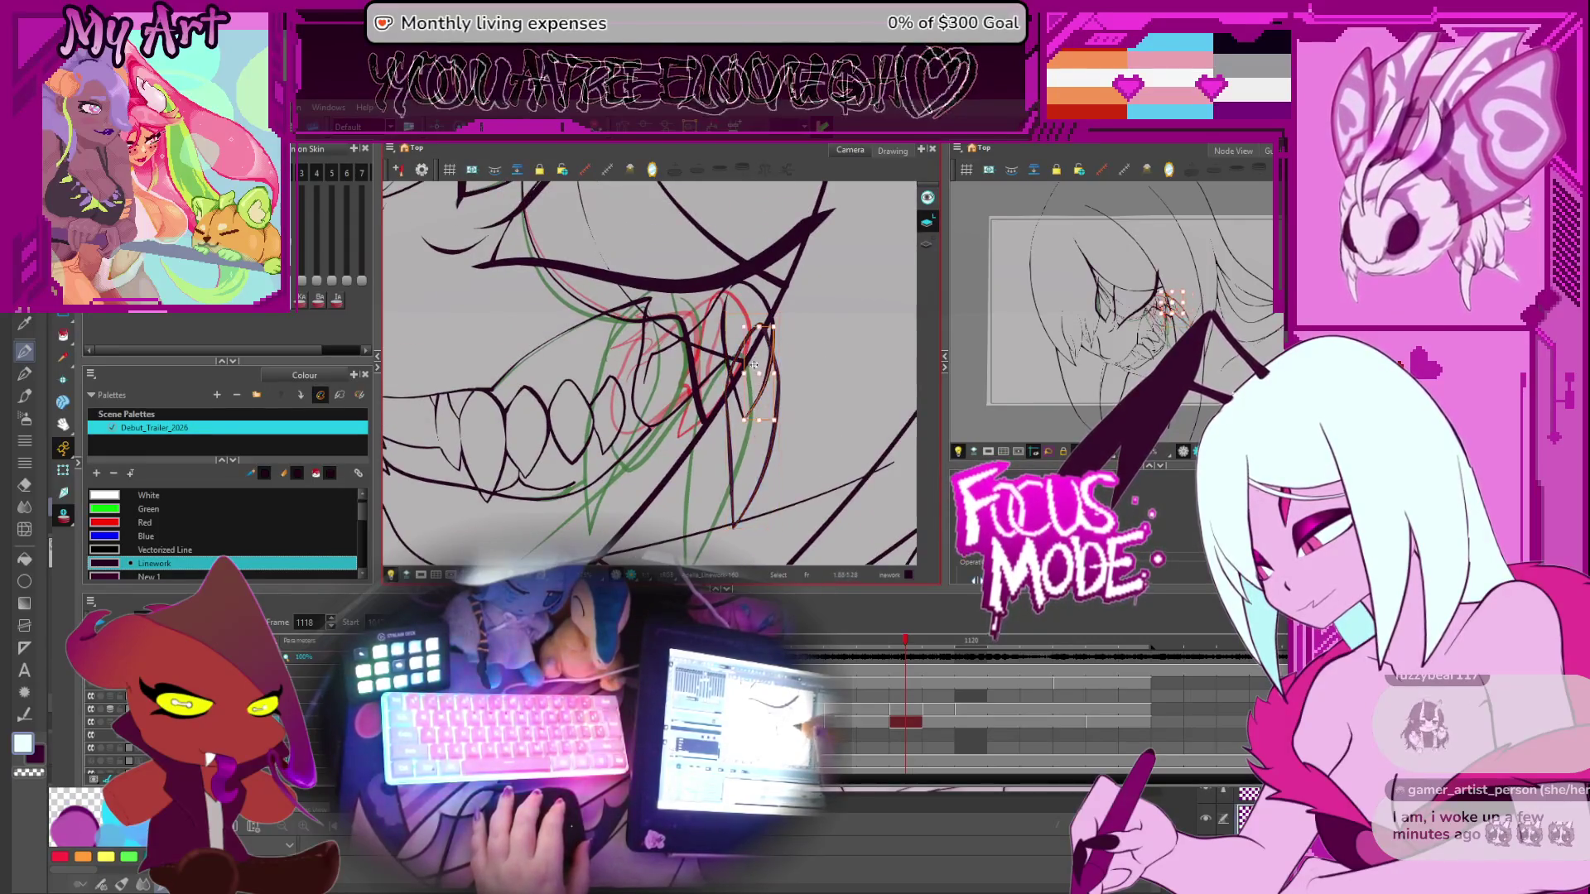
pyautogui.hotkey('ctrl', 'z')
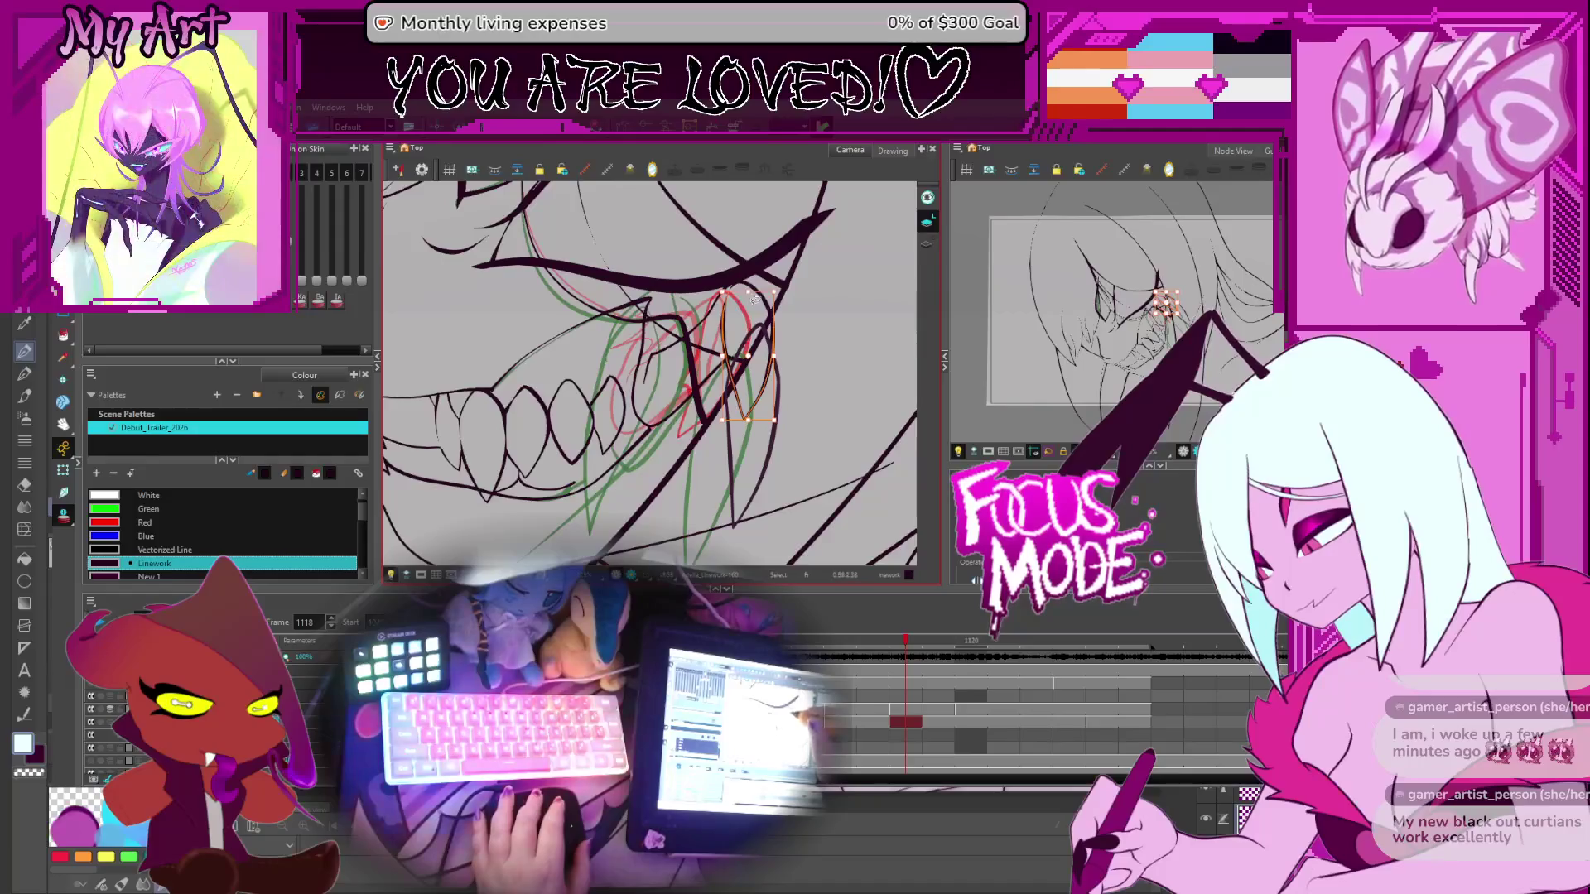
pyautogui.hotkey('ctrl', 'shift', 'z')
pyautogui.hotkey('ctrl', 'z')
pyautogui.hotkey('ctrl', 'z')
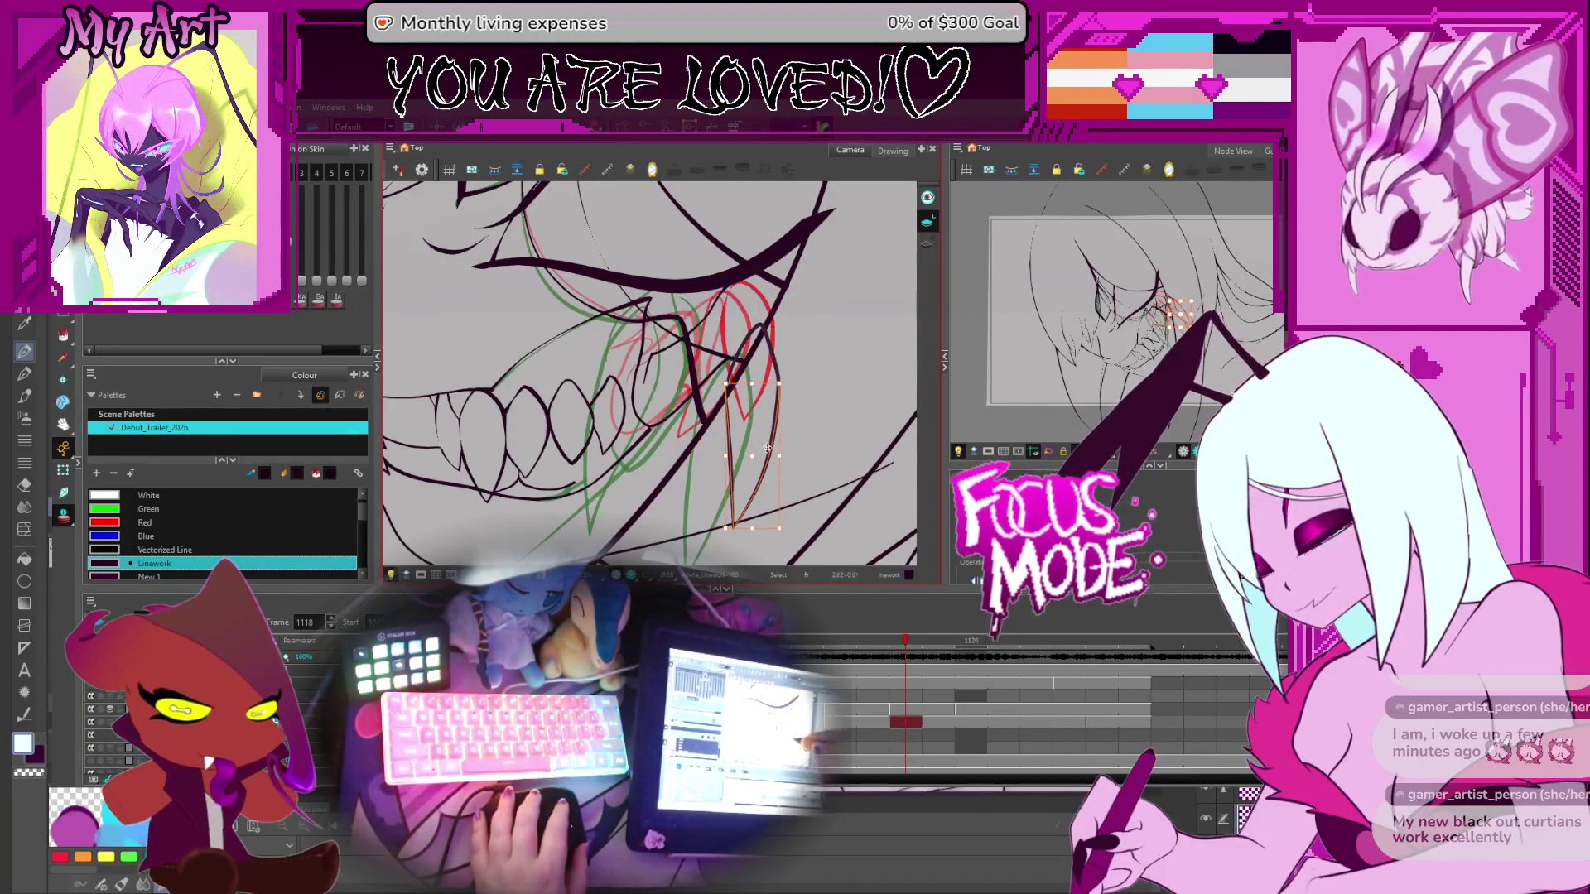
pyautogui.press('Escape')
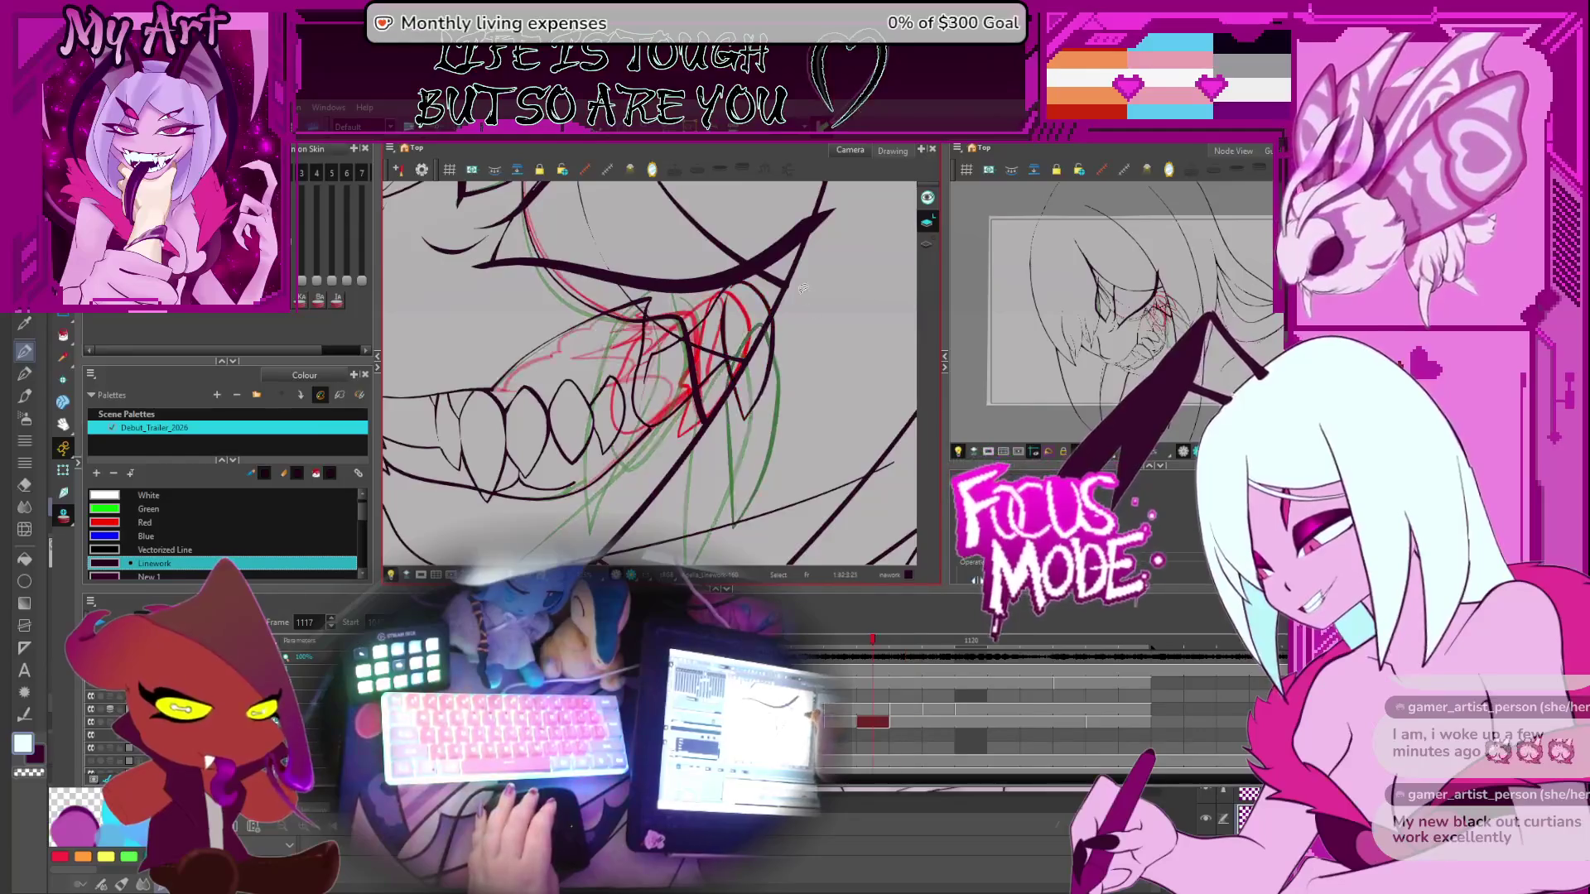
# Shift the view up over the teeth while tracing the inner mouth over the red and green roughs
pyautogui.moveTo(700, 432); pyautogui.dragTo(704, 362)
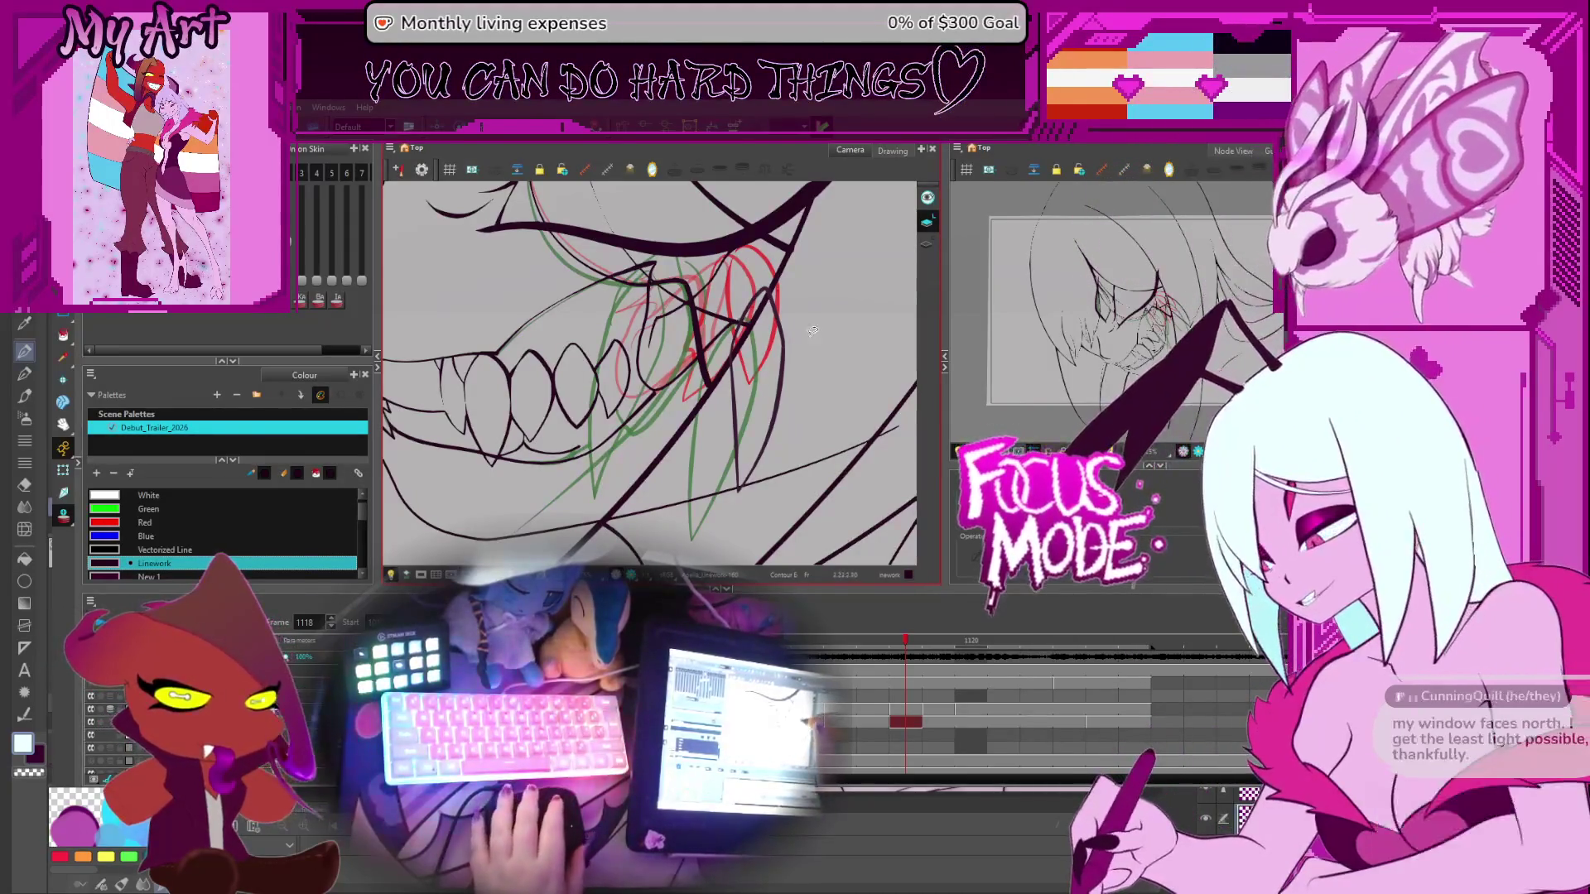
# Drag the inner tooth line's curve upward with the Contour Editor, then clear the selection
pyautogui.scroll(1, 724, 282)
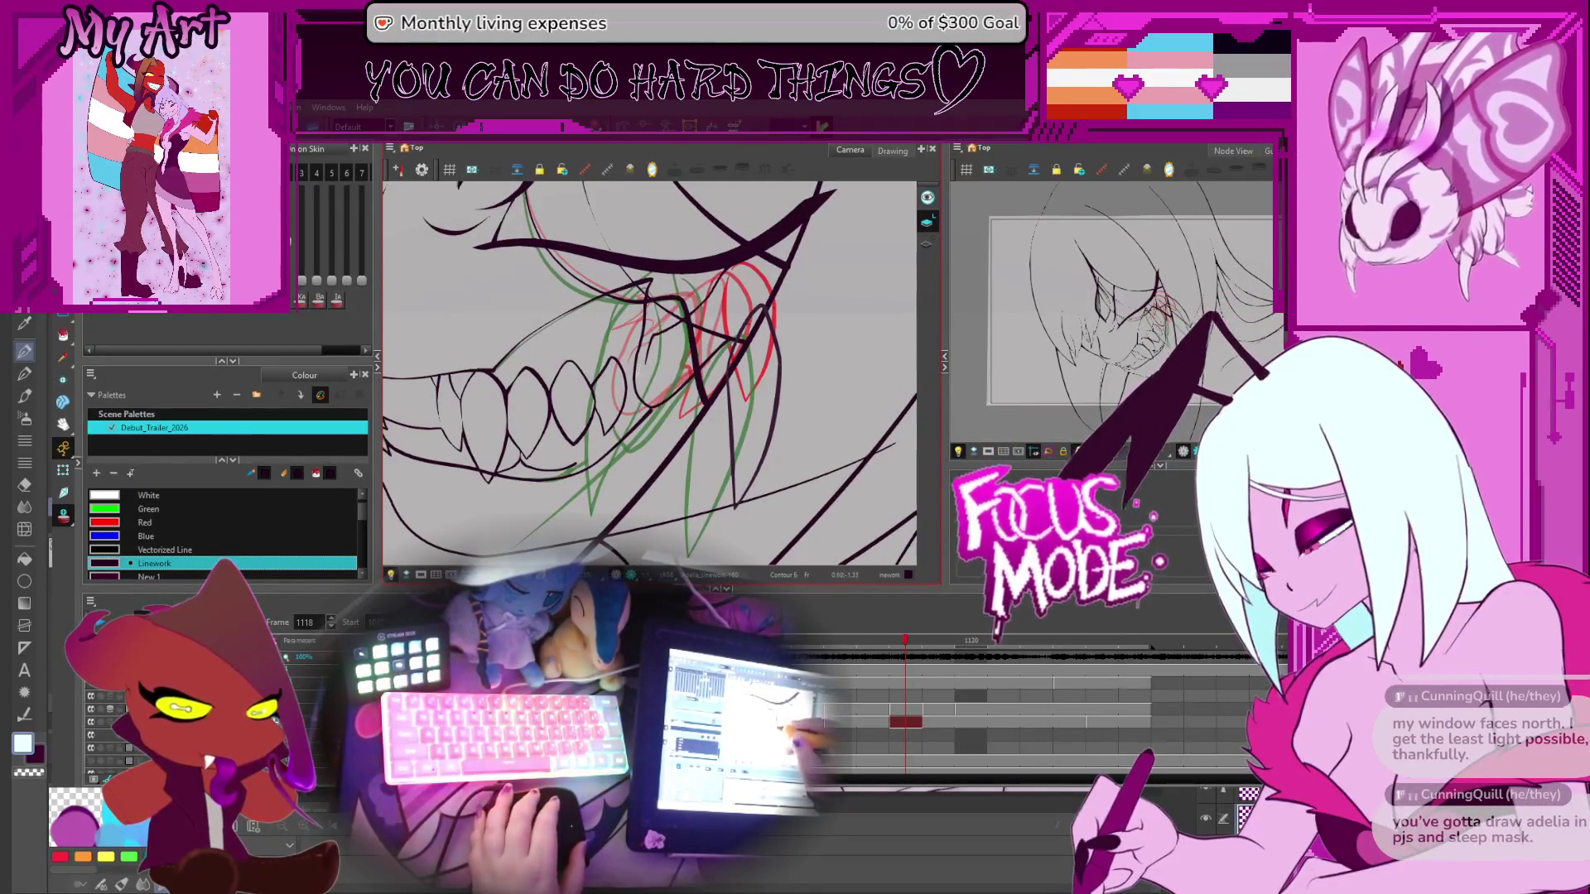
pyautogui.click(657, 414)
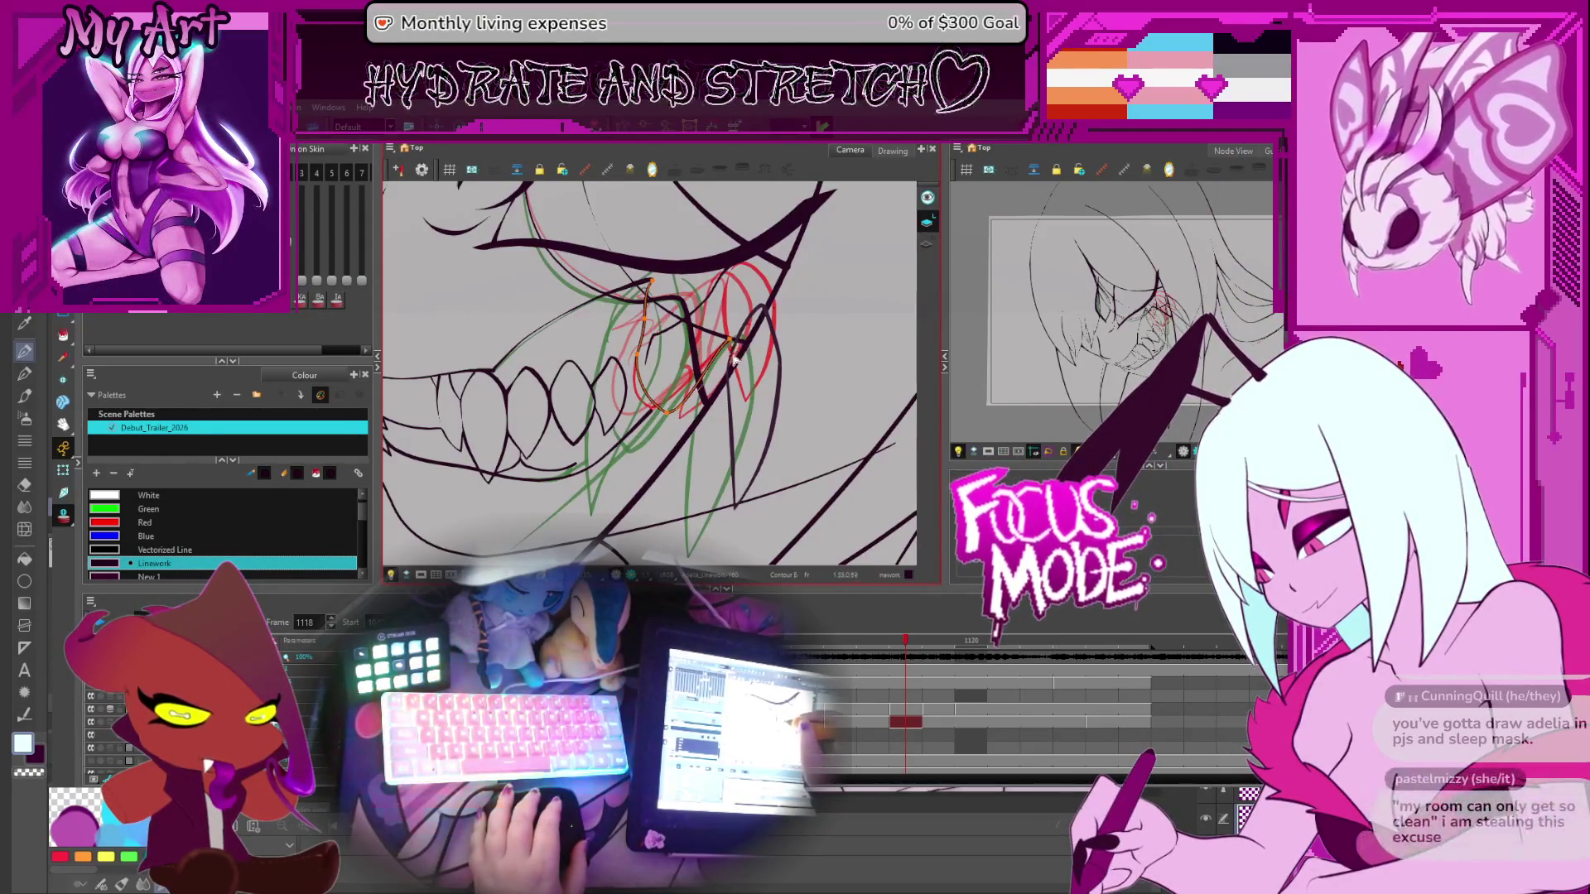
pyautogui.moveTo(669, 415); pyautogui.dragTo(673, 399)
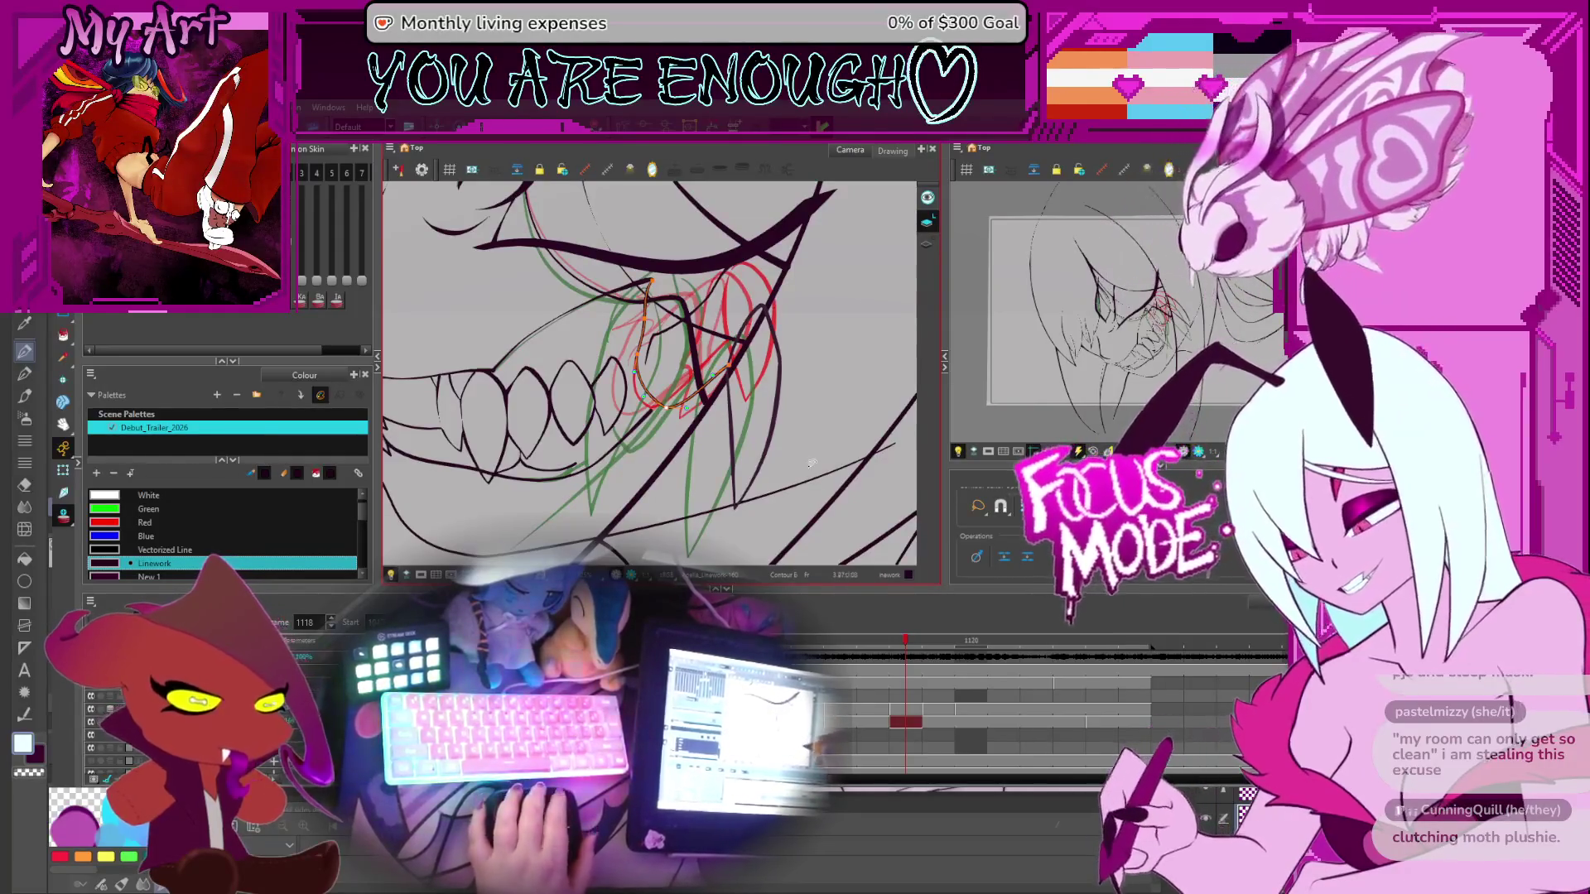
pyautogui.press('Escape')
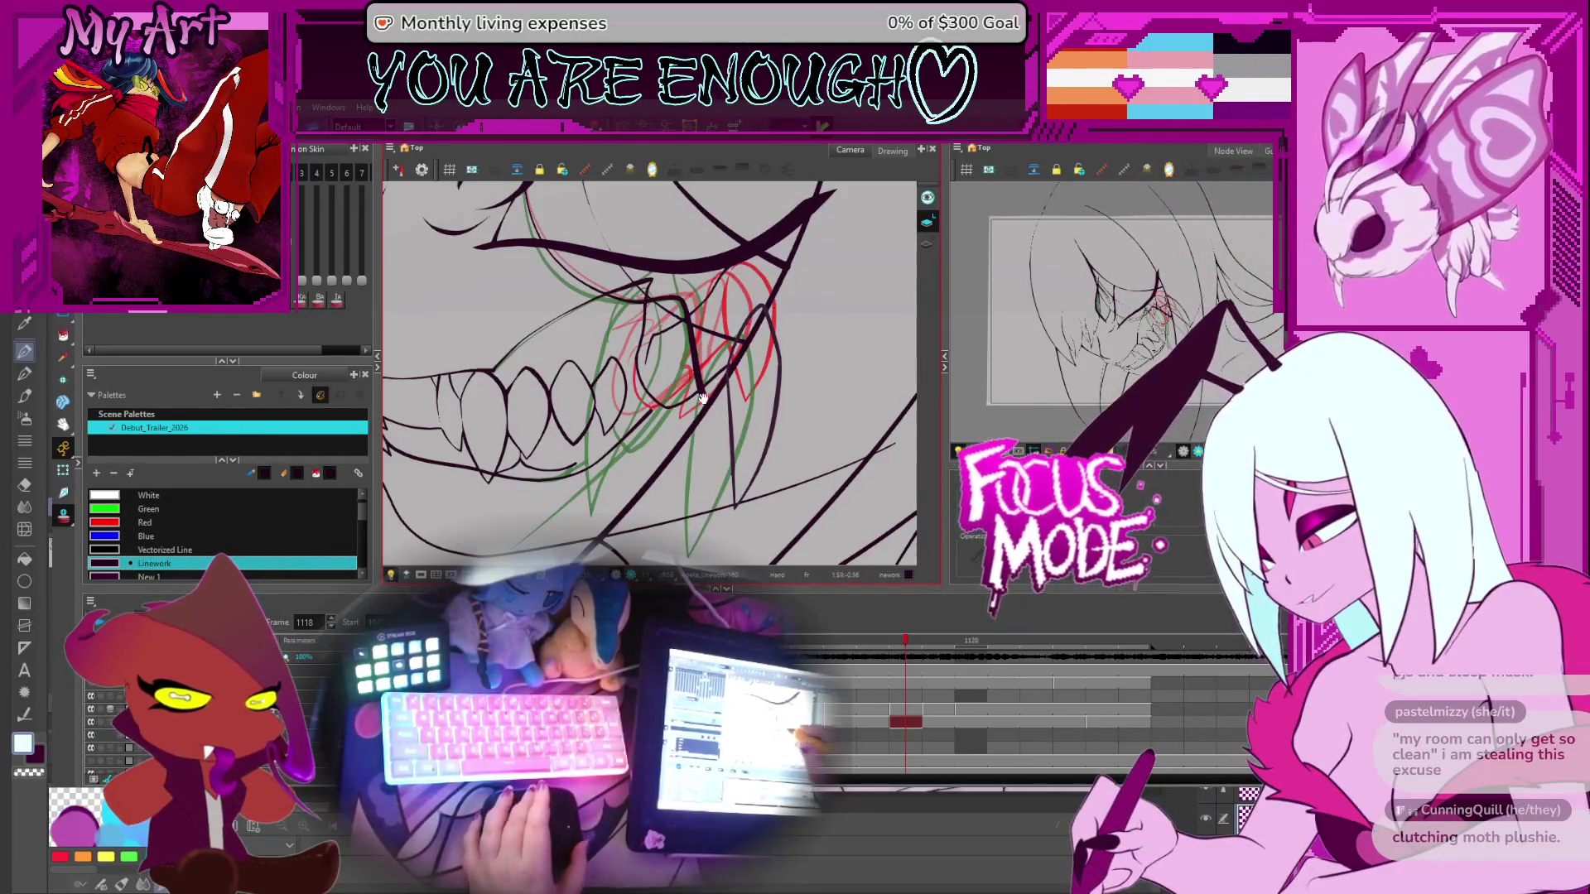
# Switch to whole-stroke selection and select the inner mouth strokes
pyautogui.scroll(1, 698, 425)
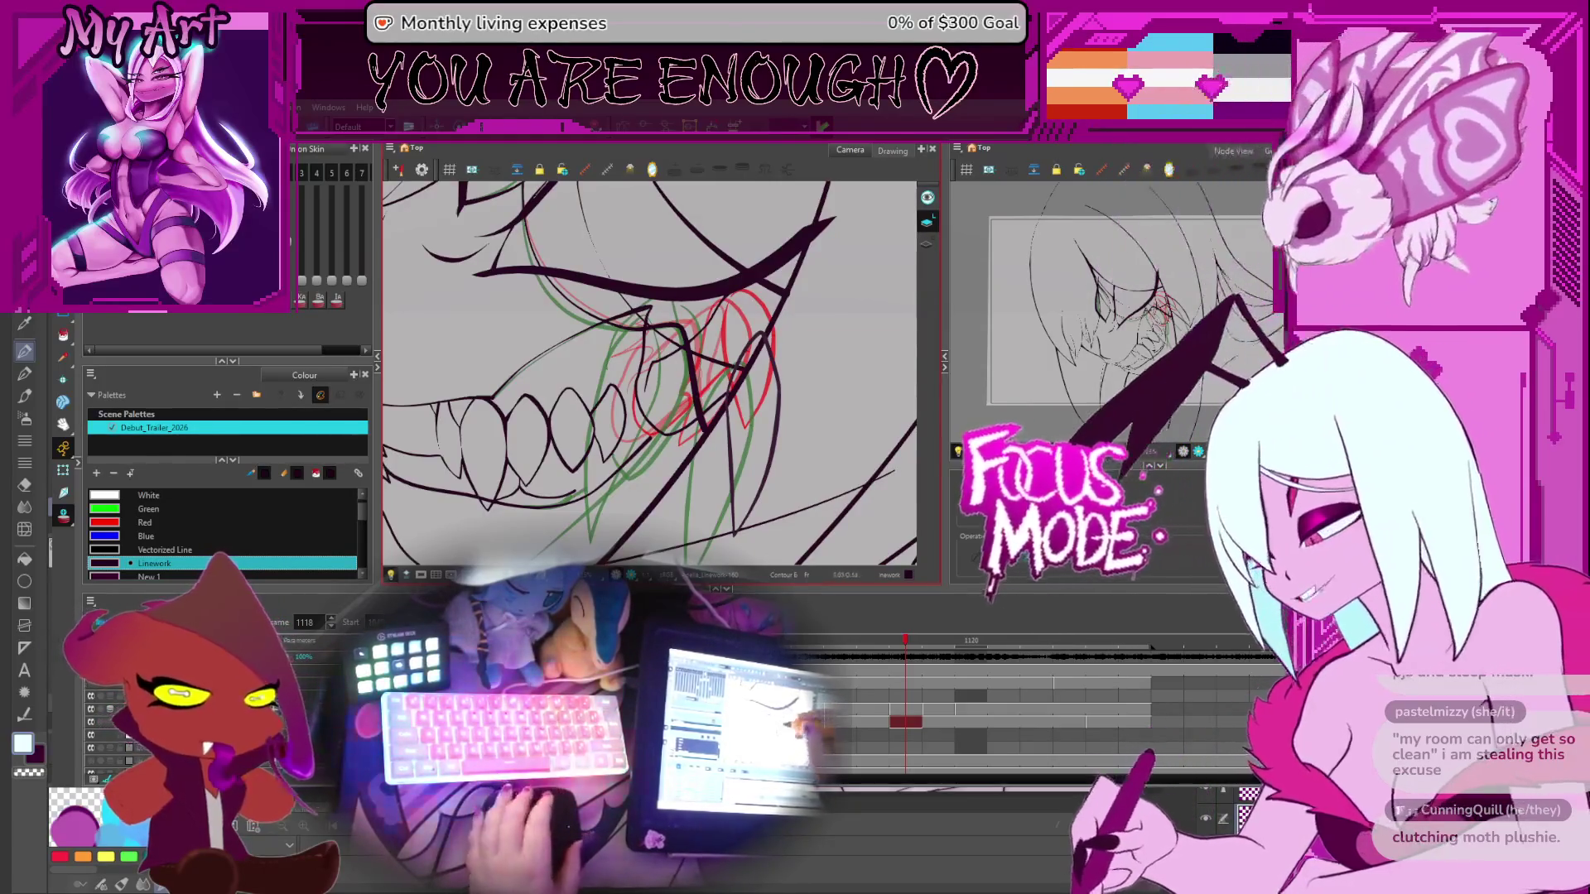
pyautogui.click(723, 406)
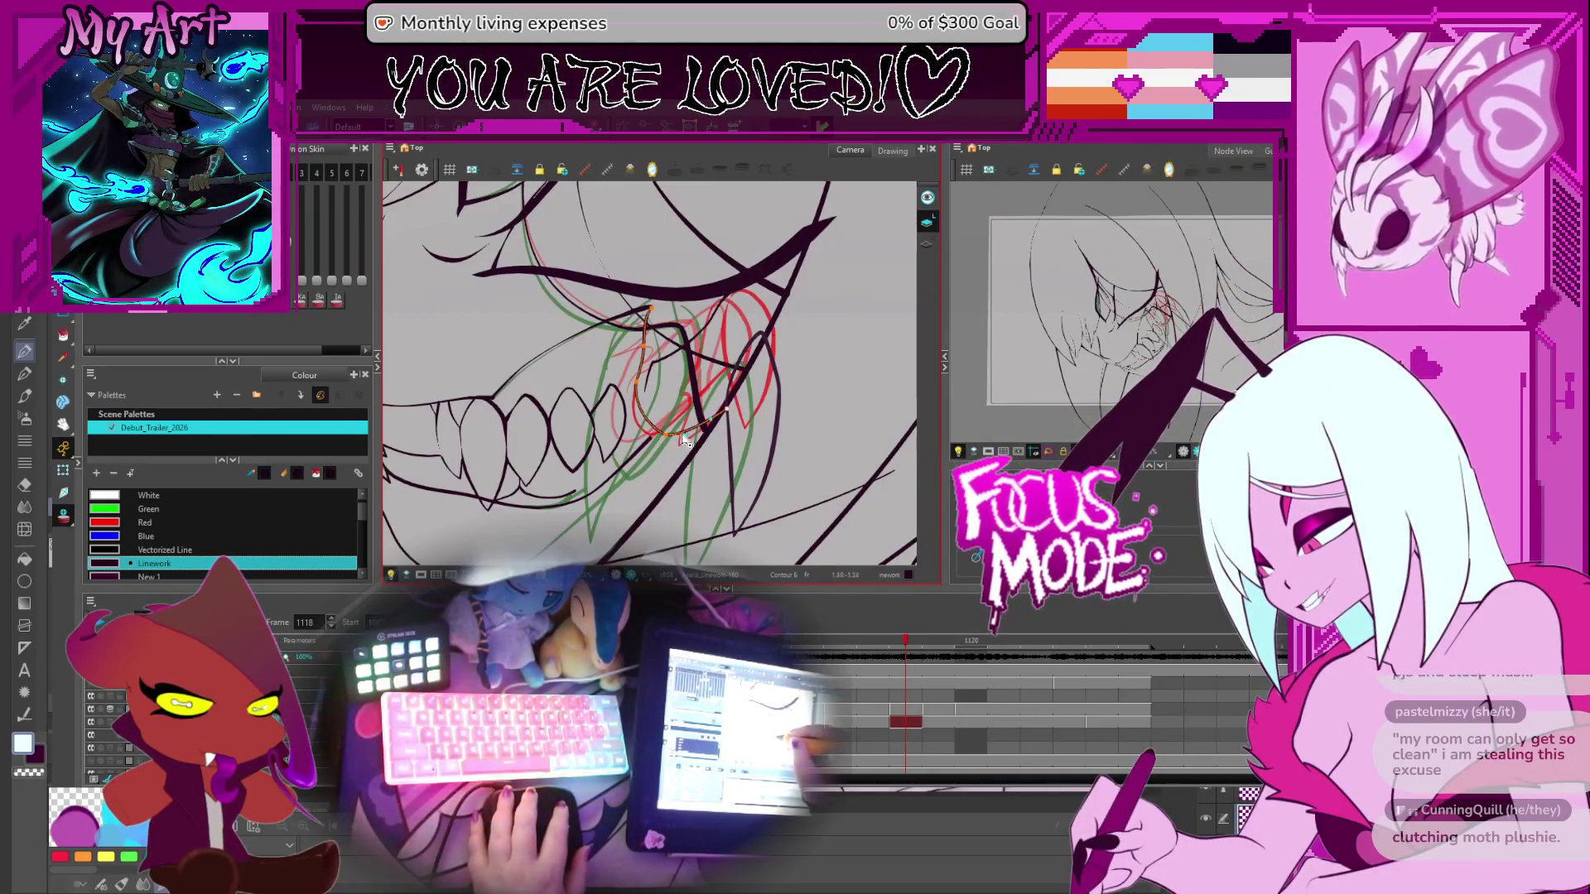
pyautogui.hotkey('alt', 's')
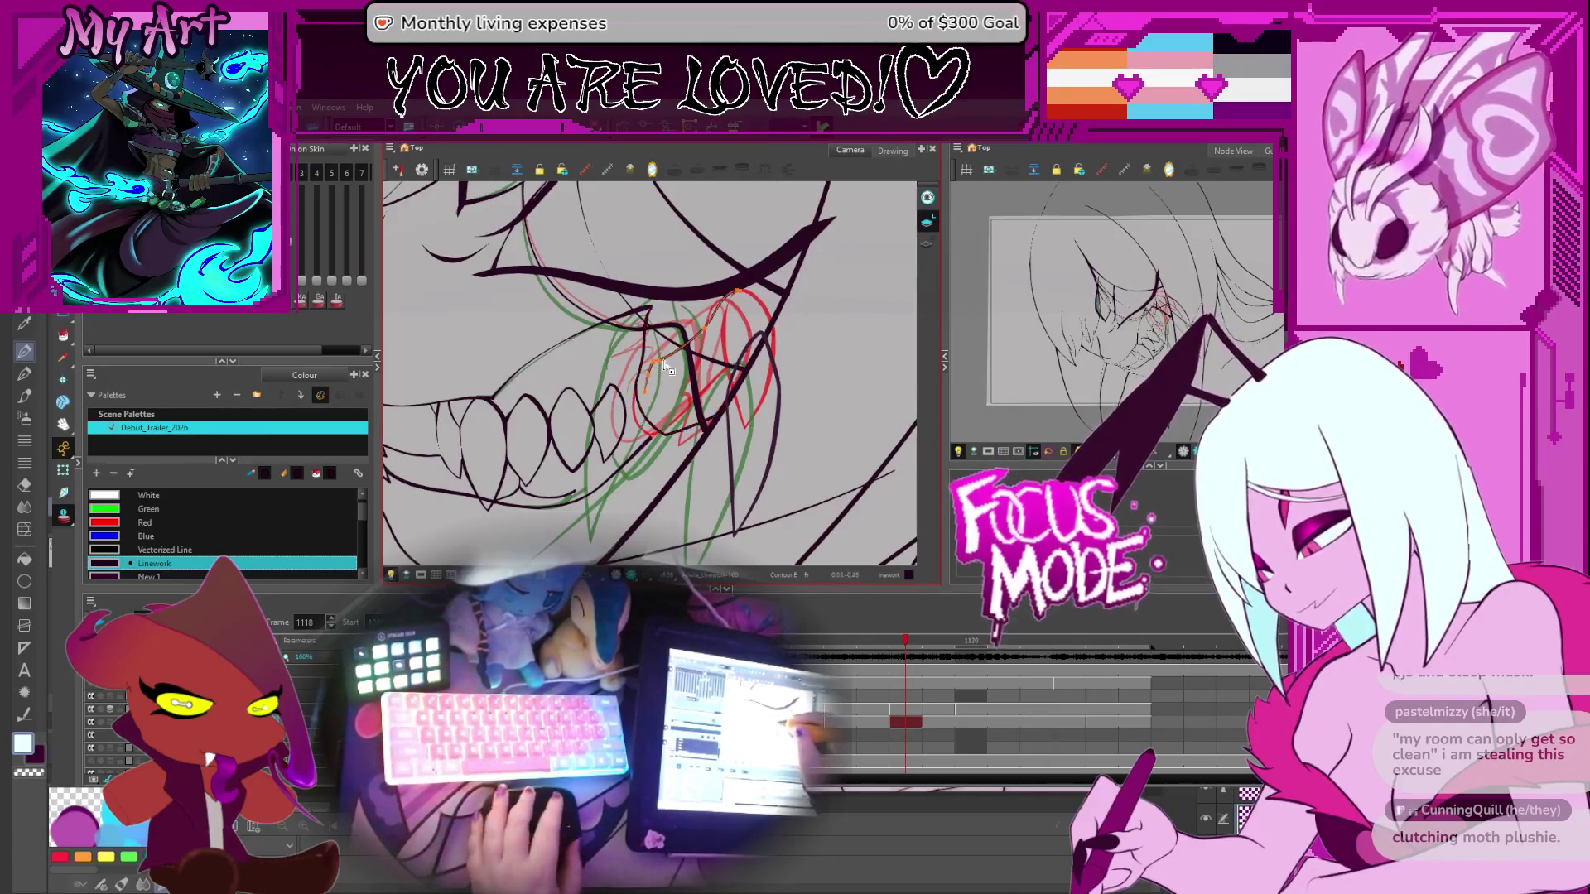
pyautogui.click(710, 329)
pyautogui.moveTo(709, 330); pyautogui.dragTo(698, 363)
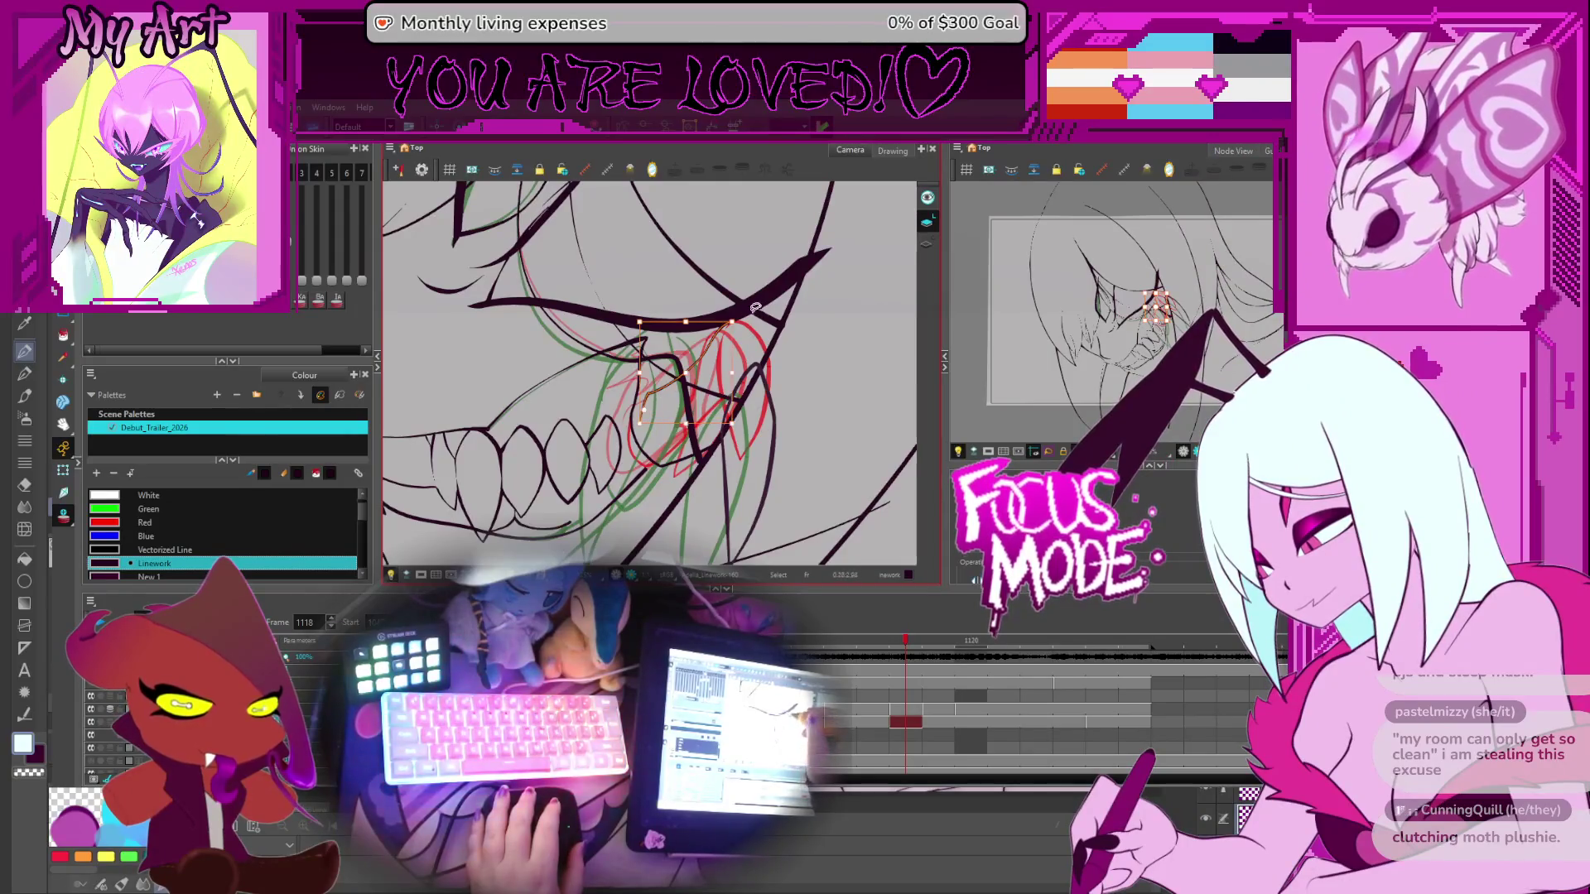
# Check individual dark mouth lines, then pick the red rough strokes near the teeth on frame 1117
pyautogui.click(750, 355)
pyautogui.click(640, 401)
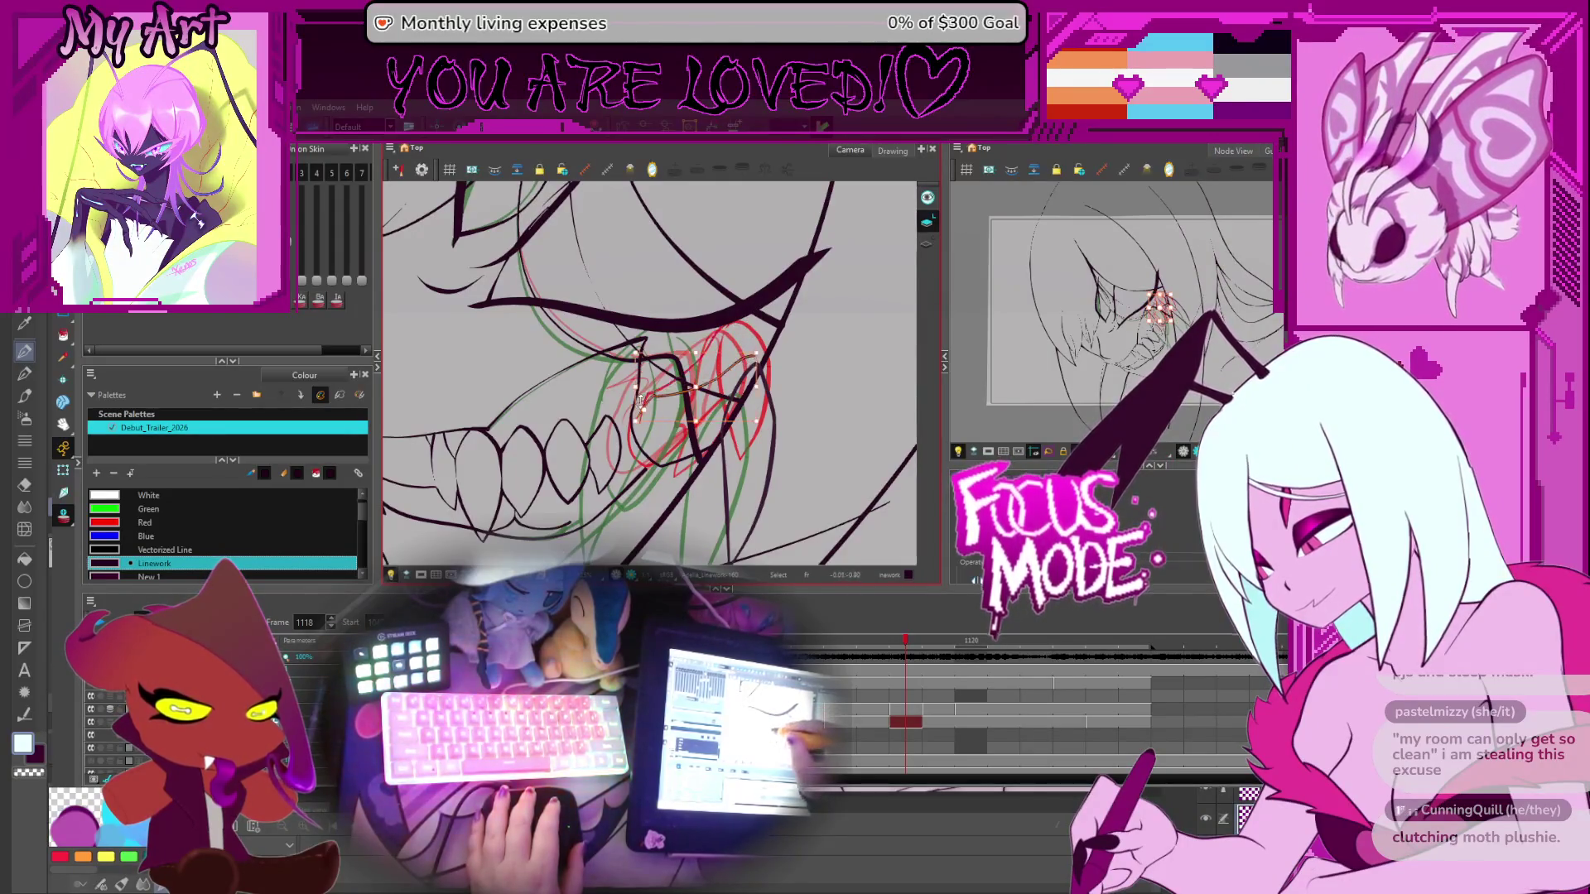
pyautogui.click(654, 390)
pyautogui.click(737, 372)
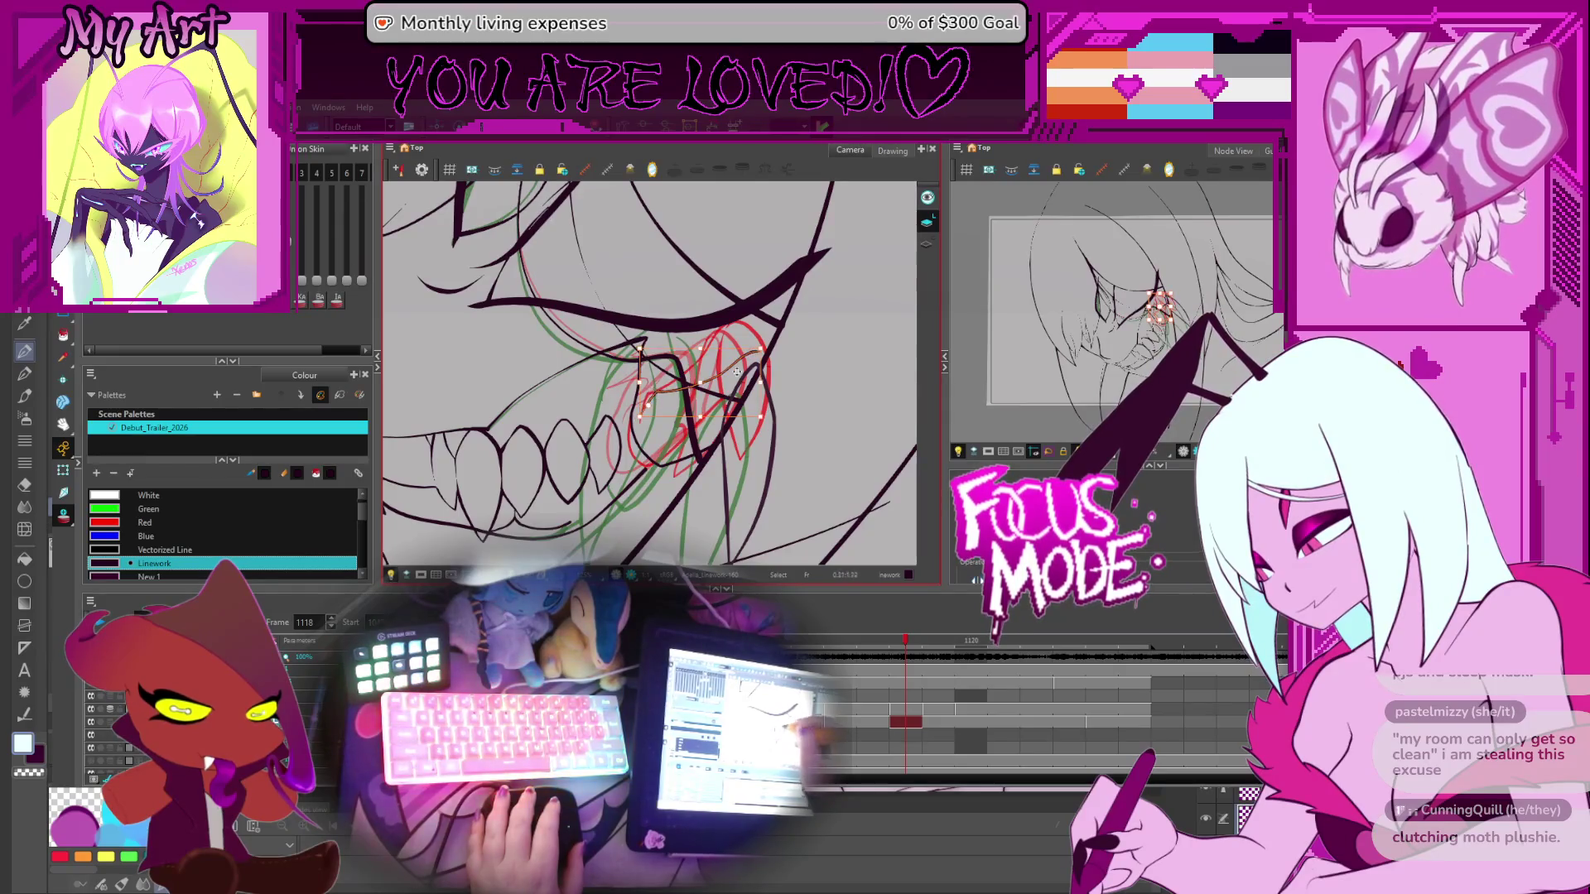
pyautogui.click(763, 372)
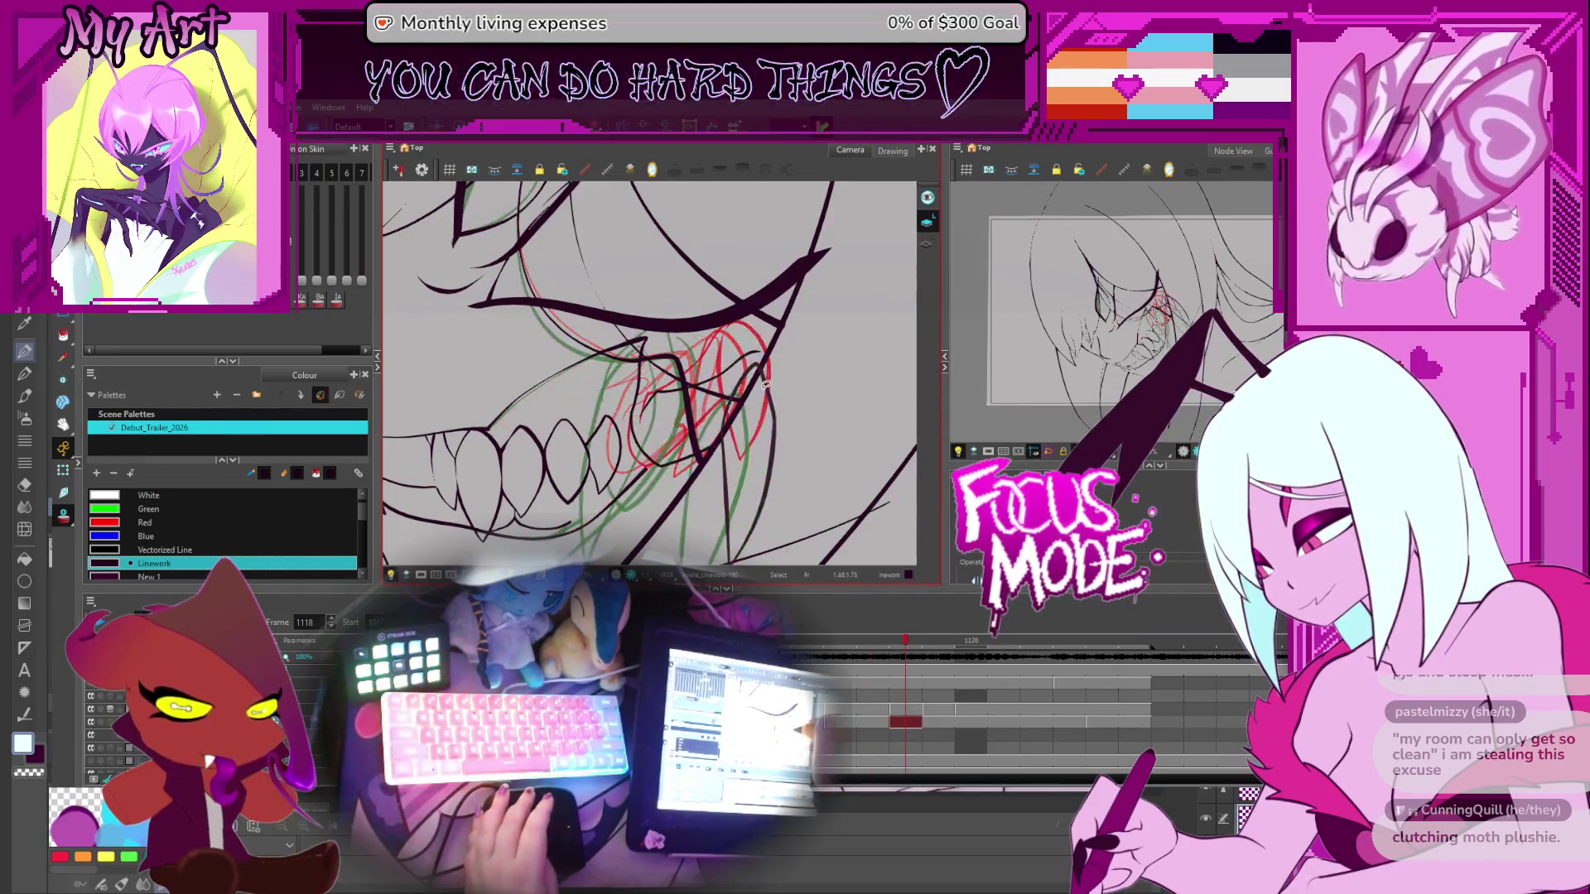
pyautogui.press(',')
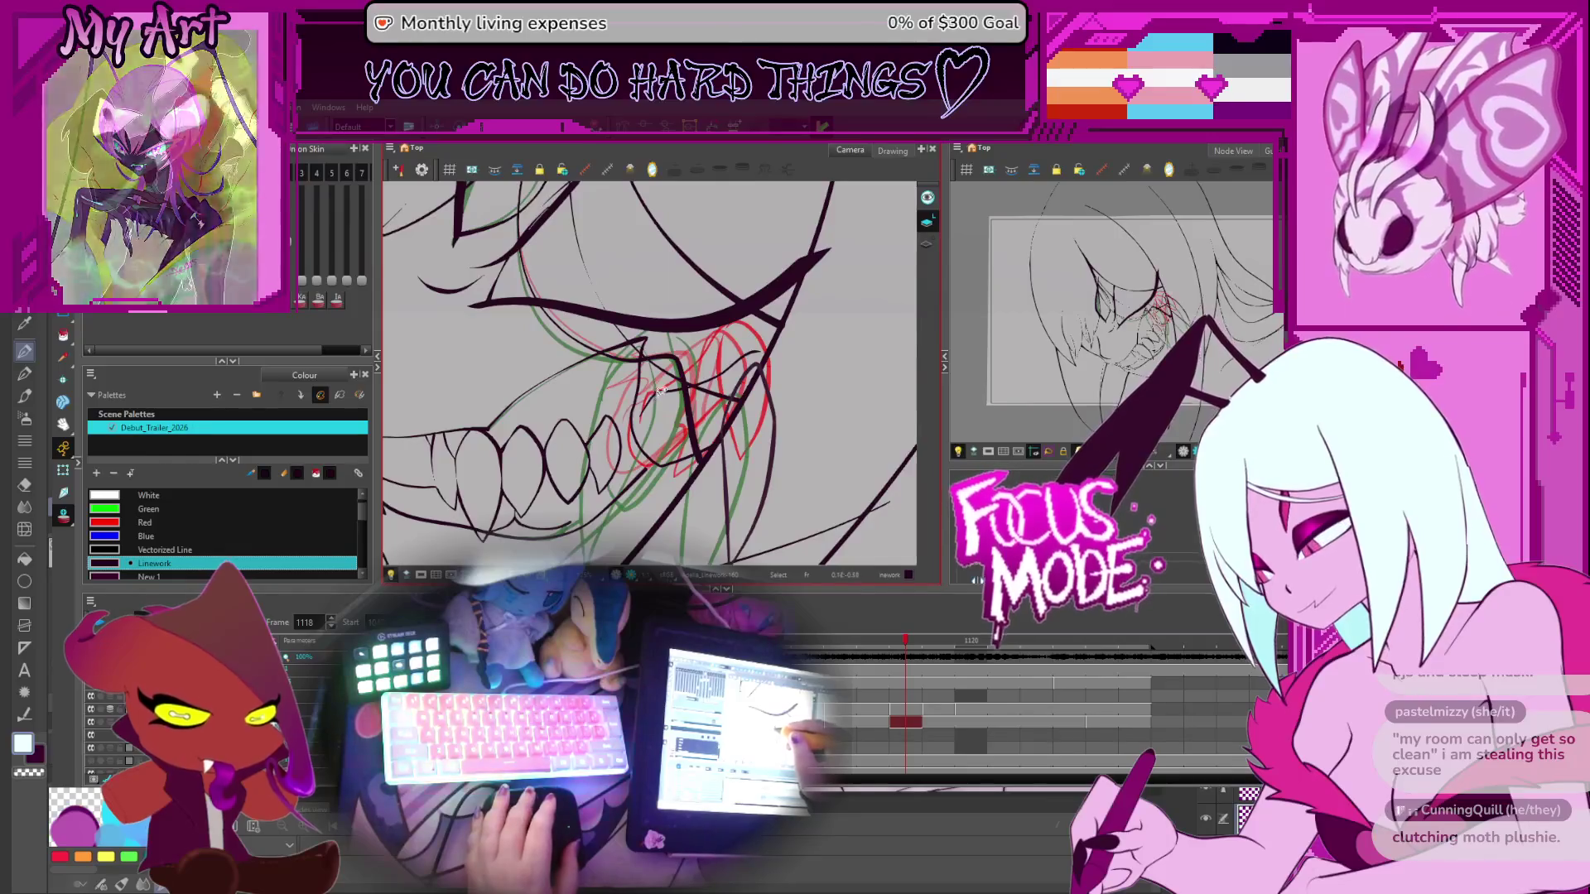
pyautogui.click(647, 398)
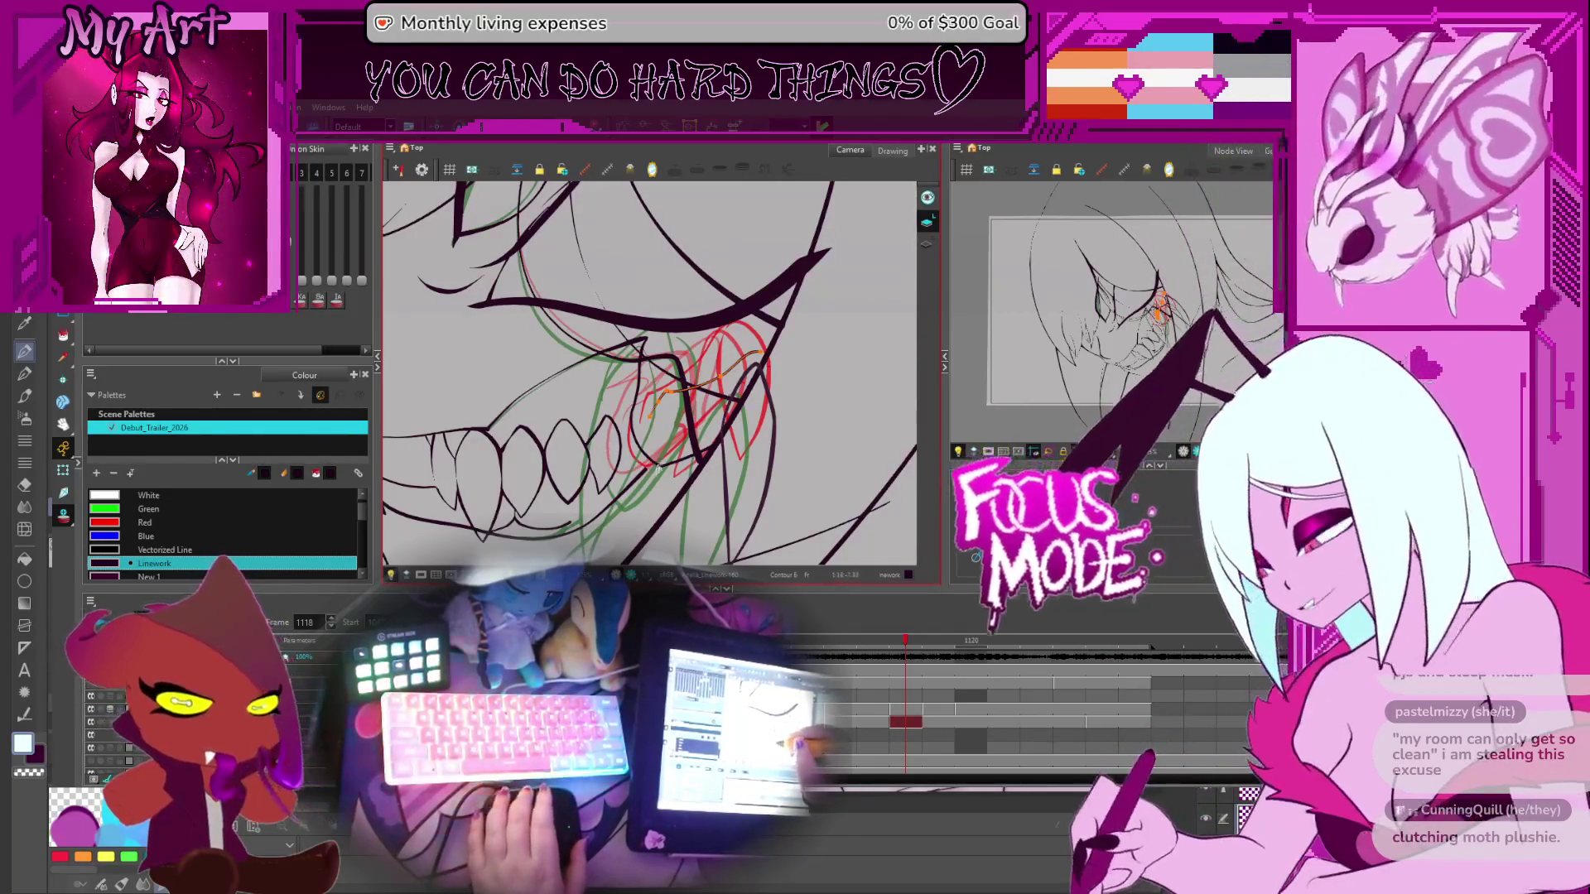
# Draw a new curved line around the back teeth, then select the diagonal mouth contour
pyautogui.moveTo(646, 340); pyautogui.dragTo(721, 443)
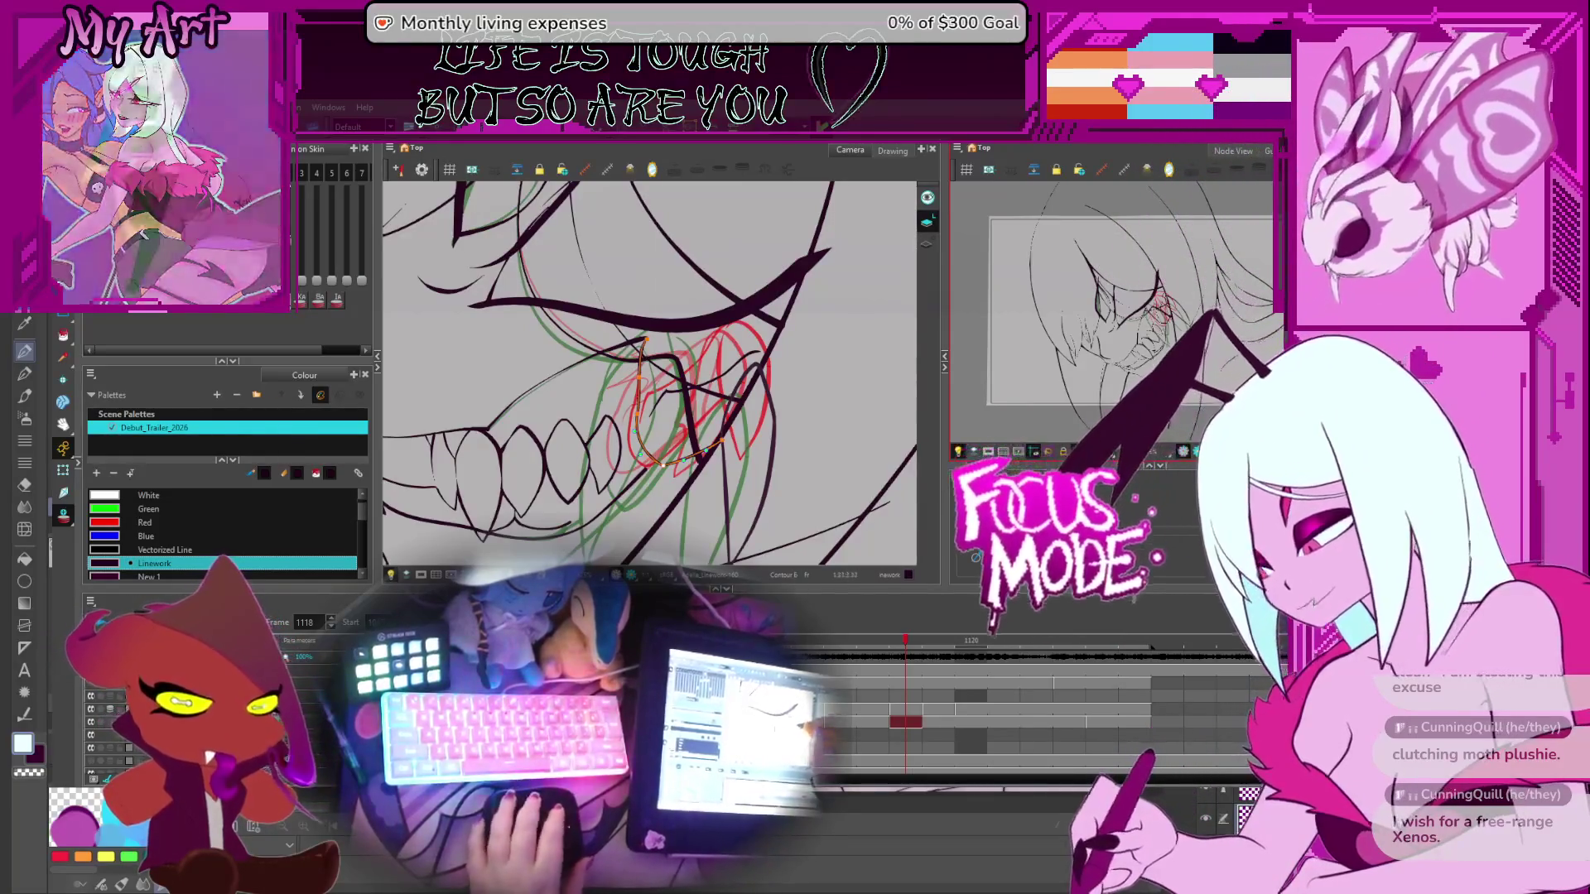
pyautogui.click(740, 313)
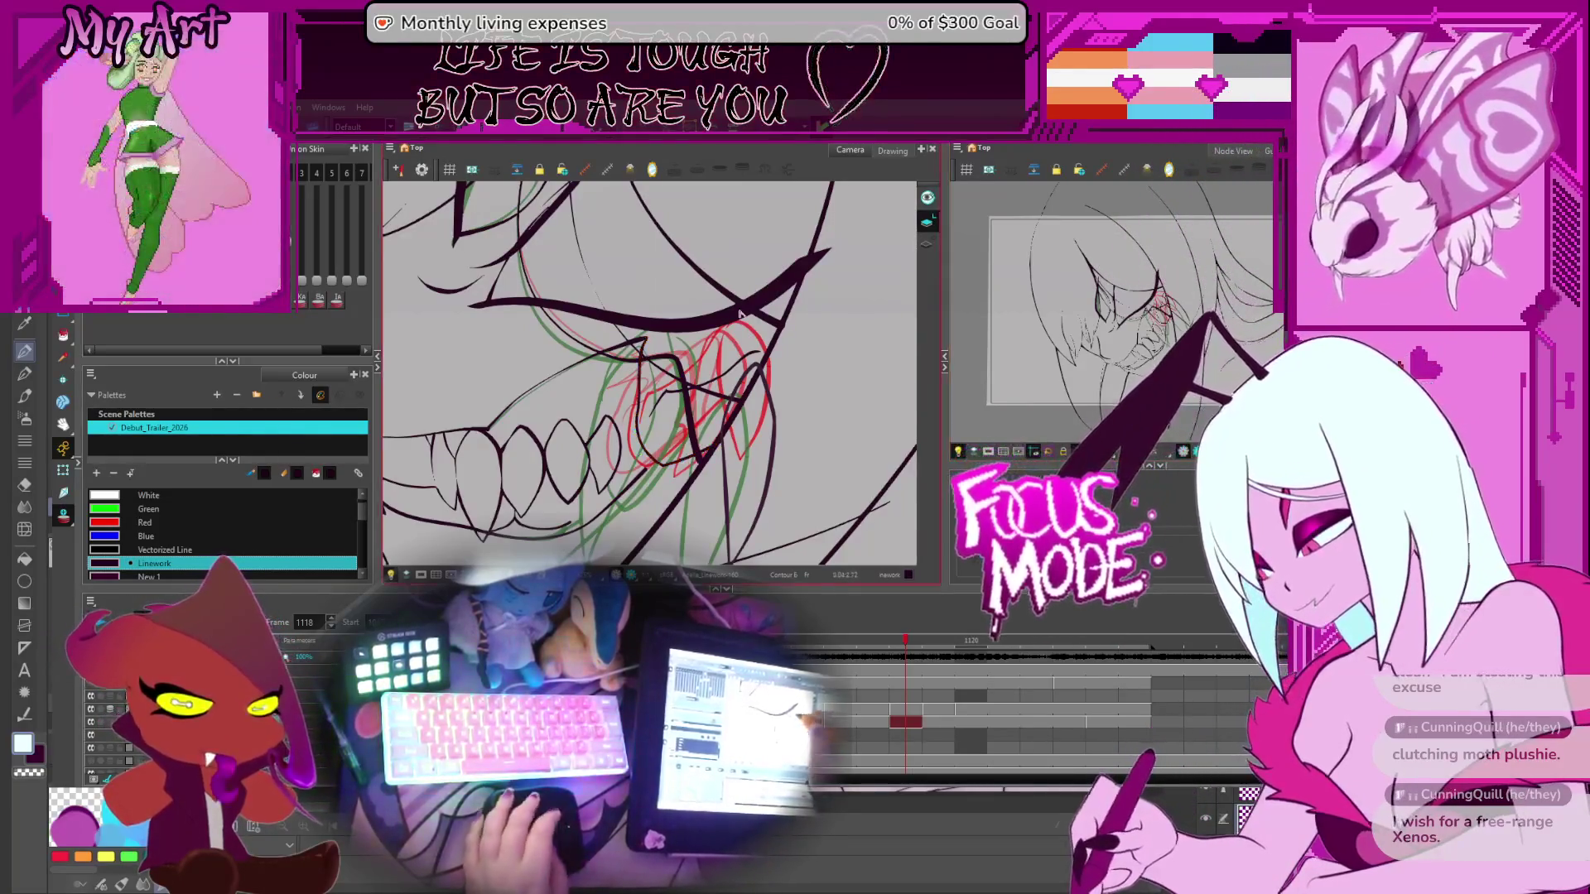
pyautogui.click(731, 371)
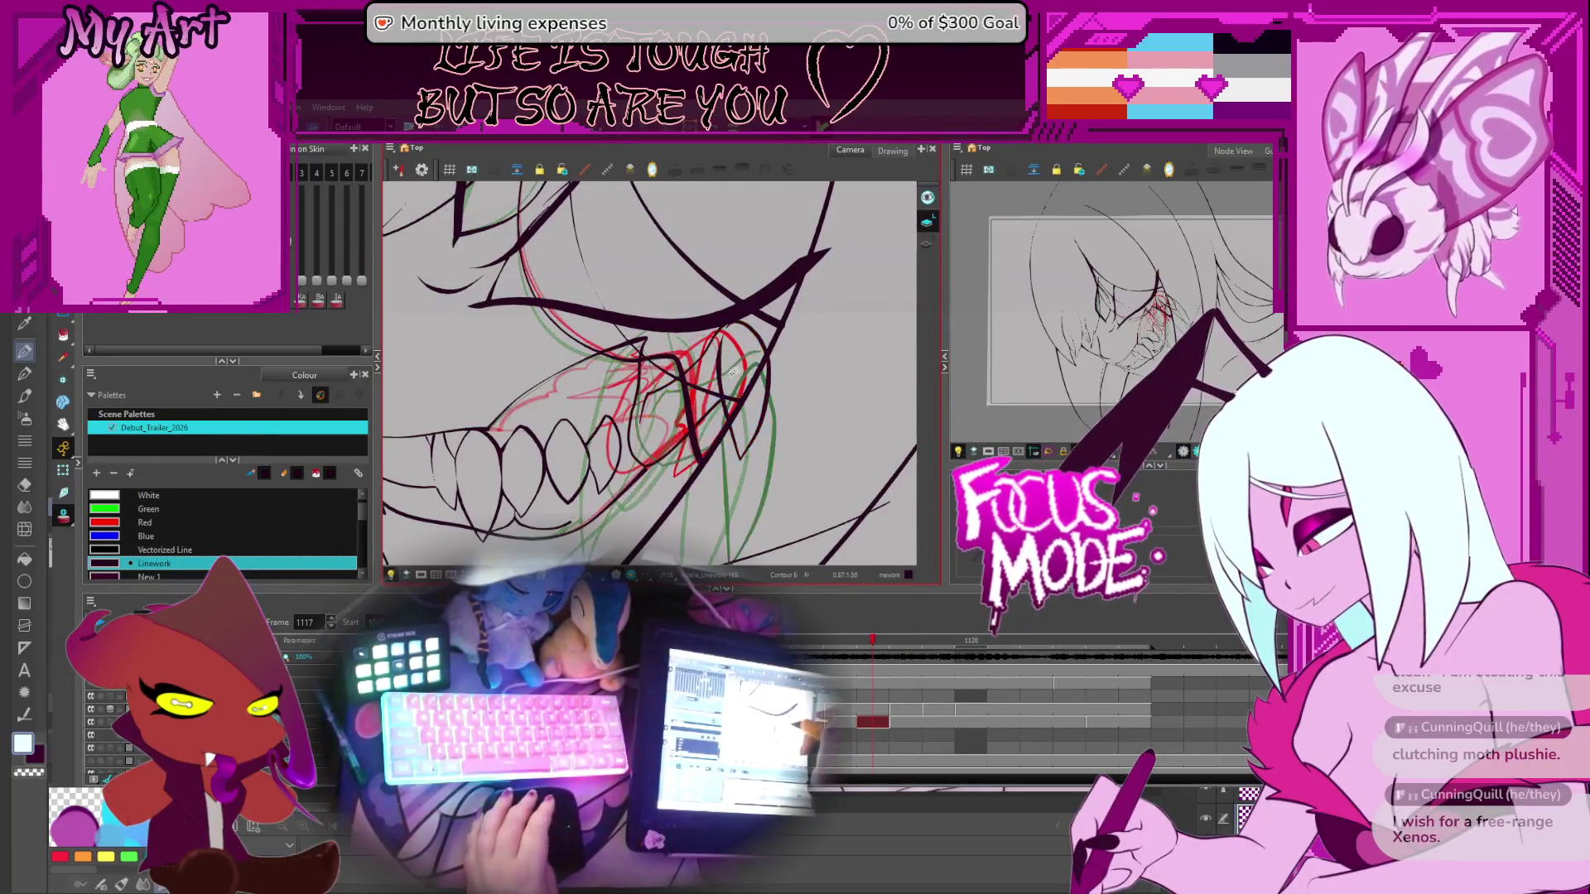
pyautogui.click(650, 400)
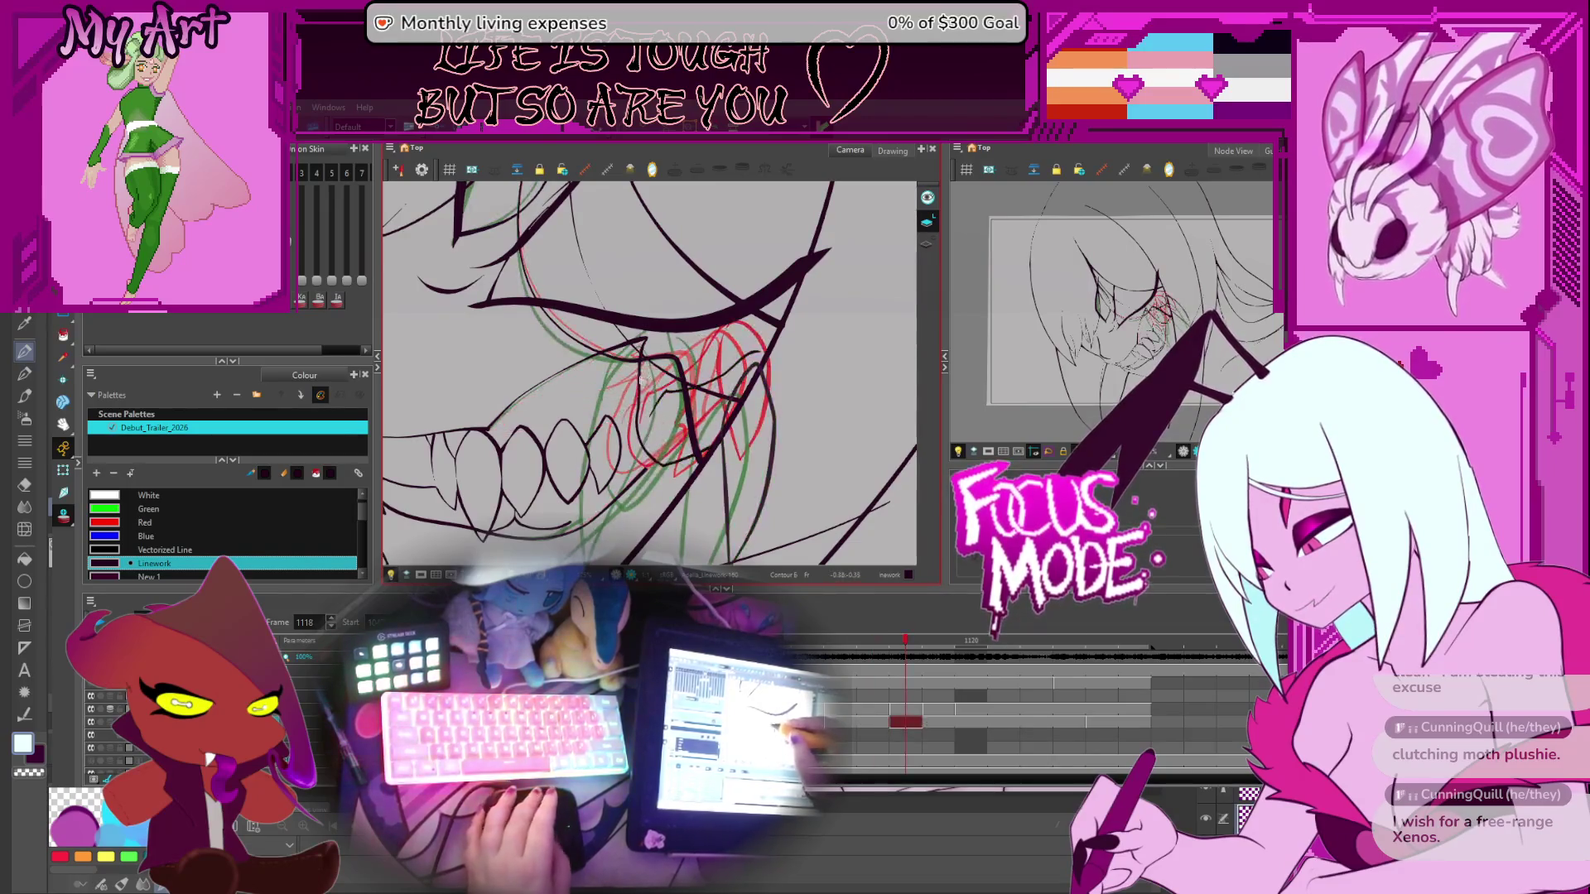
pyautogui.scroll(1, 646, 386)
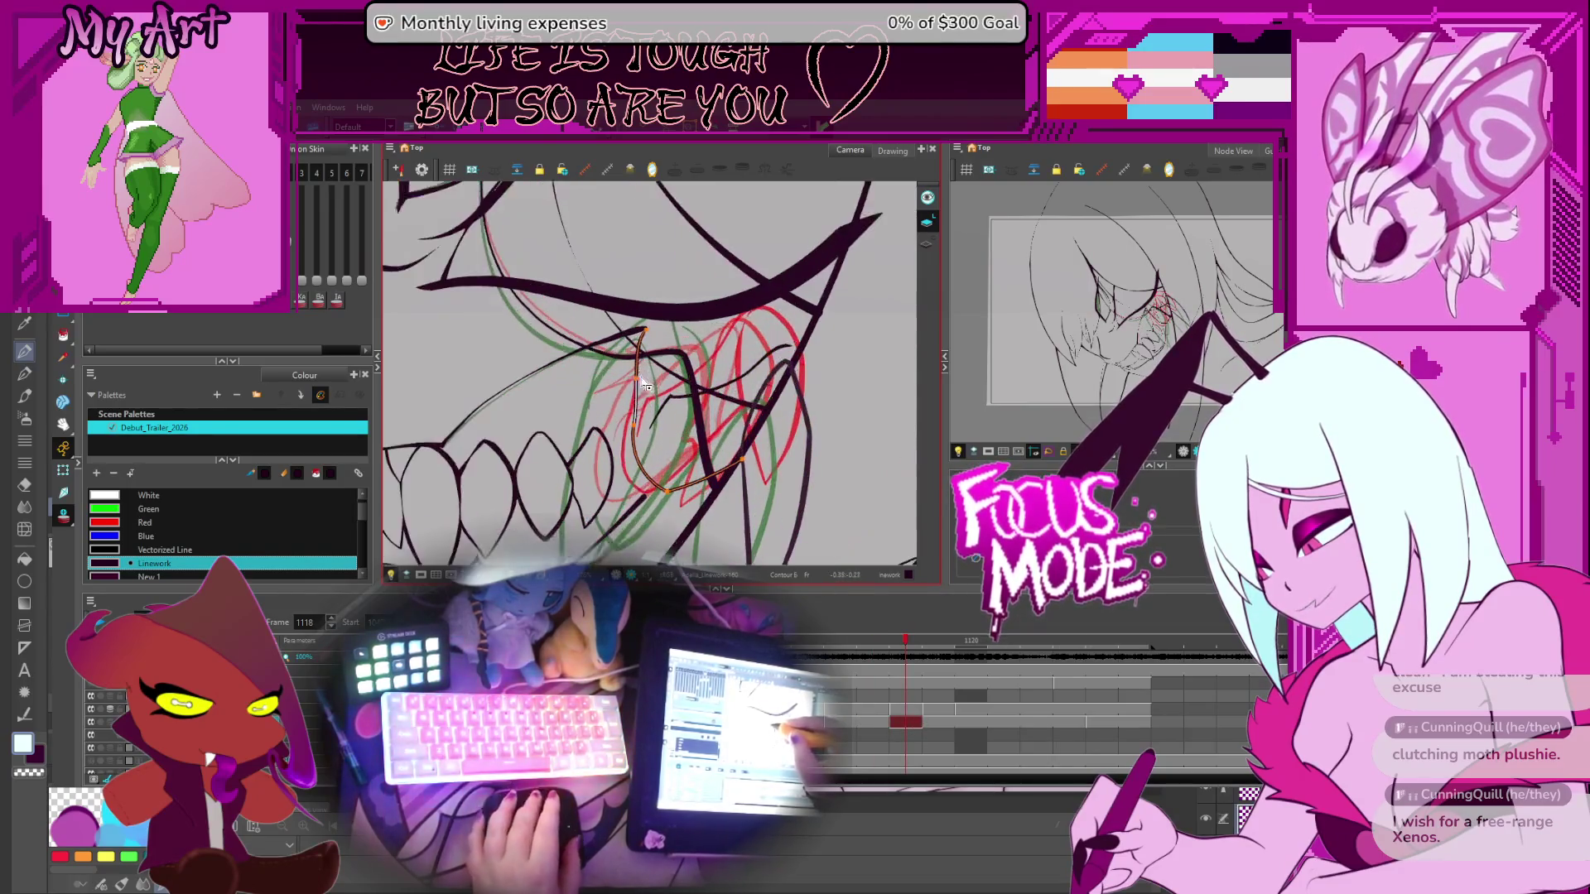
pyautogui.click(652, 436)
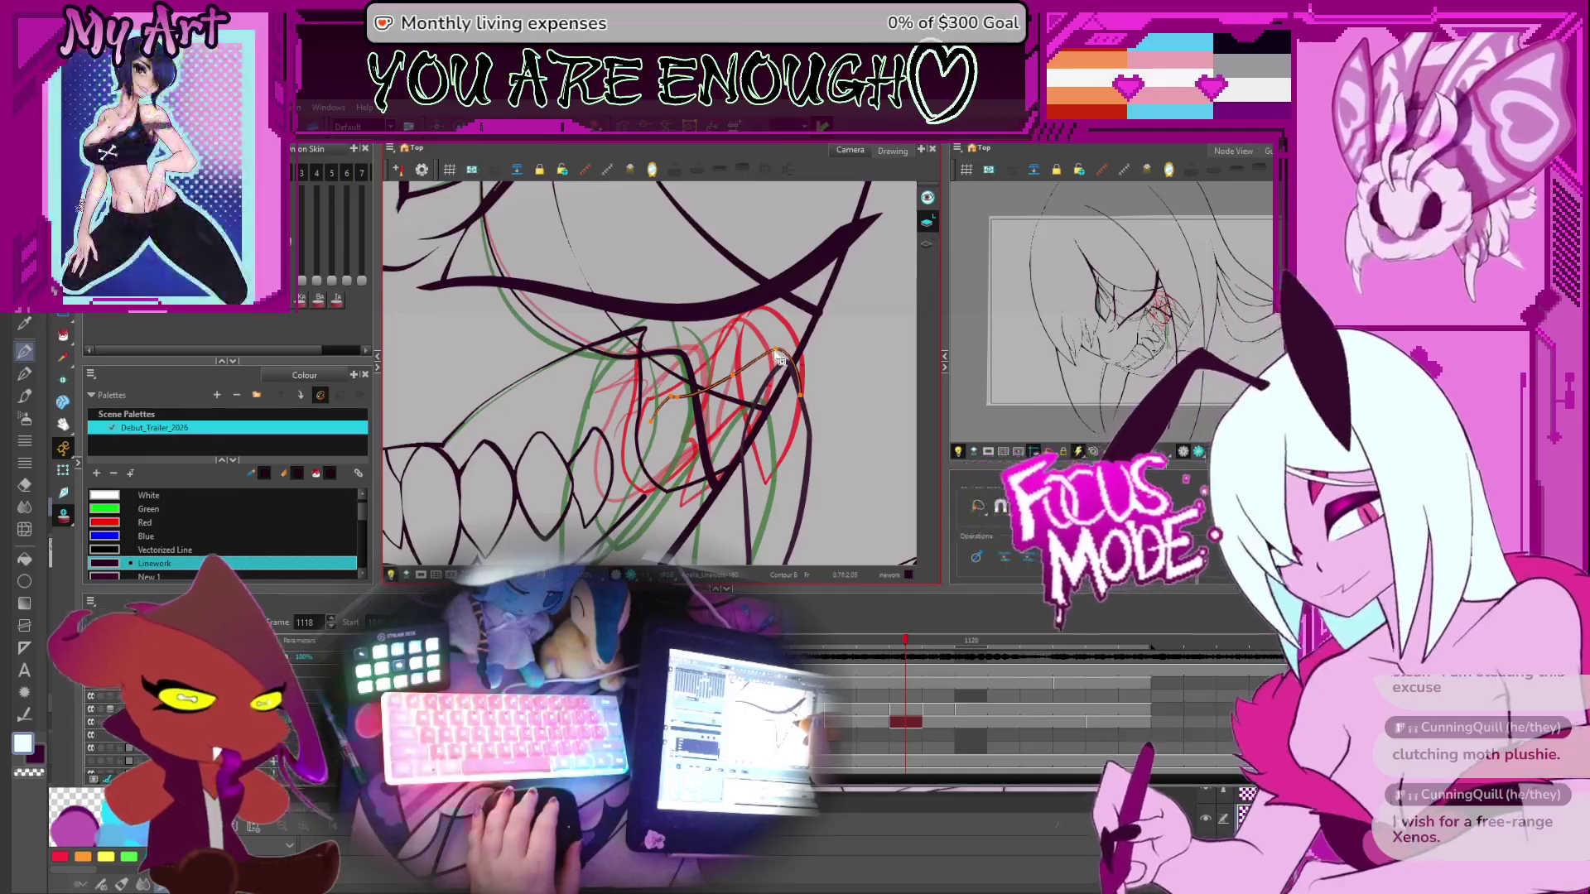
pyautogui.scroll(1, 750, 364)
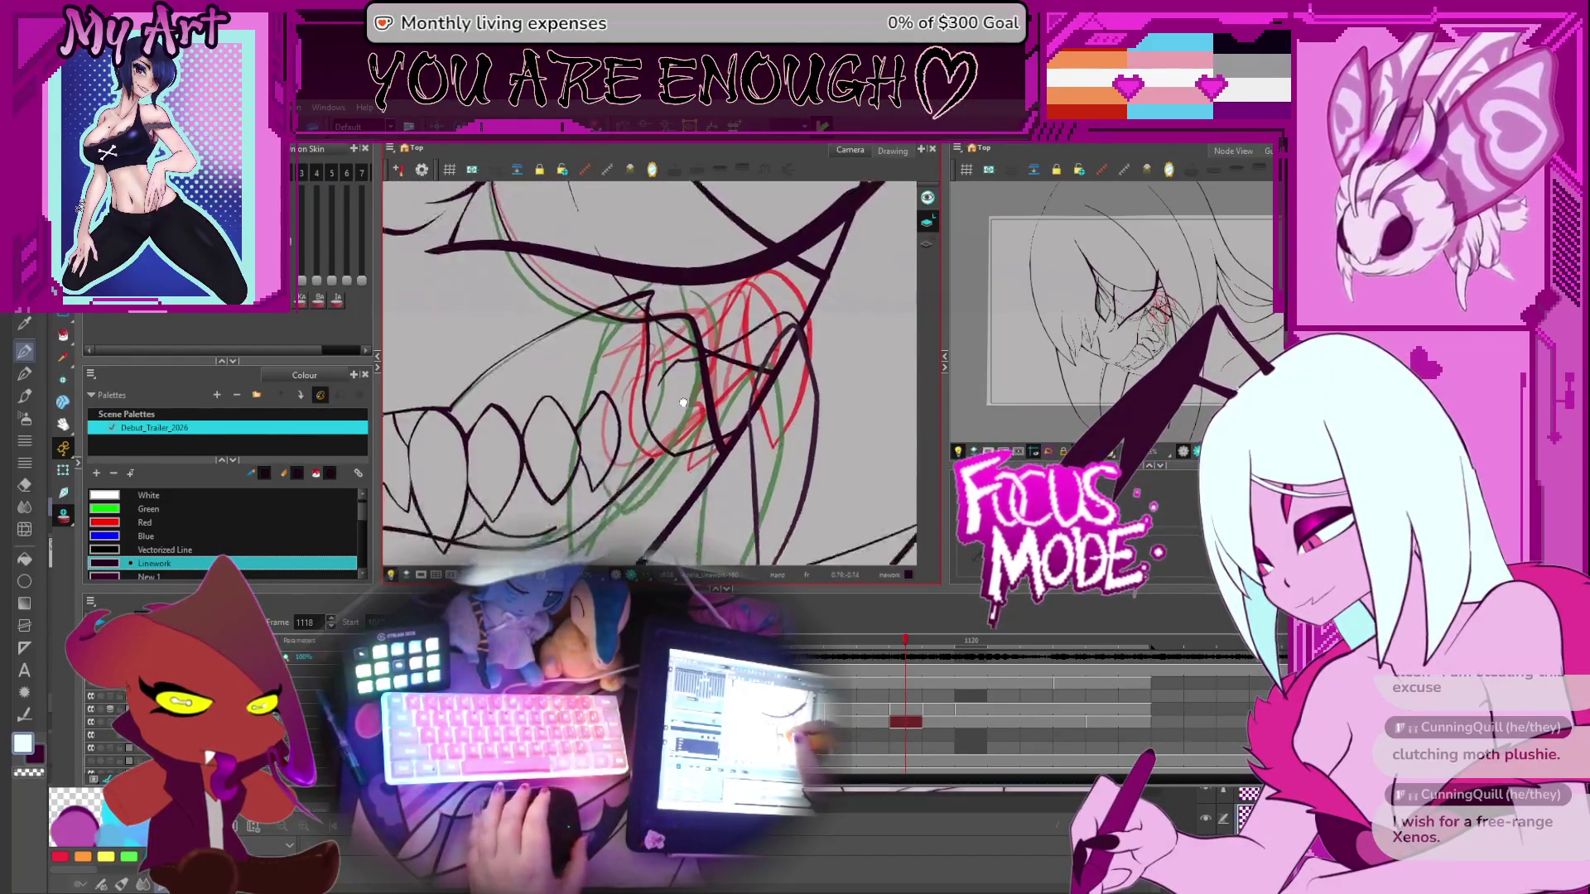
# Flip between frames 1117 and 1118 to compare the fang lines, finishing on frame 1117
pyautogui.moveTo(683, 517); pyautogui.dragTo(685, 422)
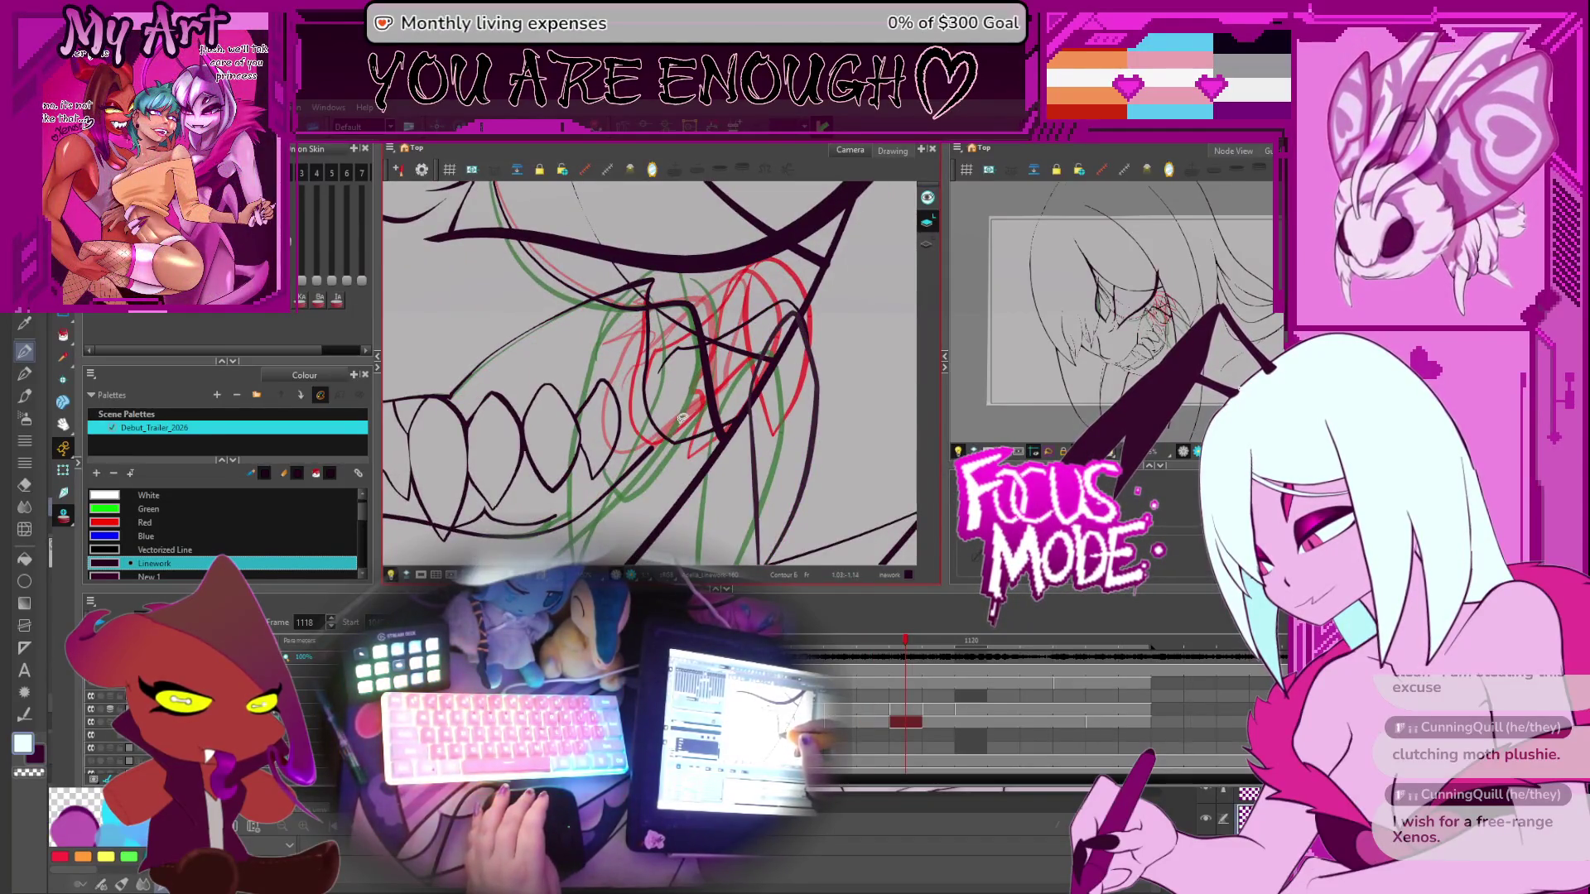
pyautogui.press(',')
pyautogui.press('.')
pyautogui.press(',')
pyautogui.press('.')
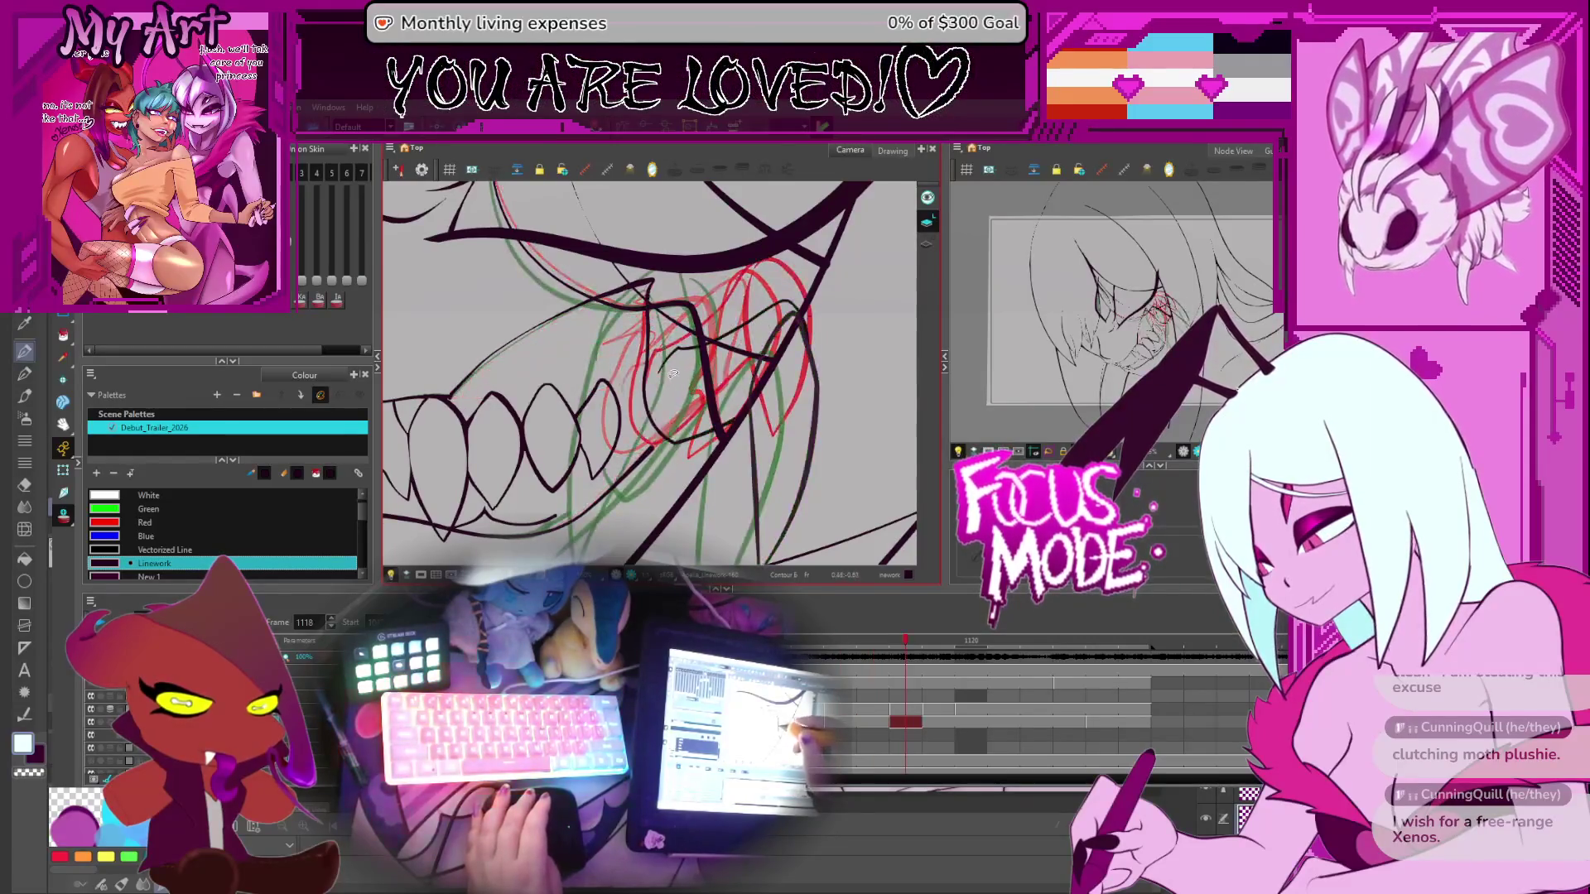
pyautogui.scroll(2, 687, 393)
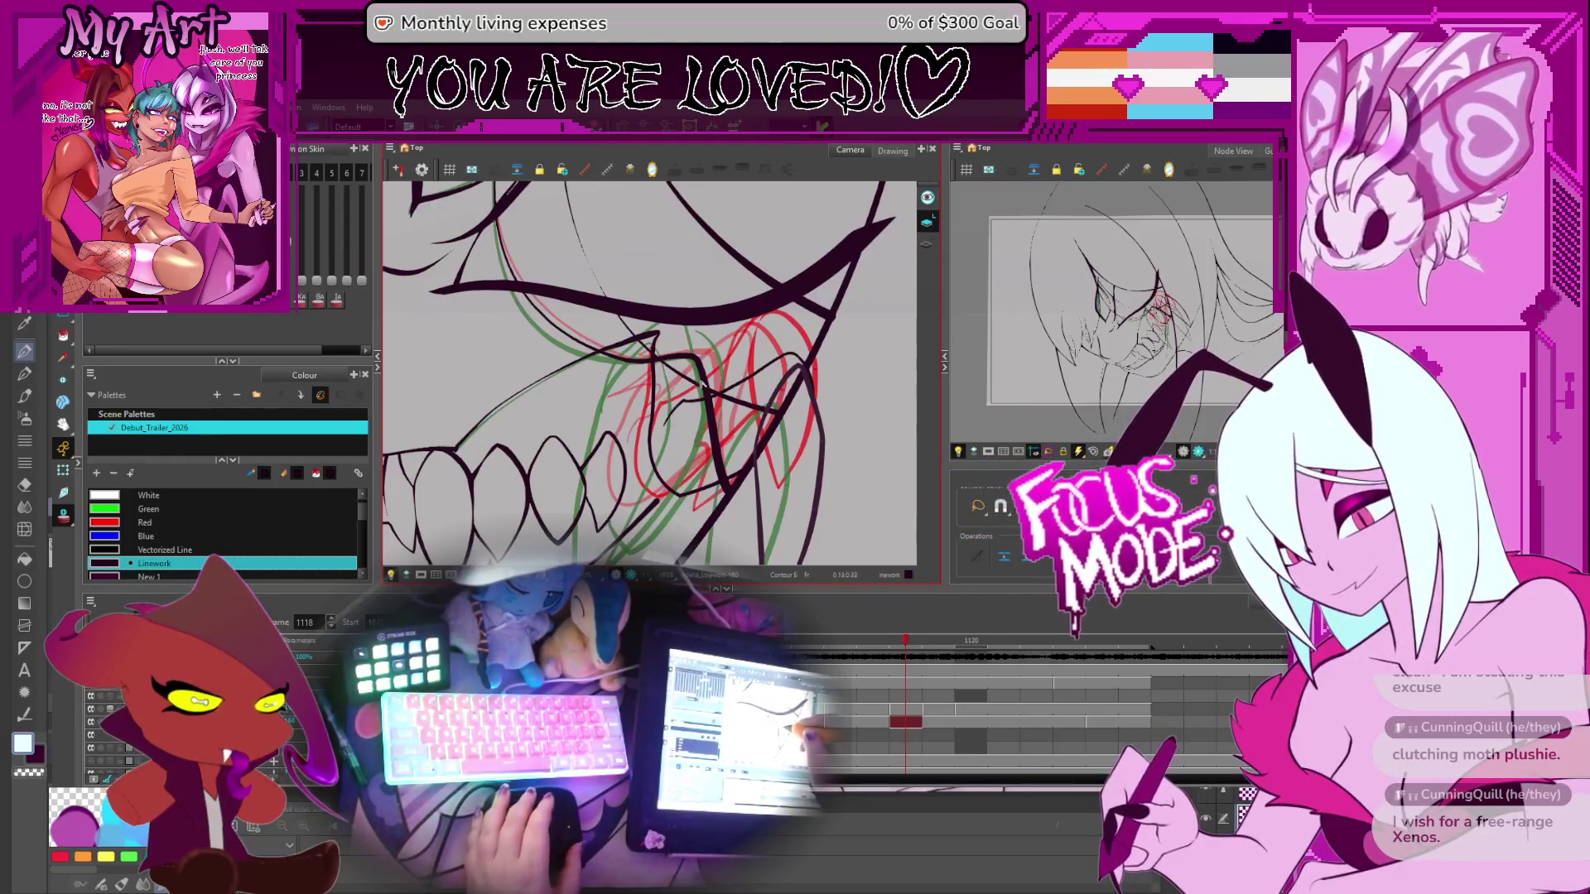
pyautogui.press('.')
pyautogui.press(',')
pyautogui.press(',')
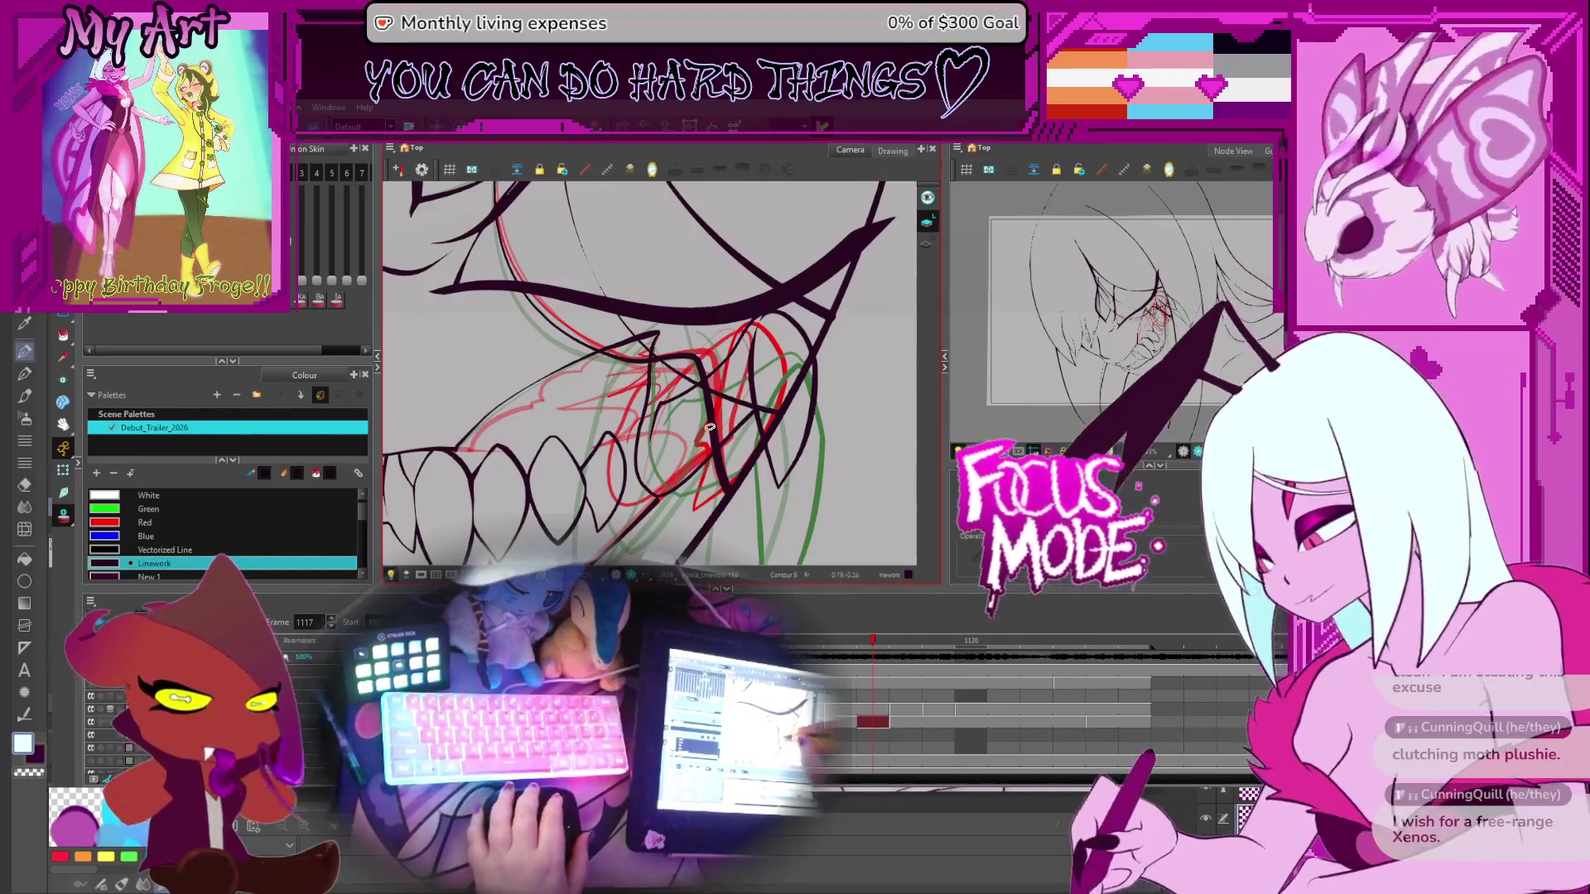
# Flip through frames 1115 to 1125 to review the grin, settling on frame 1124
pyautogui.press(',')
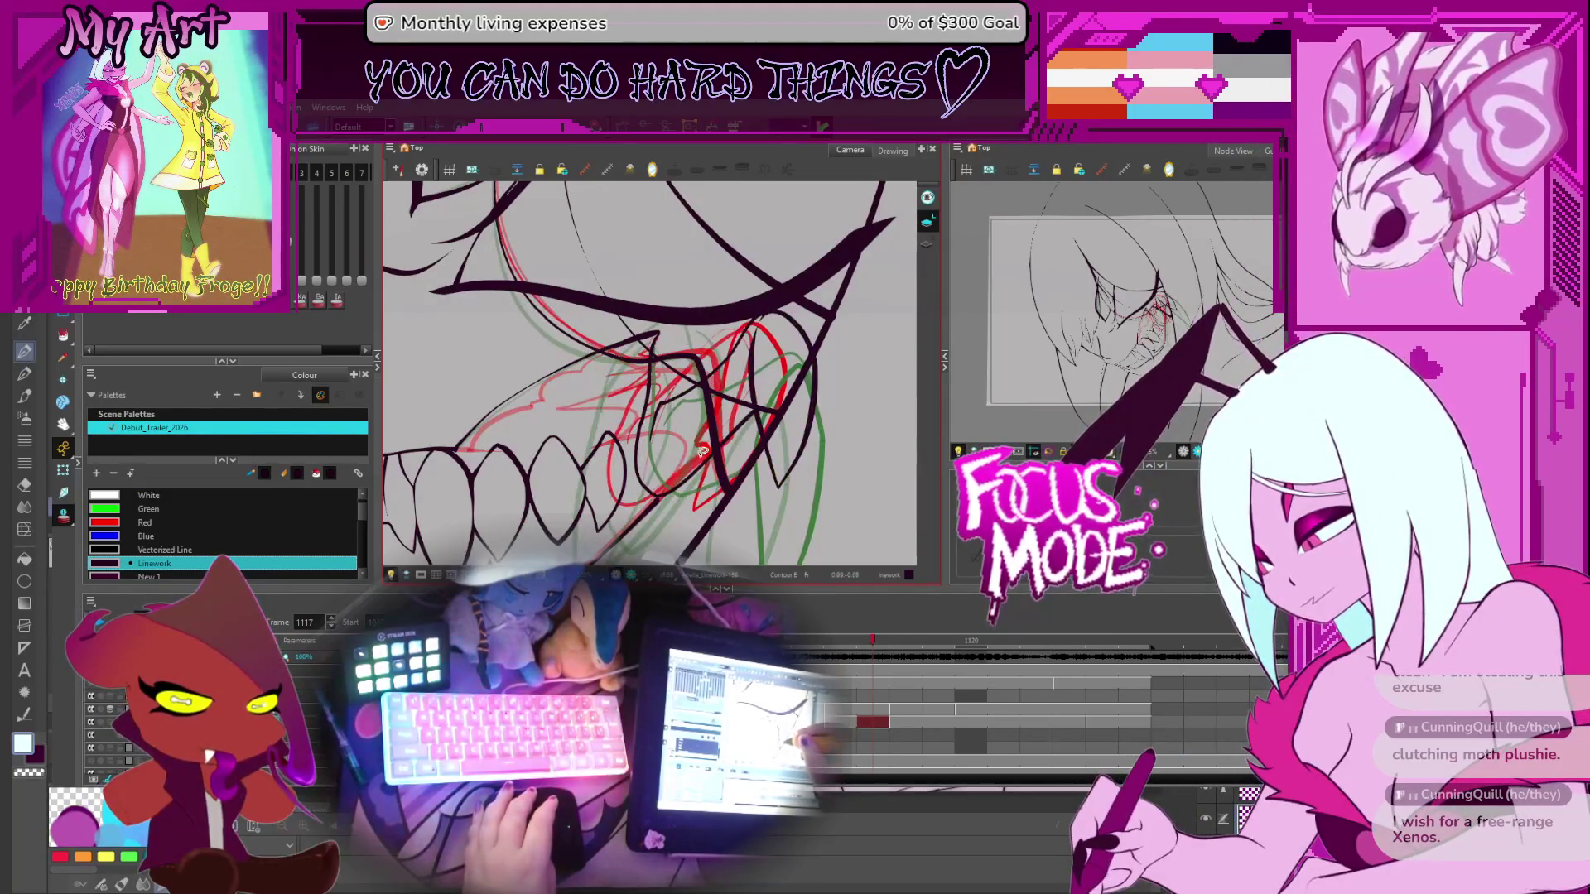
pyautogui.press(',')
pyautogui.press('.')
pyautogui.press('.')
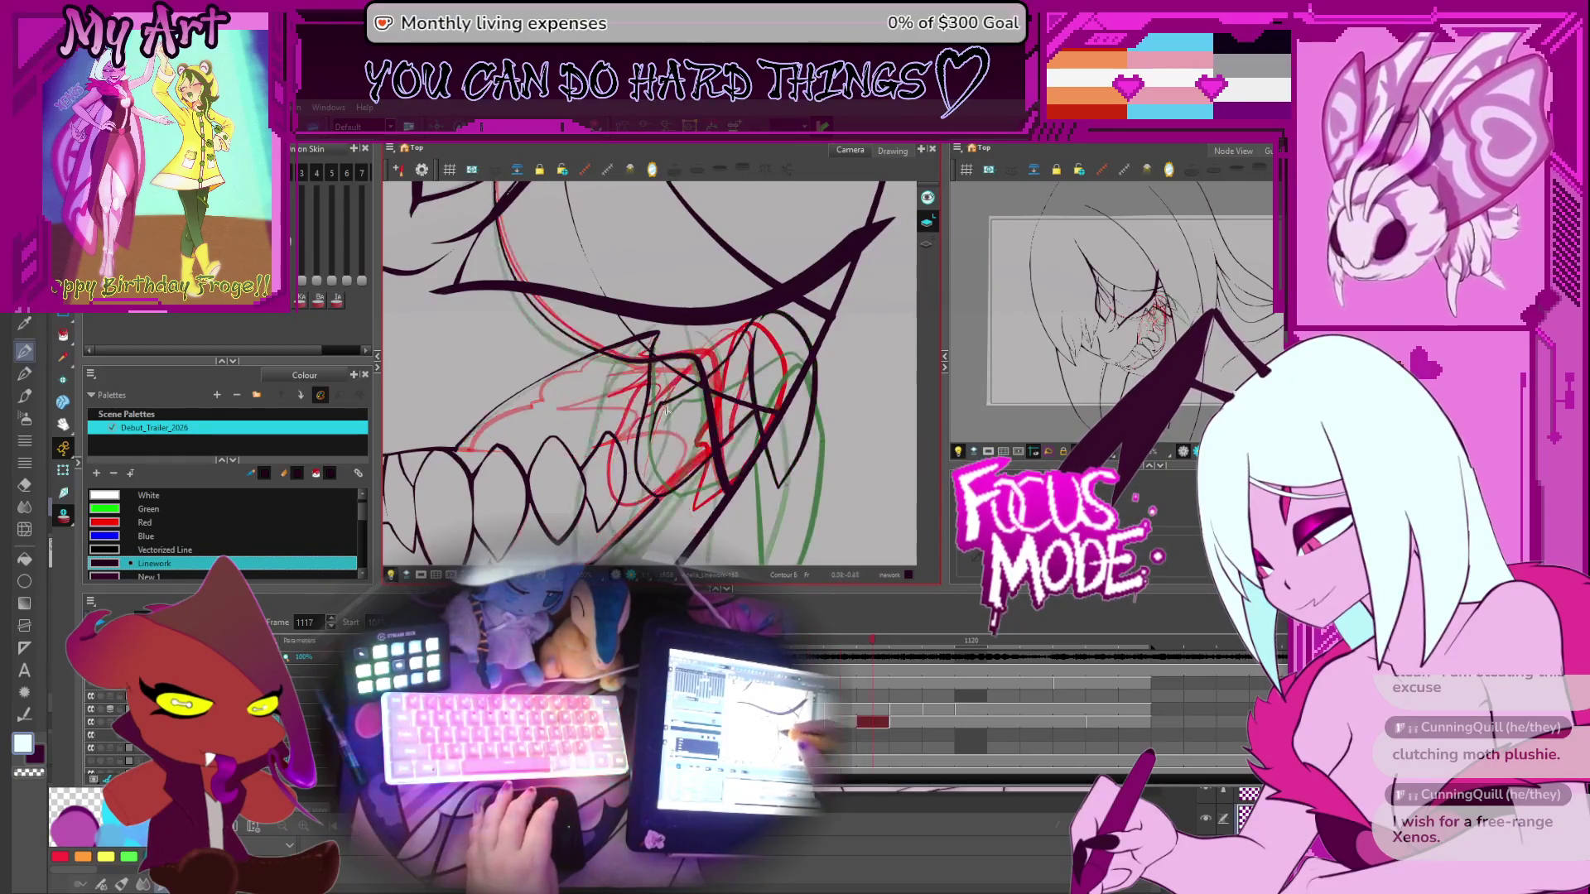
pyautogui.press('.')
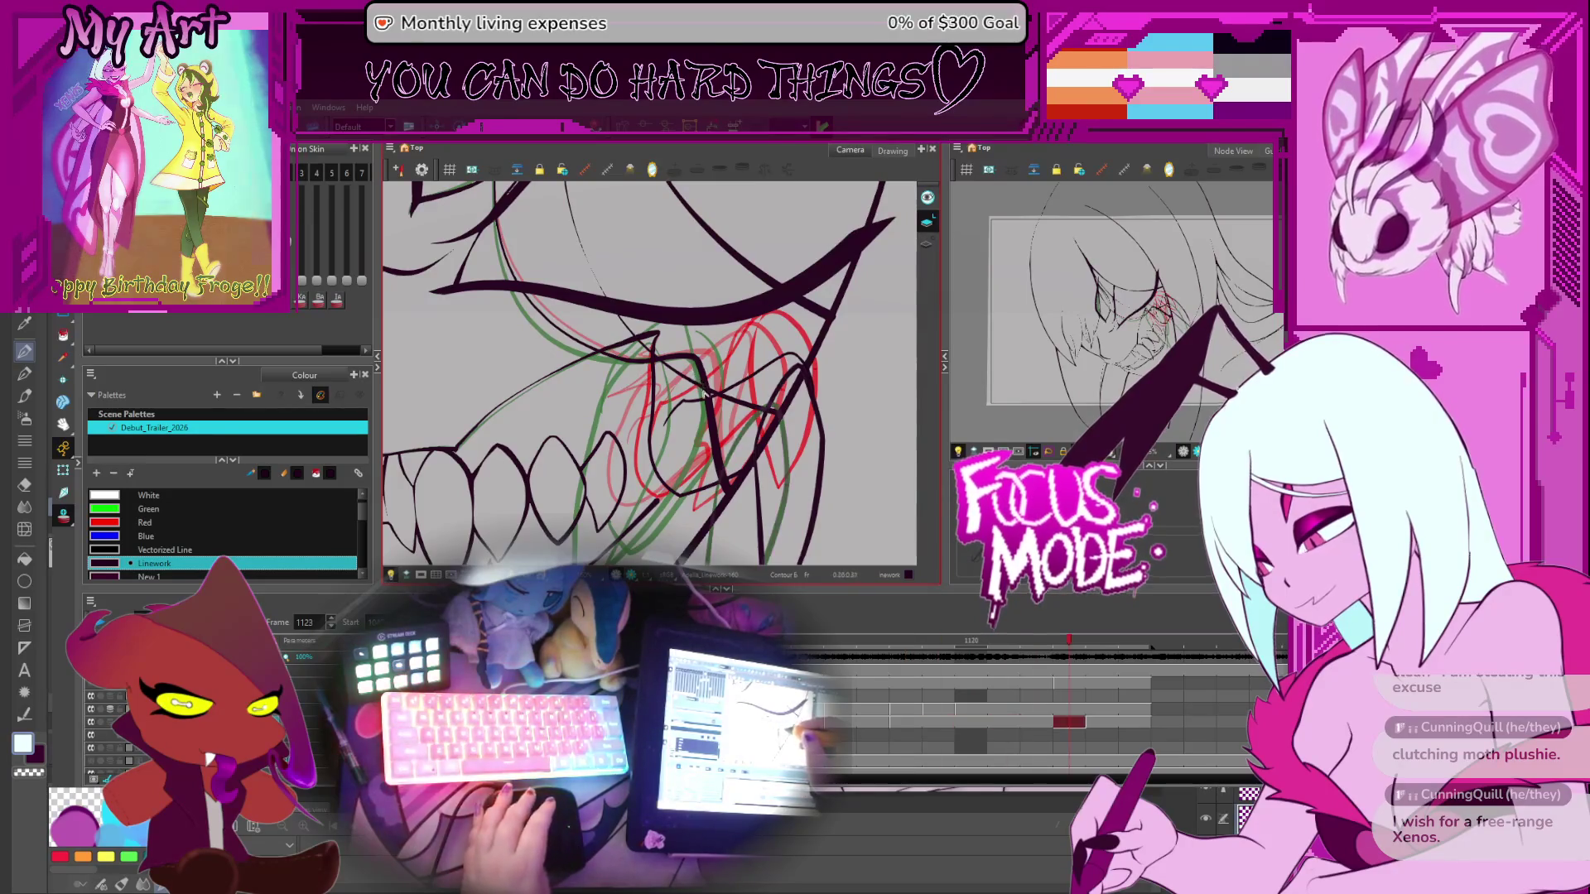
pyautogui.press('.')
pyautogui.press(',')
pyautogui.press(',')
pyautogui.press(',')
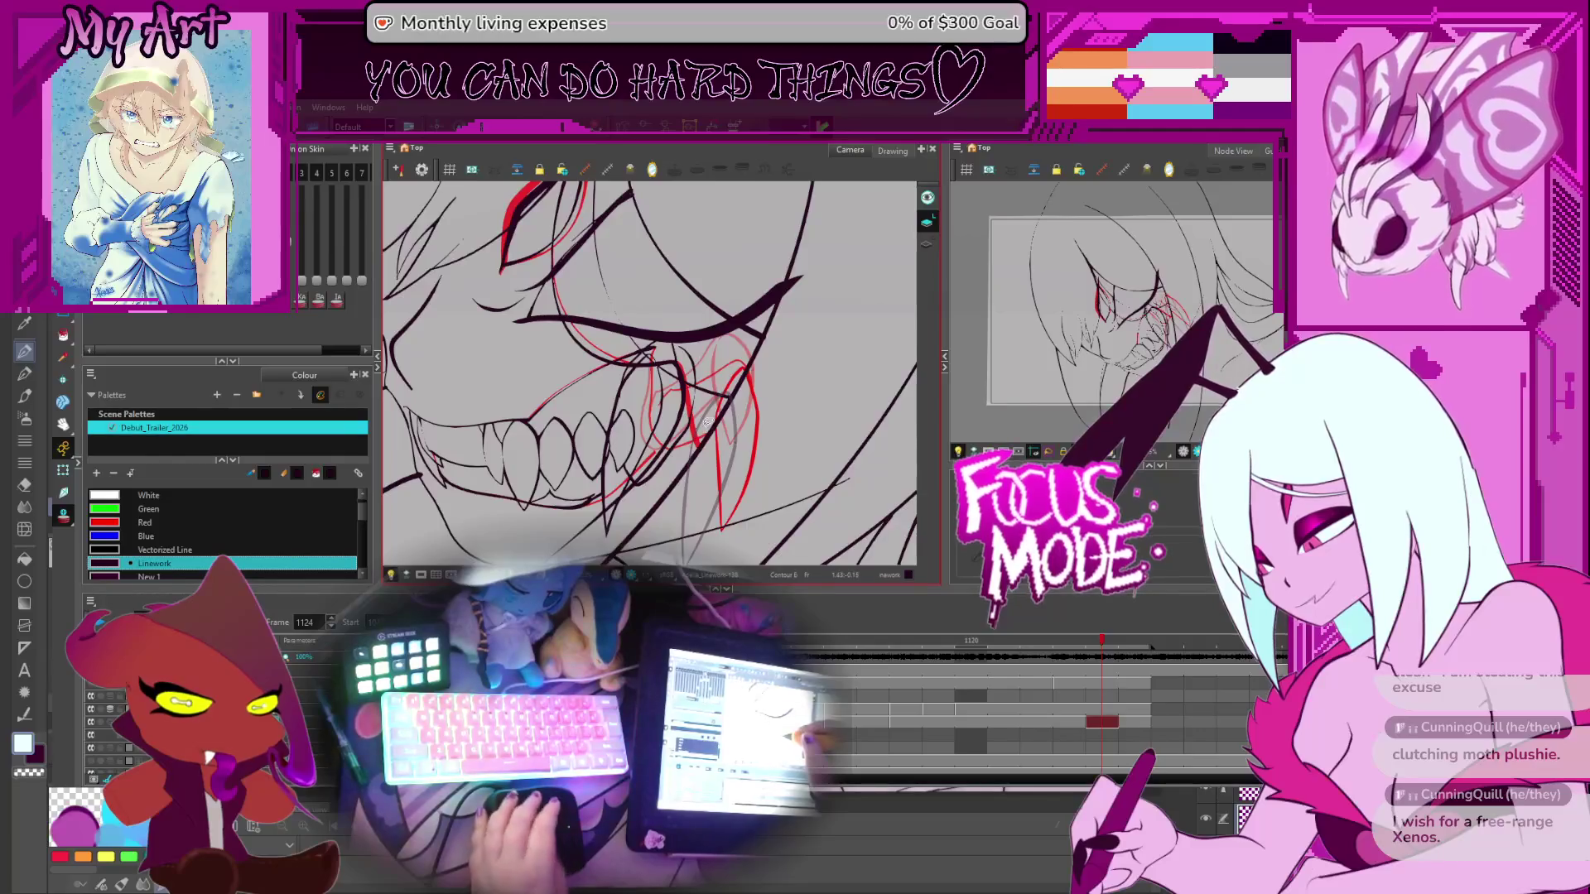
pyautogui.press('.')
pyautogui.press(',')
pyautogui.press('.')
pyautogui.press('.')
pyautogui.press(',')
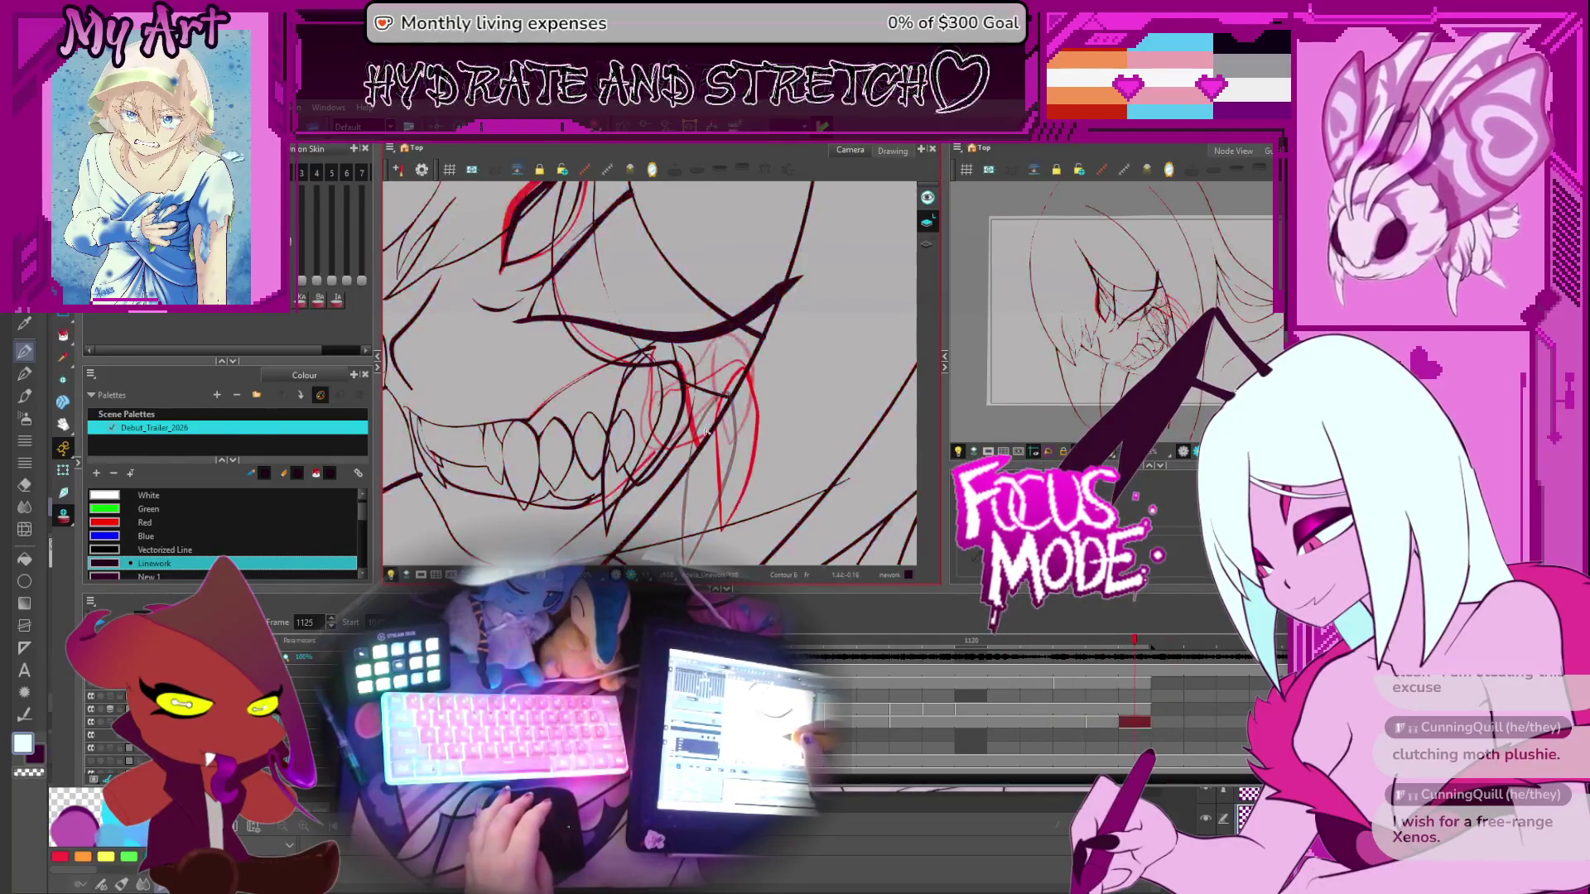
pyautogui.press(',')
# Pan up over the face and rotate the canvas view to look at the grin
pyautogui.moveTo(701, 489); pyautogui.dragTo(706, 381)
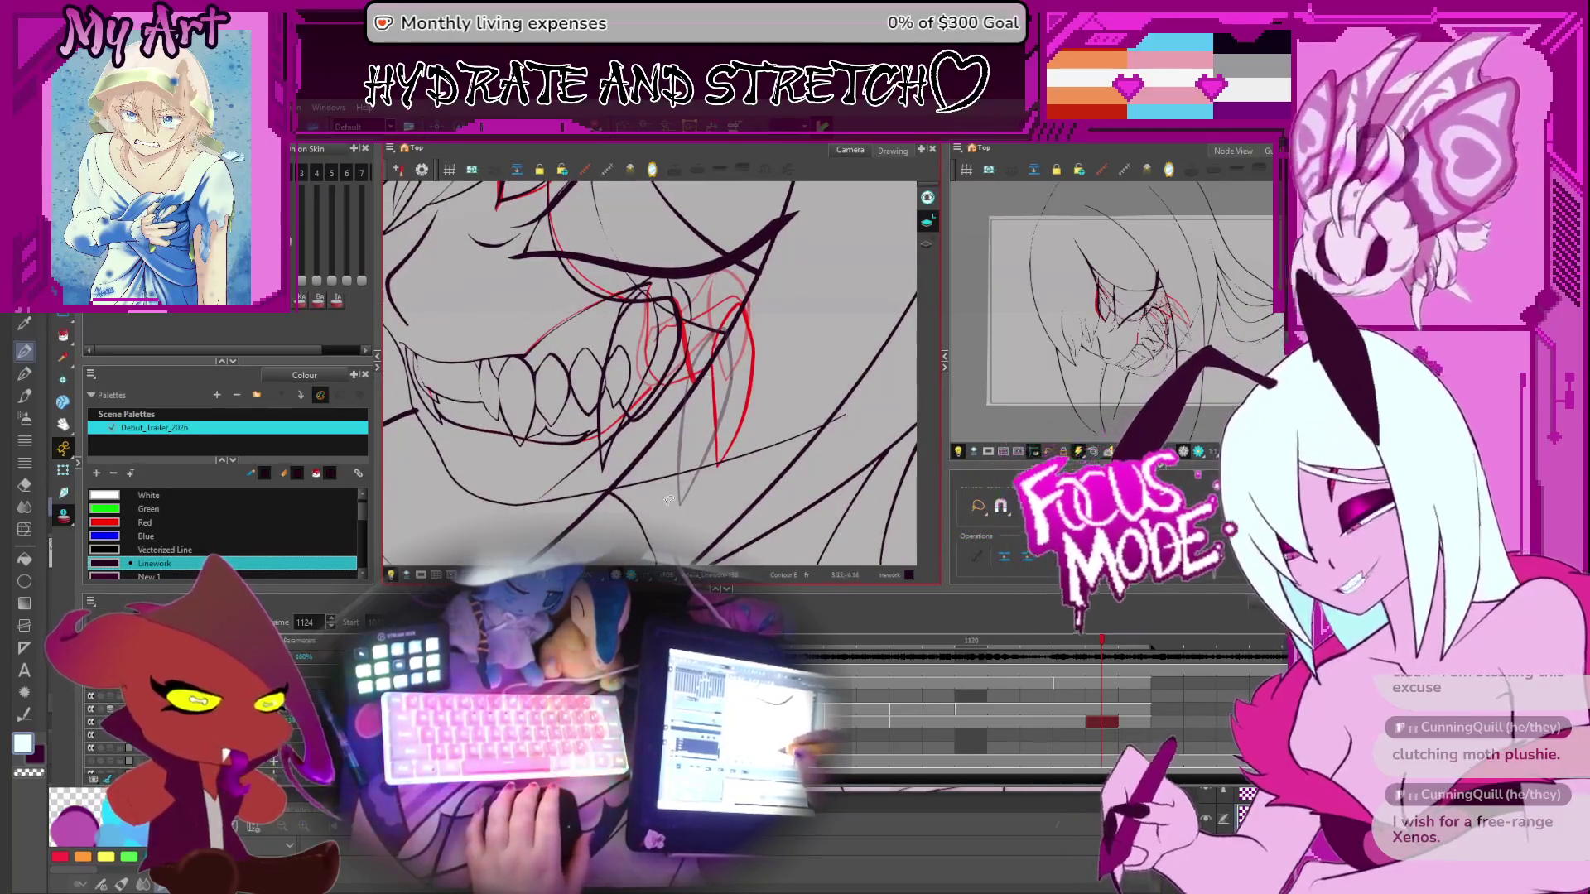
pyautogui.moveTo(676, 422)
pyautogui.mouseDown()
pyautogui.moveTo(752, 380)
pyautogui.moveTo(722, 399)
pyautogui.moveTo(744, 432)
pyautogui.mouseUp()
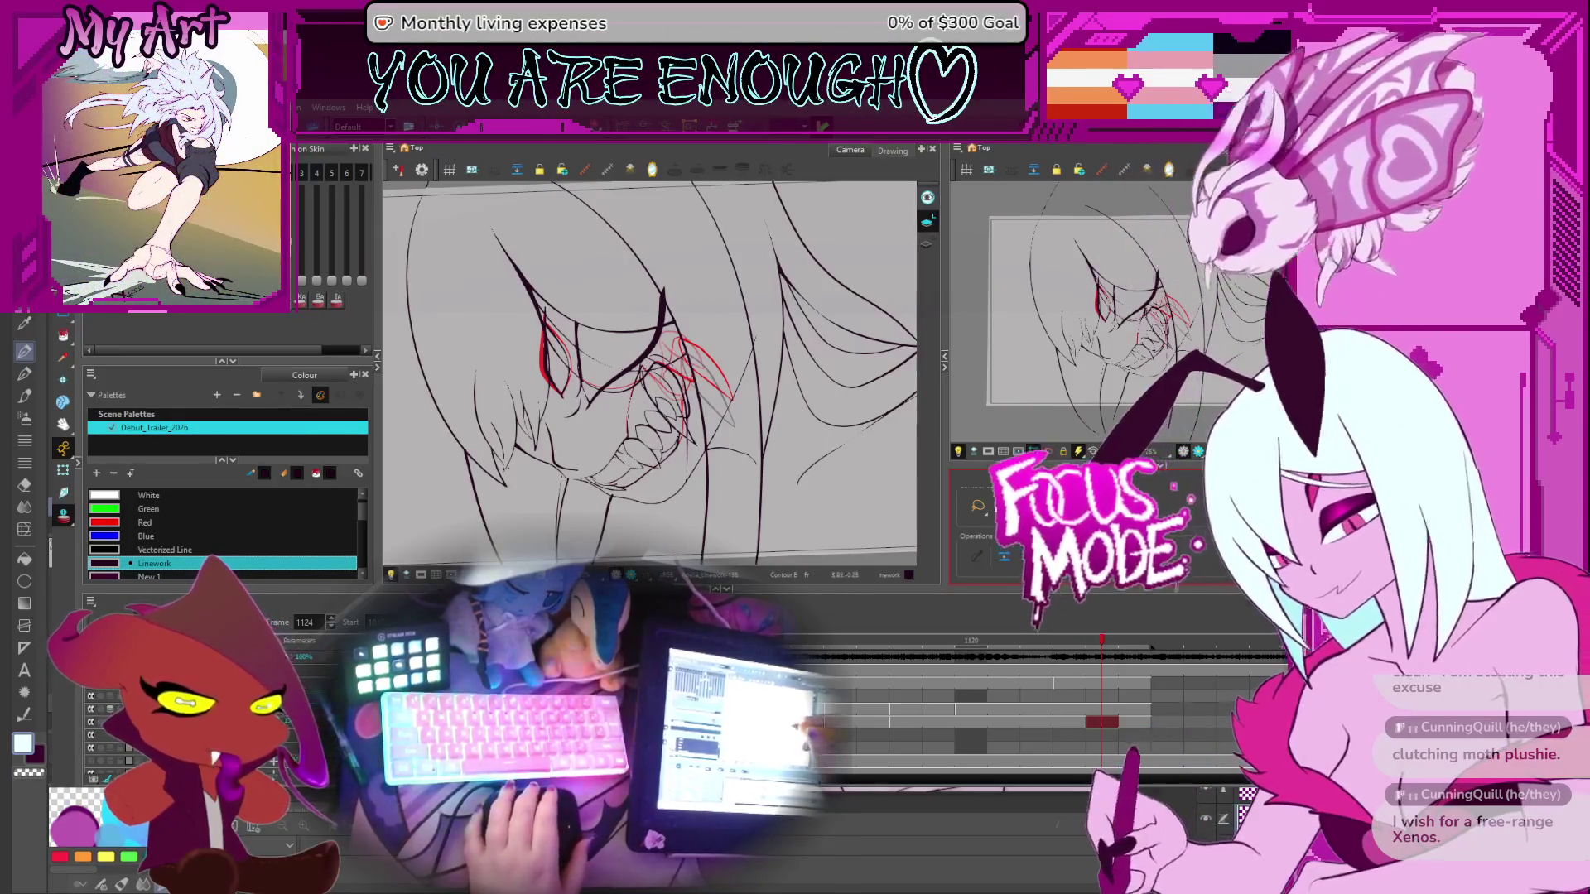
pyautogui.scroll(-1, 796, 443)
pyautogui.moveTo(795, 444)
pyautogui.mouseDown()
pyautogui.moveTo(736, 381)
pyautogui.moveTo(752, 438)
pyautogui.moveTo(759, 422)
pyautogui.mouseUp()
pyautogui.scroll(1, 736, 381)
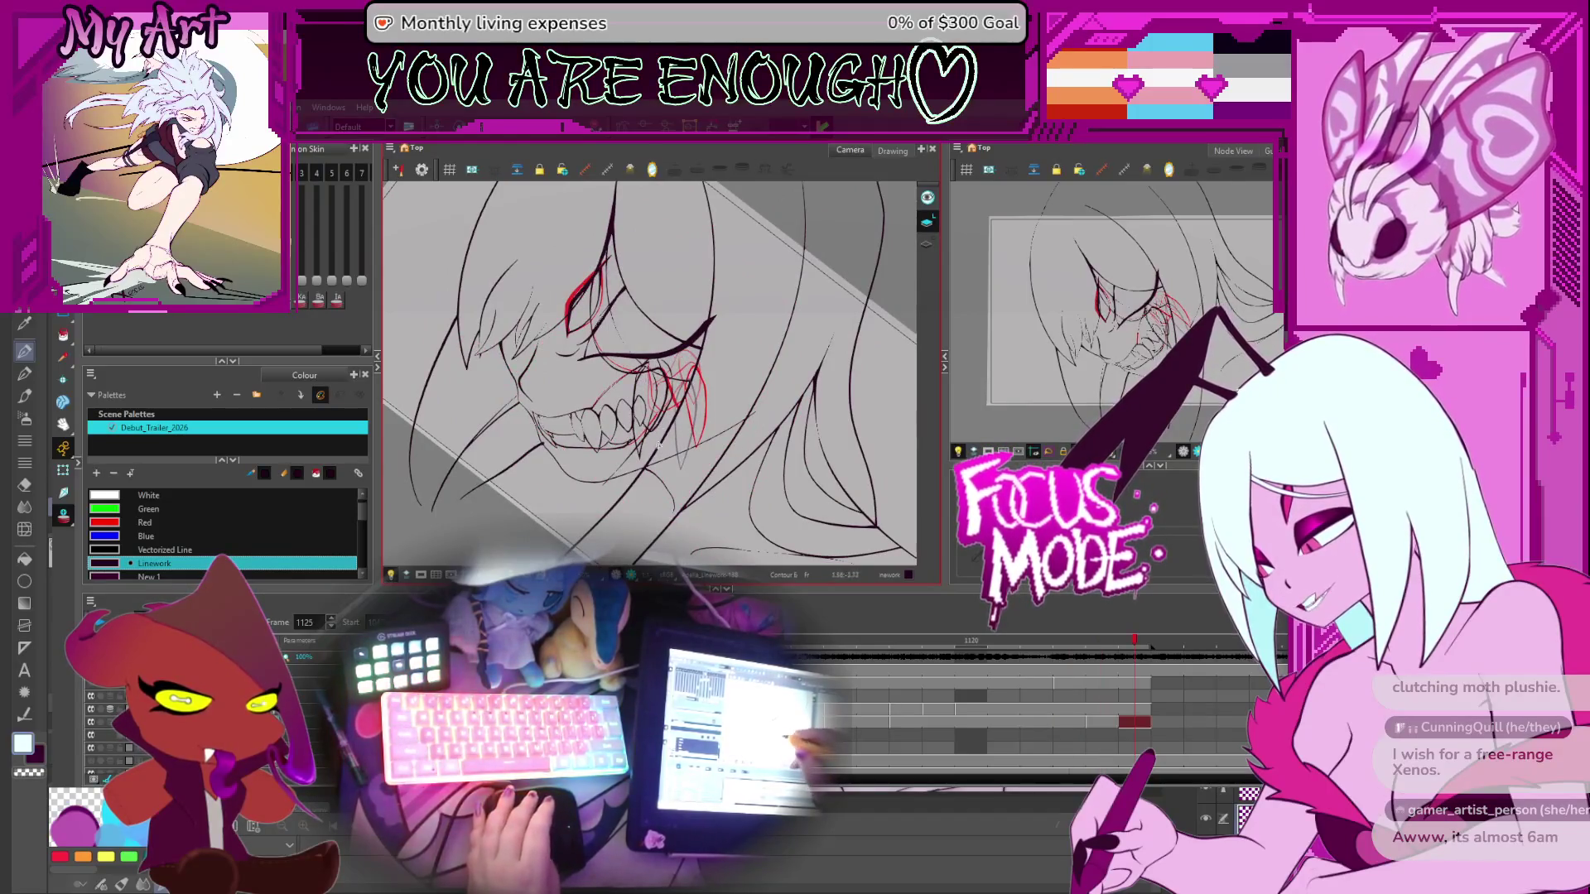
# Go to frame 1119's drawing and flip against its neighbour to compare the teeth
pyautogui.press(',')
pyautogui.press(',')
pyautogui.press(',')
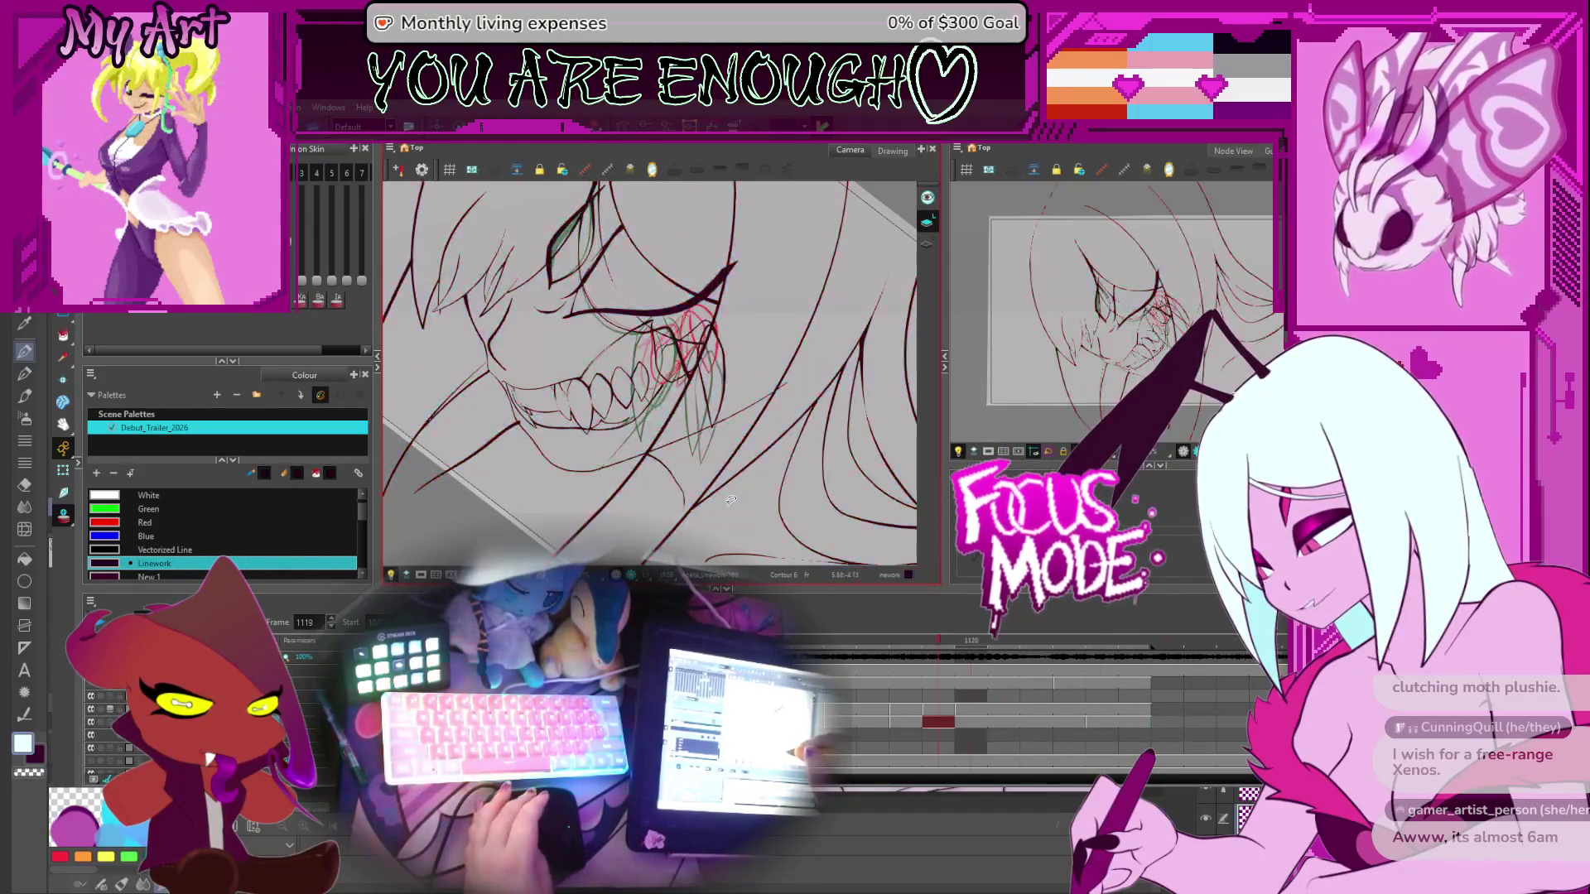
pyautogui.press('.')
pyautogui.press(',')
pyautogui.press('.')
pyautogui.press(',')
pyautogui.press('.')
pyautogui.press(',')
pyautogui.press(',')
pyautogui.press('.')
pyautogui.press('.')
pyautogui.scroll(3, 745, 402)
pyautogui.scroll(-1, 746, 402)
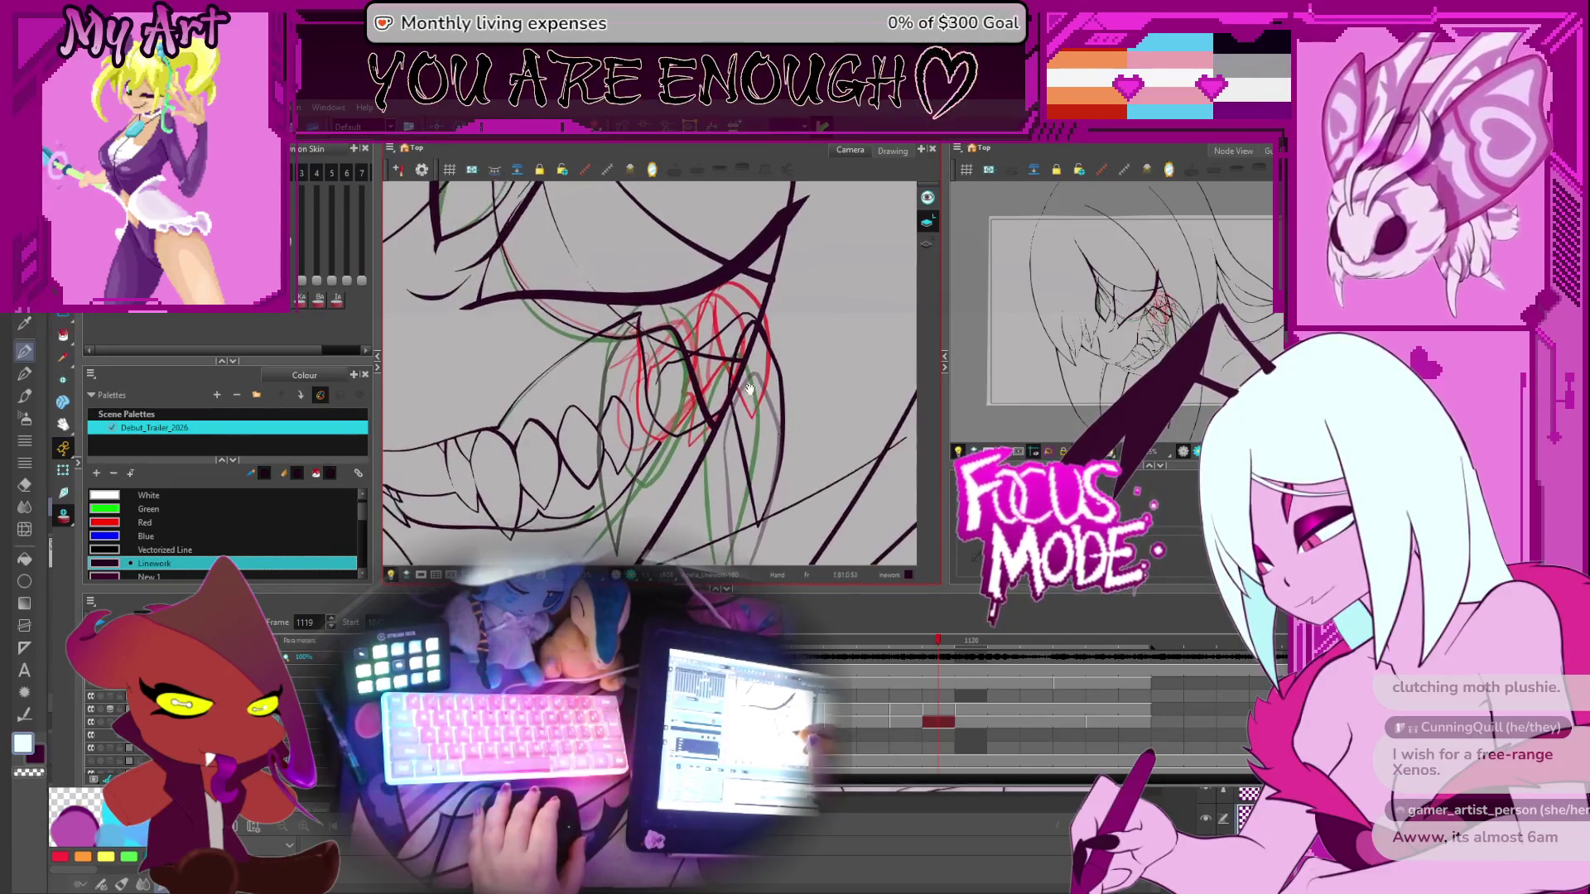
# Ink a dark line along the right of the teeth, then flip between frames 1117 and 1118
pyautogui.moveTo(774, 555); pyautogui.dragTo(749, 325)
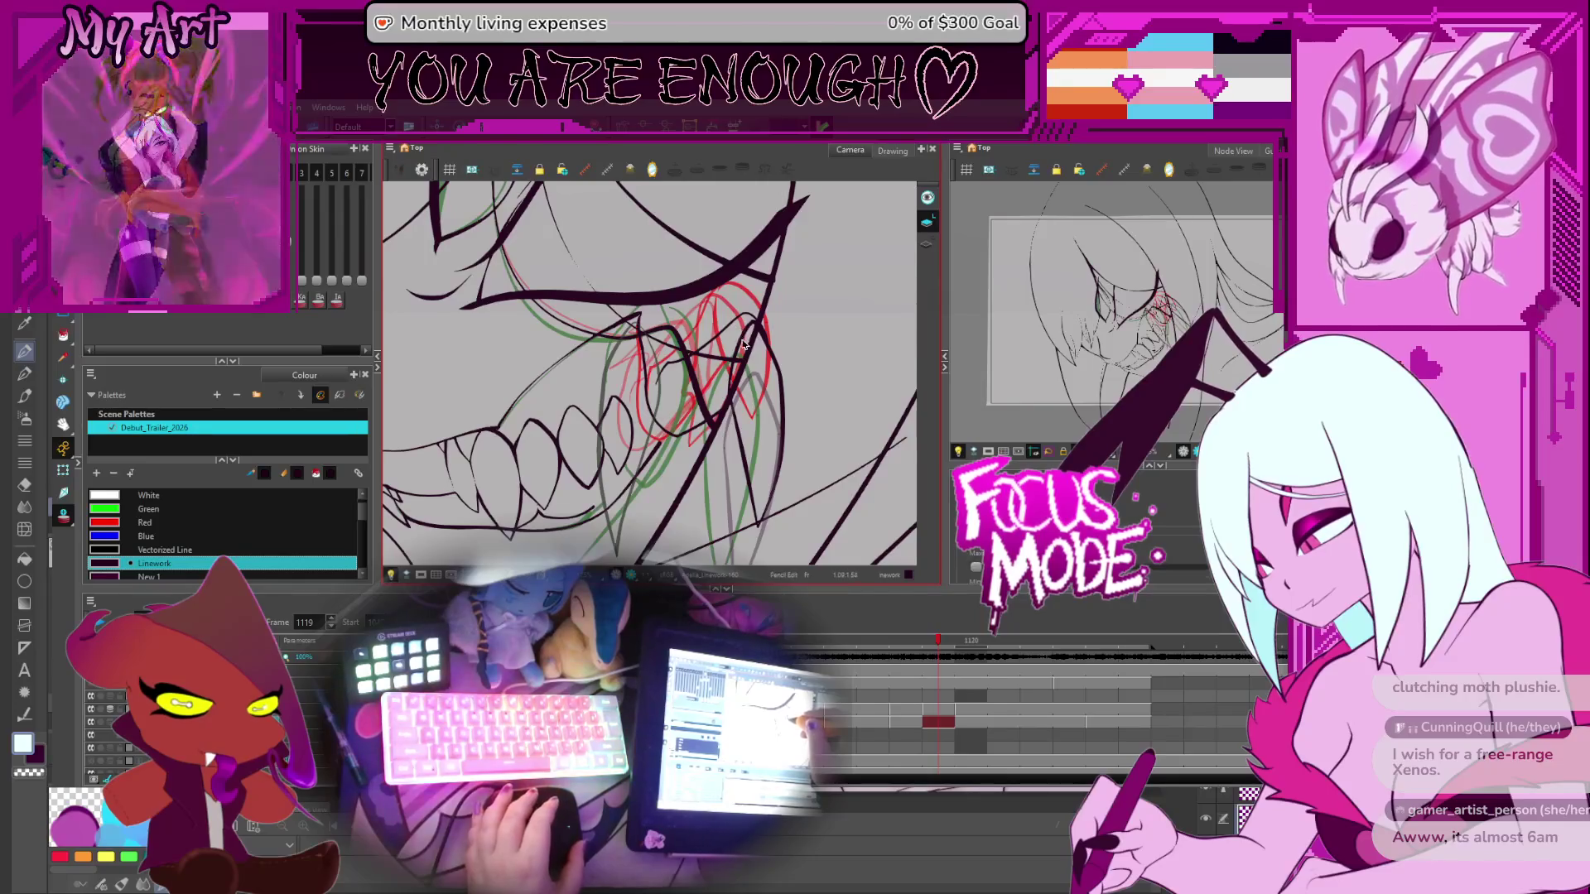
pyautogui.press('2')
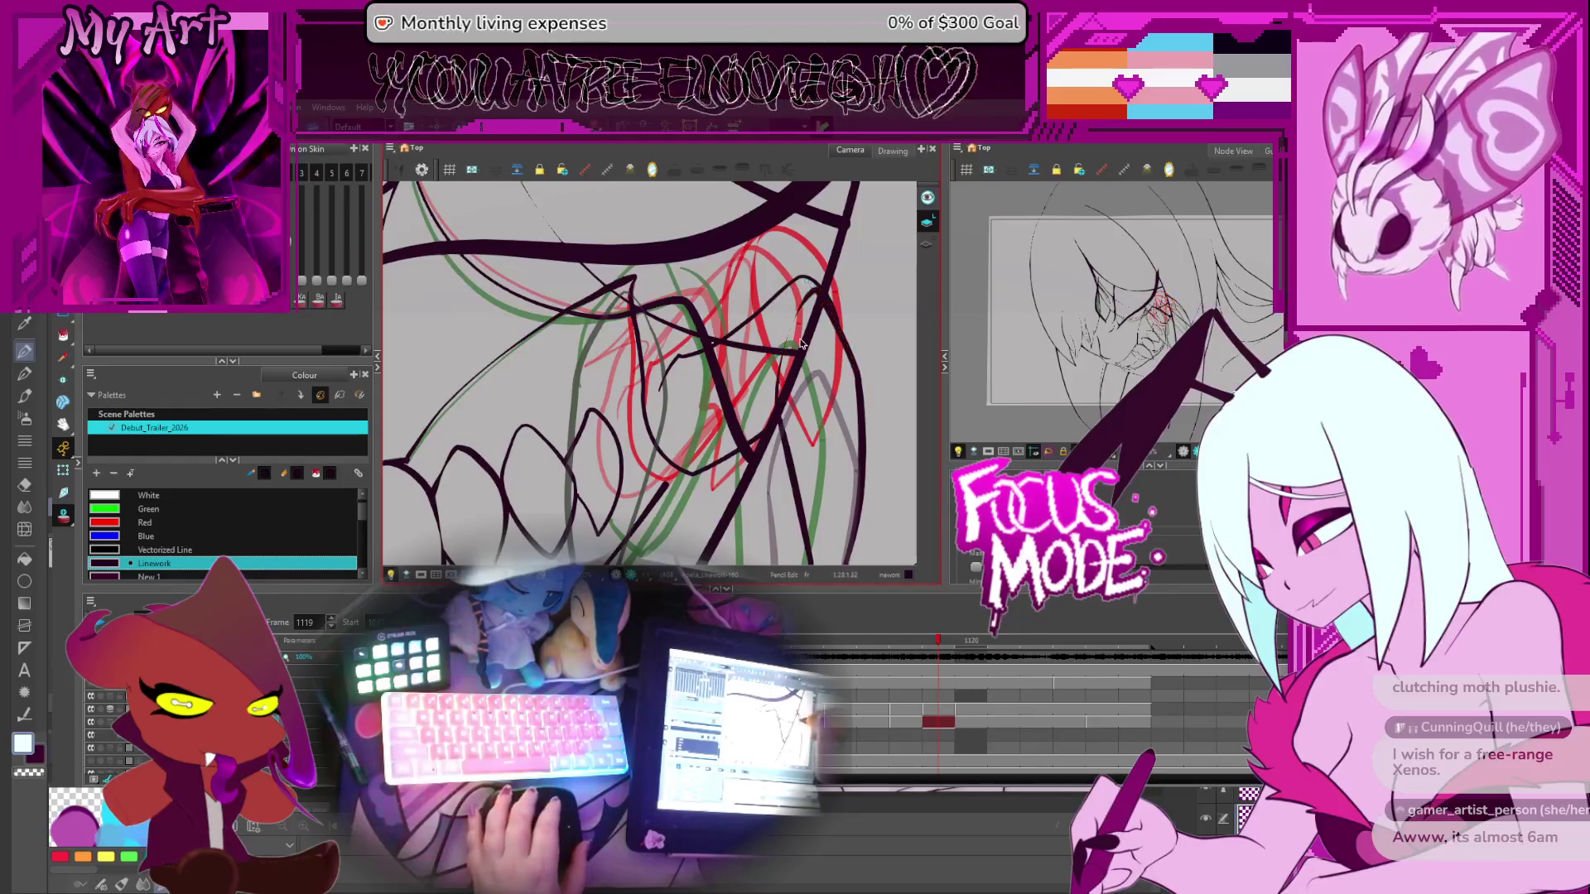
pyautogui.press(',')
pyautogui.press(',')
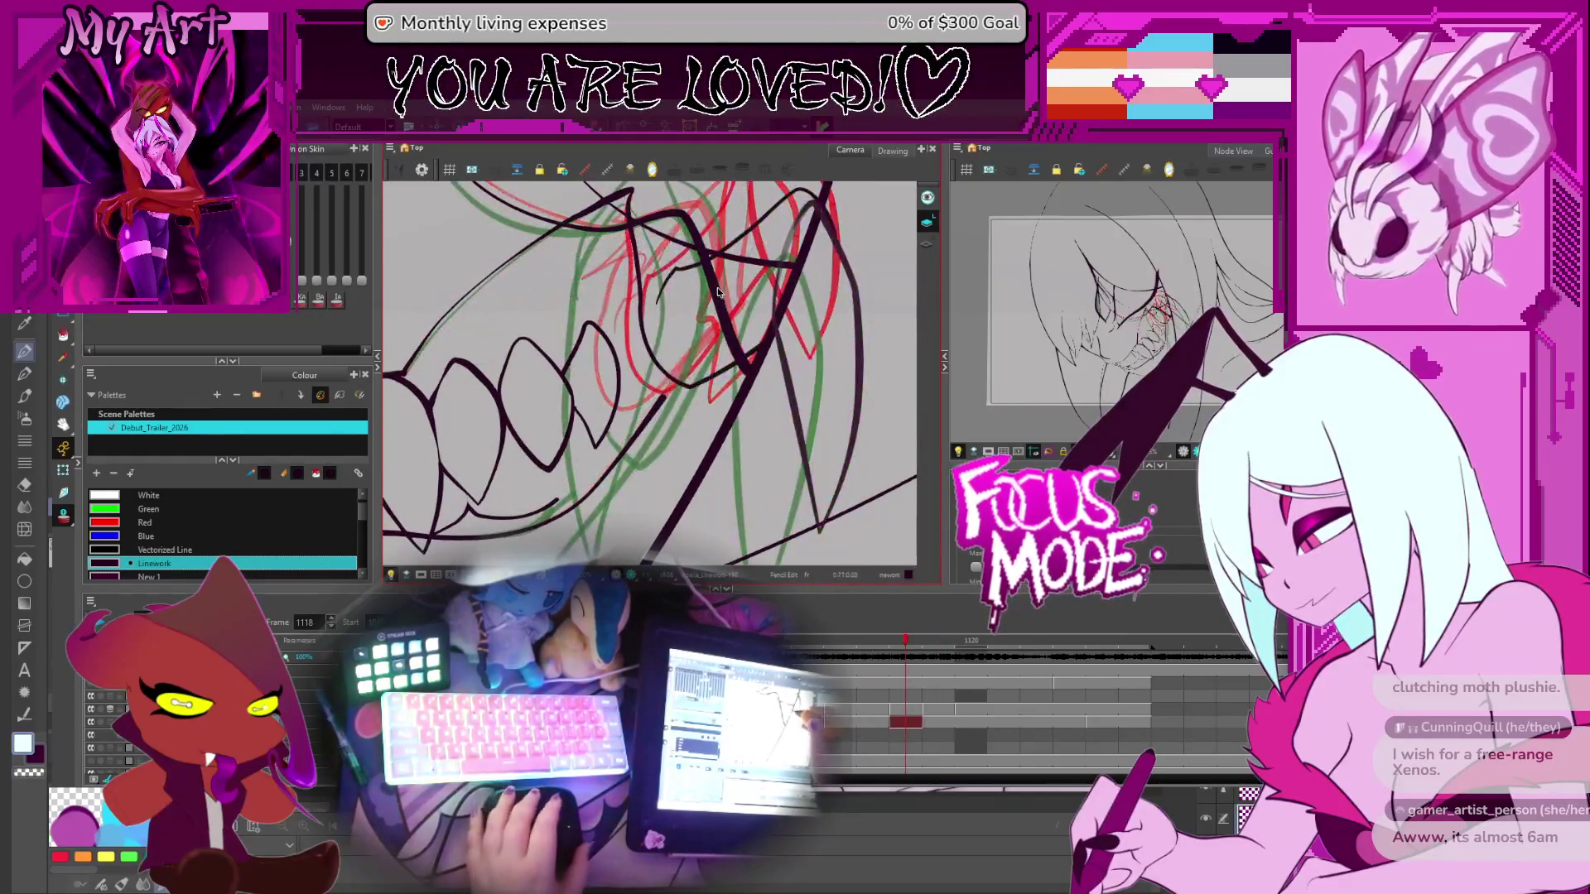
pyautogui.press('.')
pyautogui.press('.')
pyautogui.press('.')
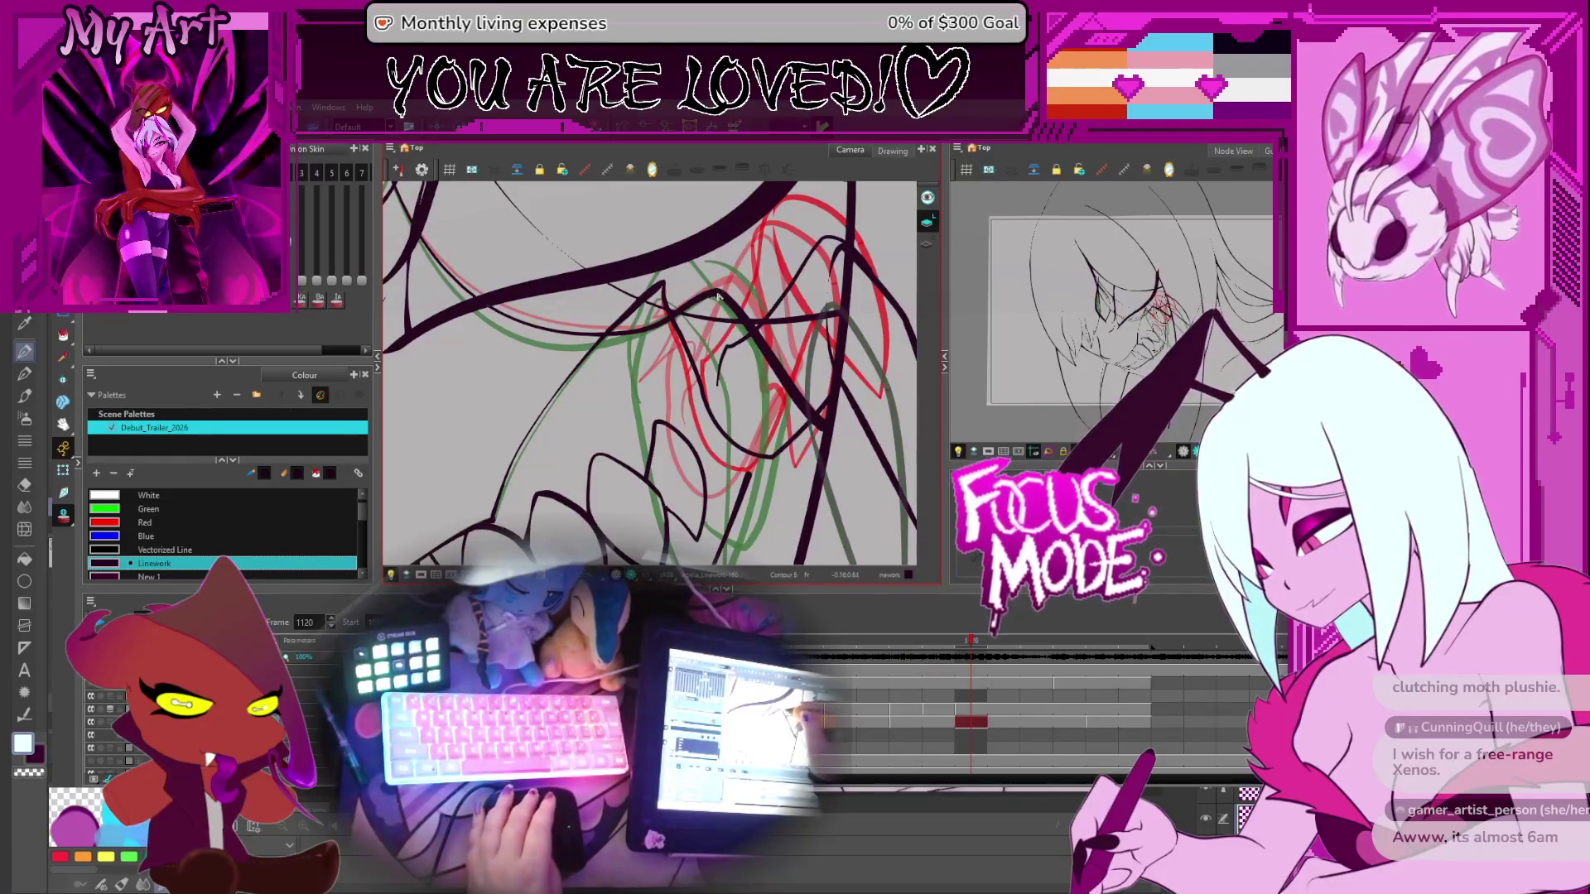
pyautogui.press(',')
pyautogui.press(',')
pyautogui.press(',')
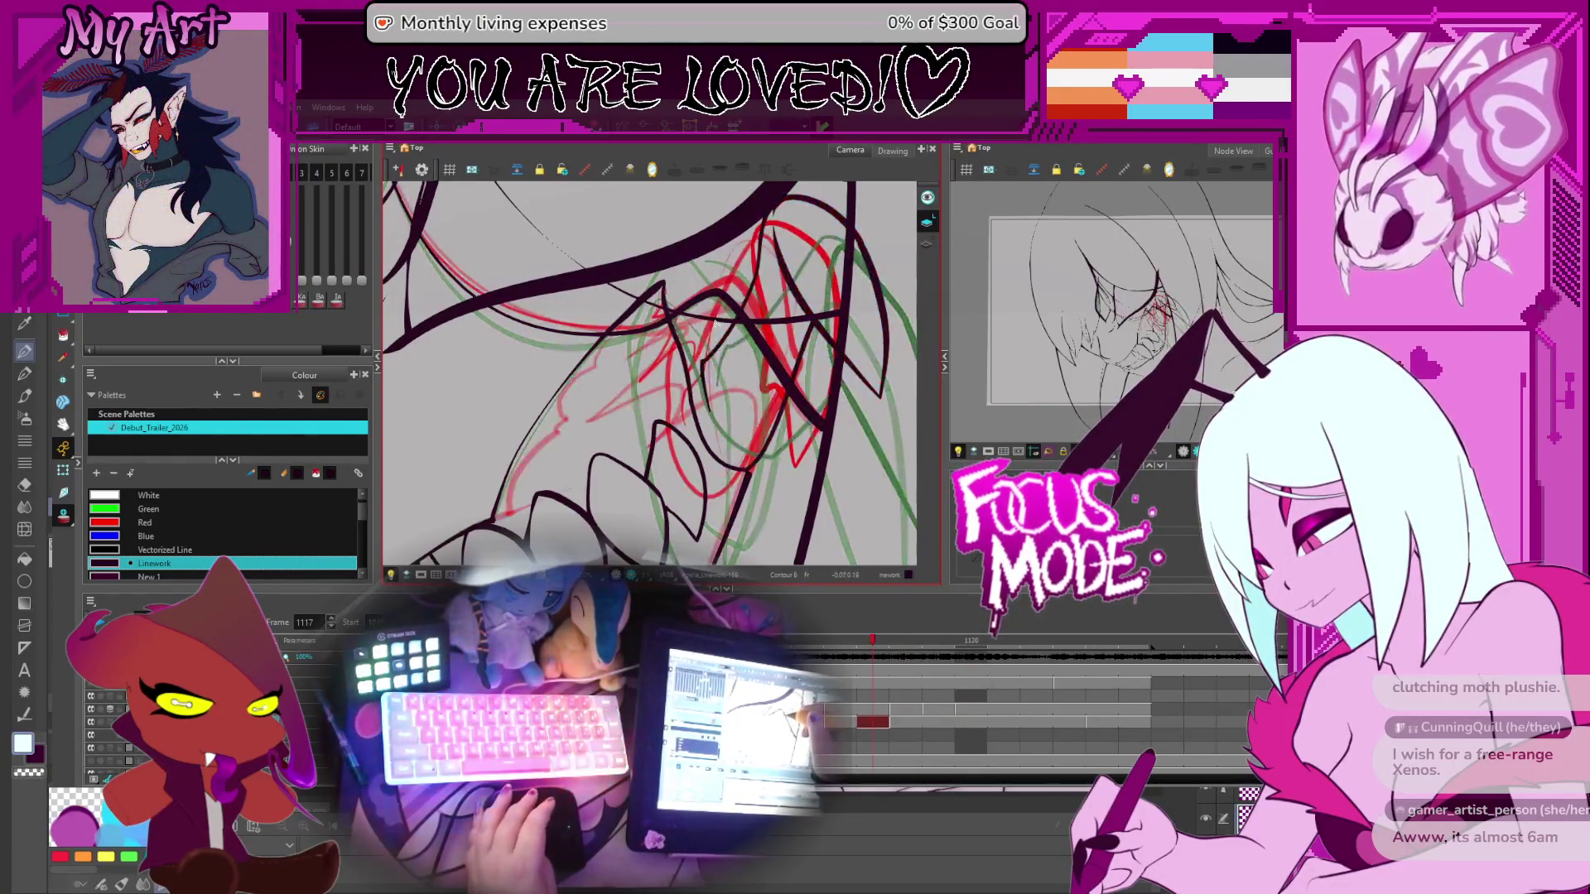
pyautogui.press('.')
pyautogui.press(',')
pyautogui.press('.')
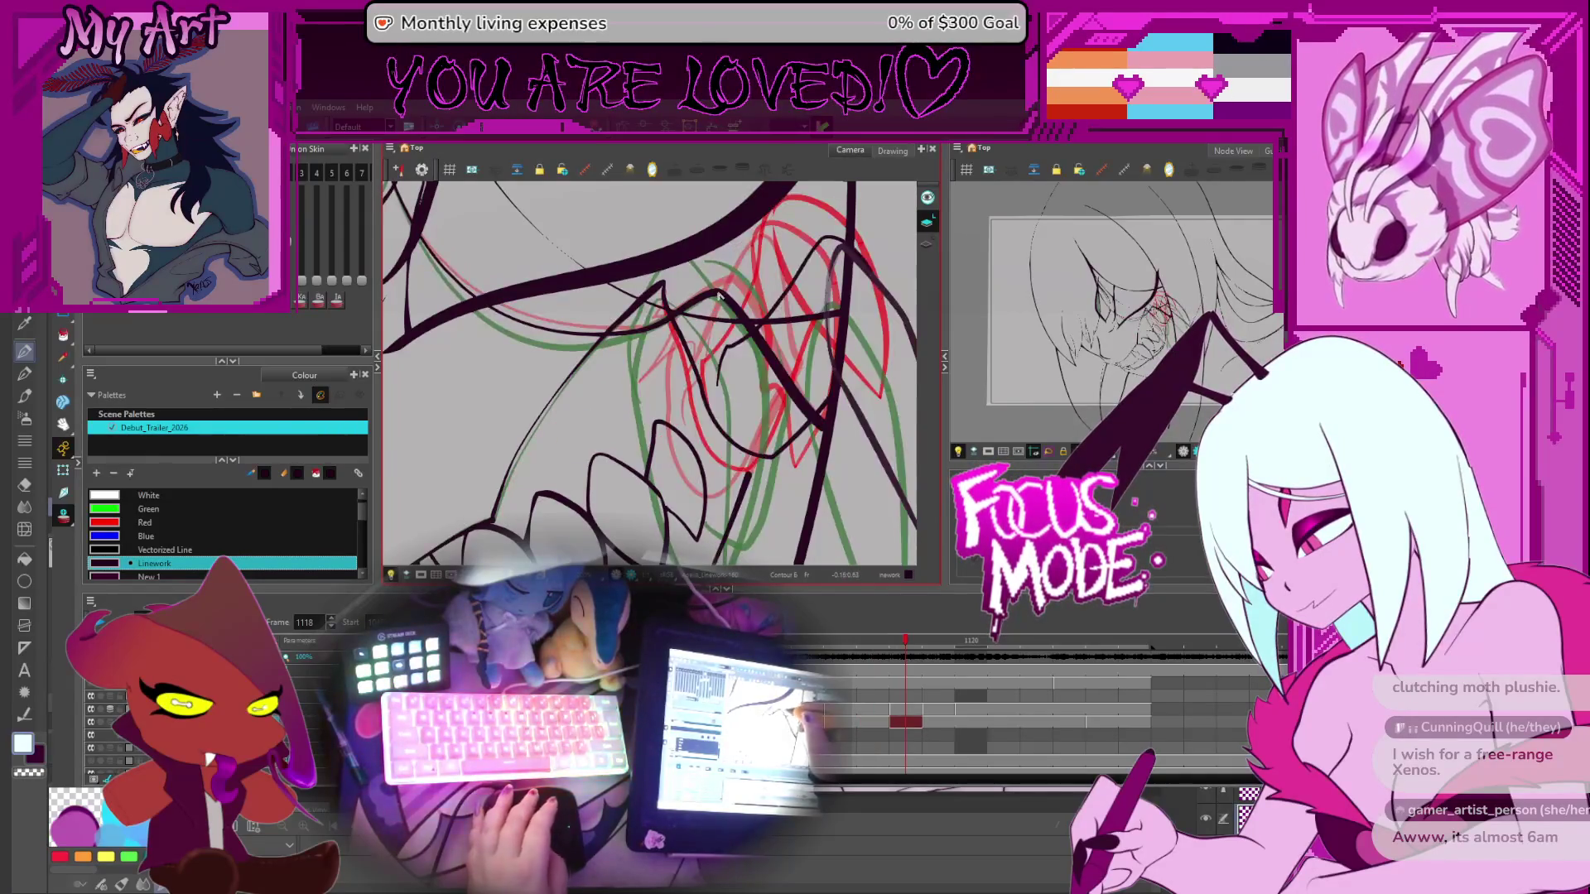
pyautogui.press('.')
# Flip through frames 1115 to 1117 to check the line motion
pyautogui.press(',')
pyautogui.press(',')
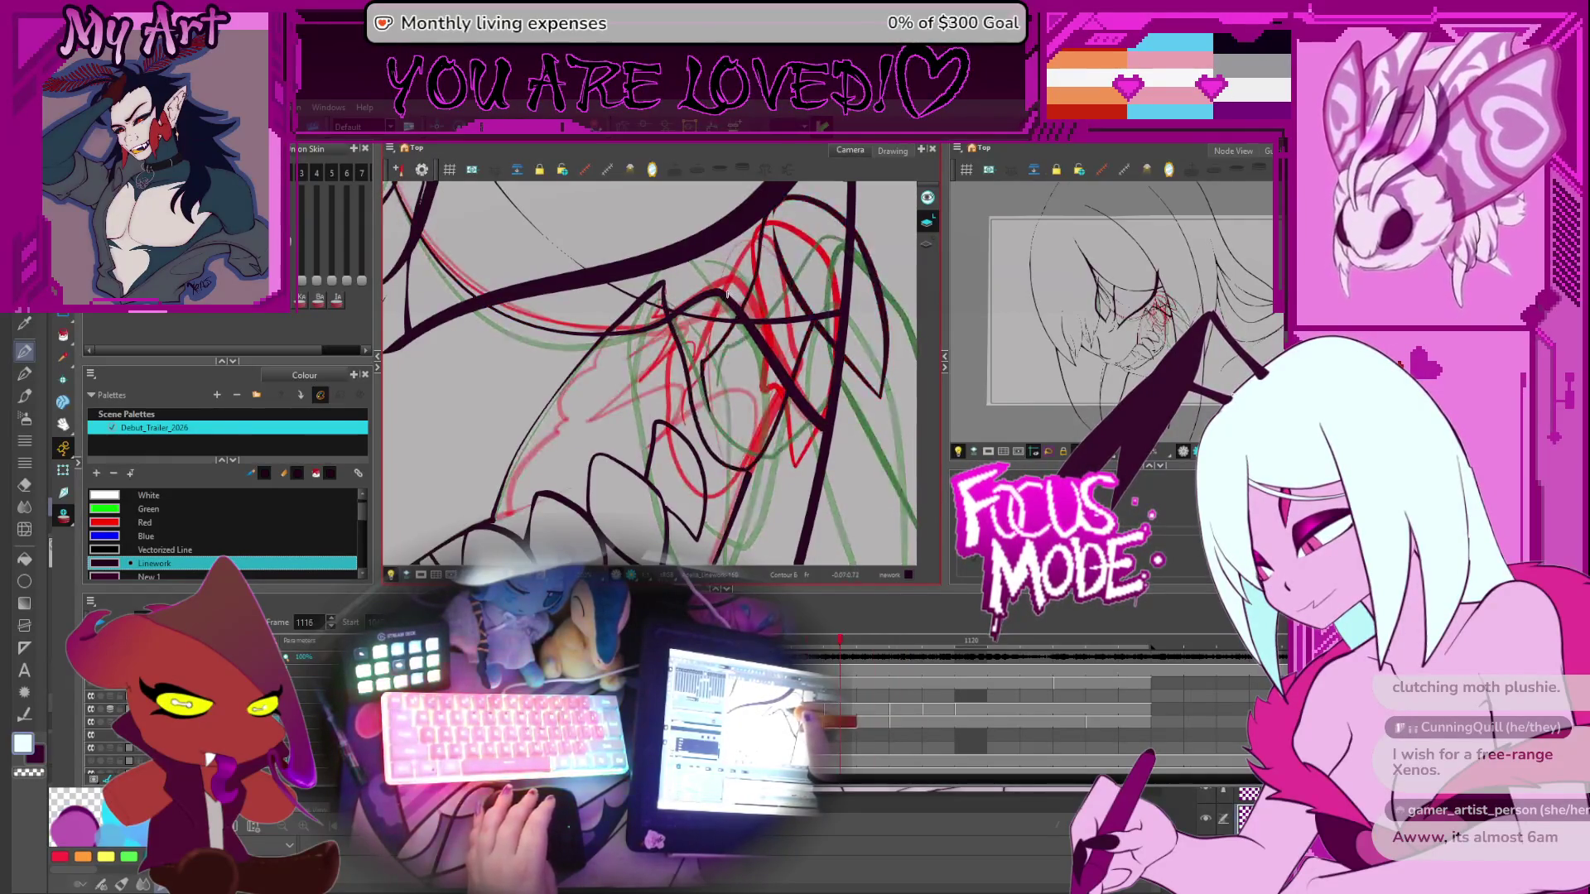
pyautogui.press(',')
pyautogui.press(',')
pyautogui.press('.')
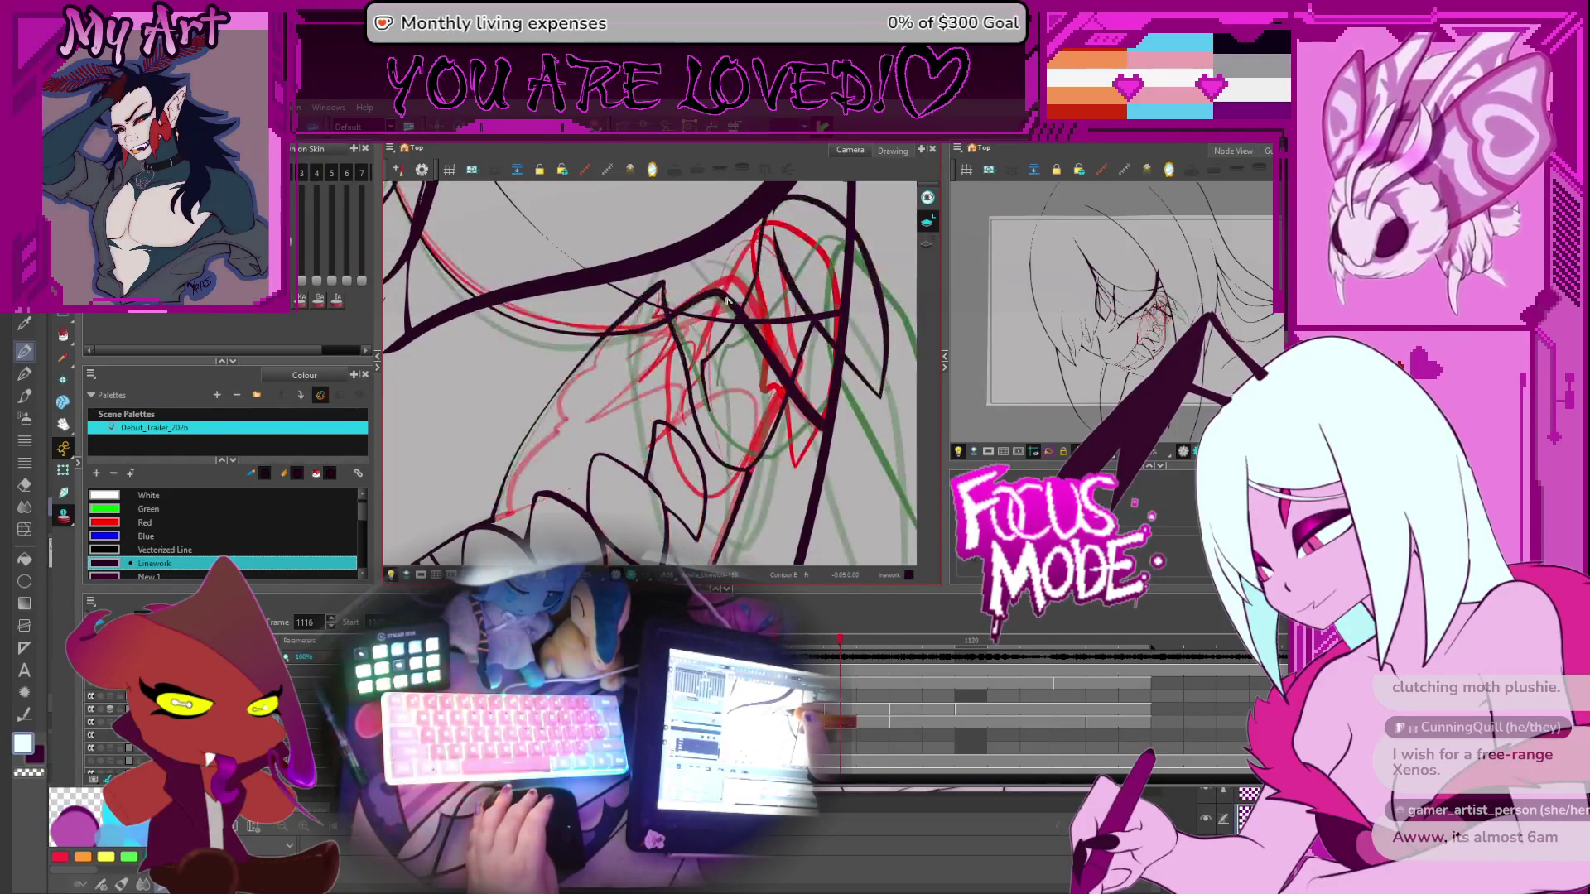
pyautogui.press('.')
pyautogui.press(',')
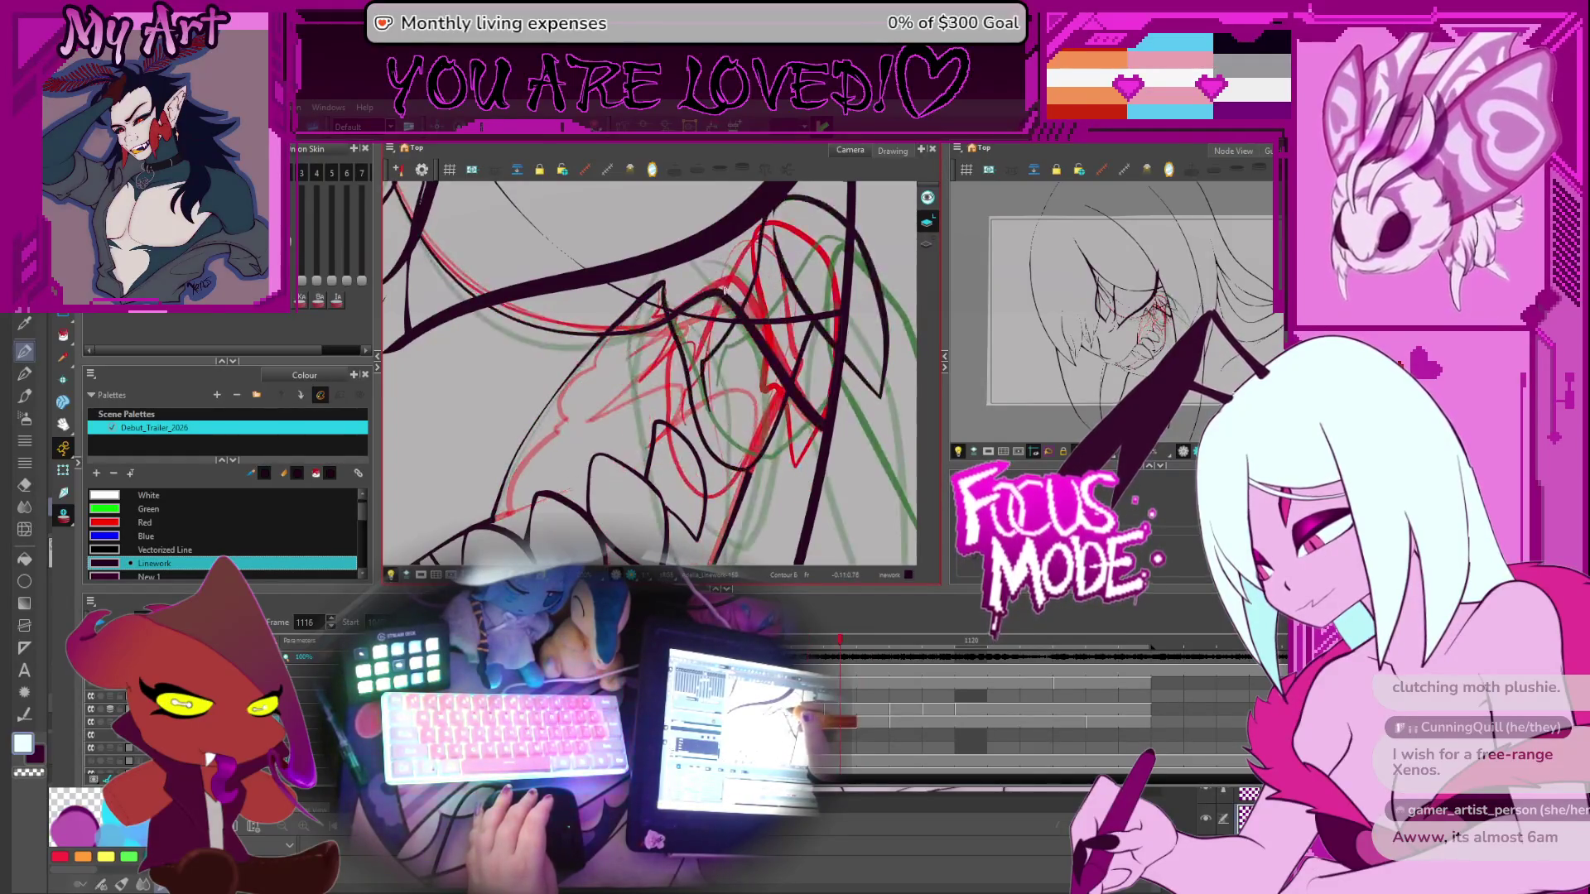
pyautogui.press('.')
pyautogui.press('.')
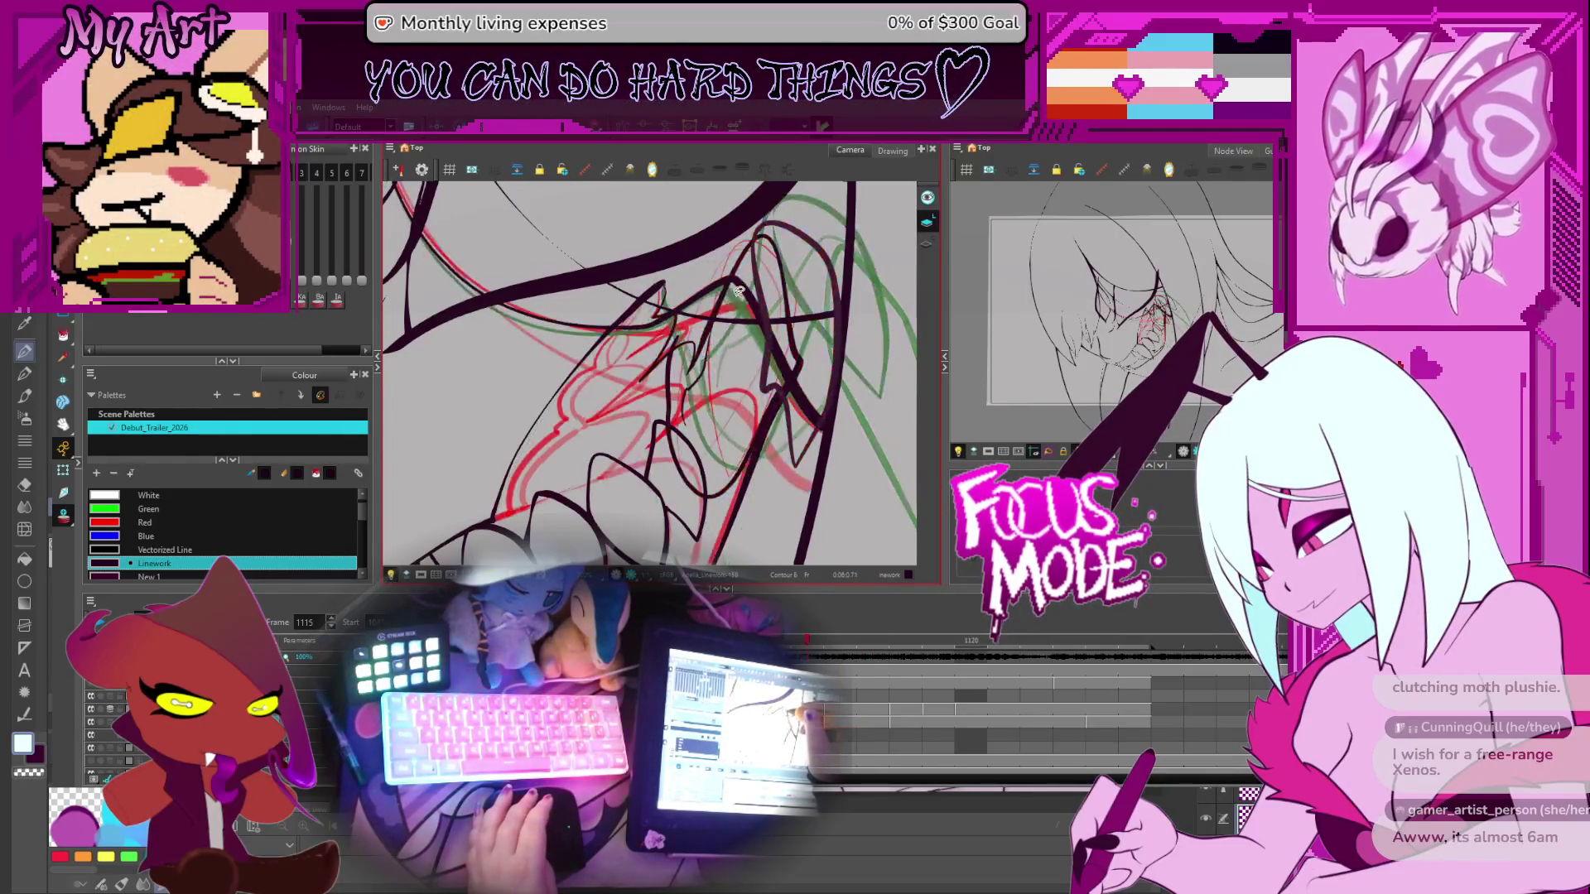
pyautogui.press(',')
pyautogui.press('.')
# On frame 1118, select the black contour above the teeth and adjust its bend
pyautogui.click(726, 299)
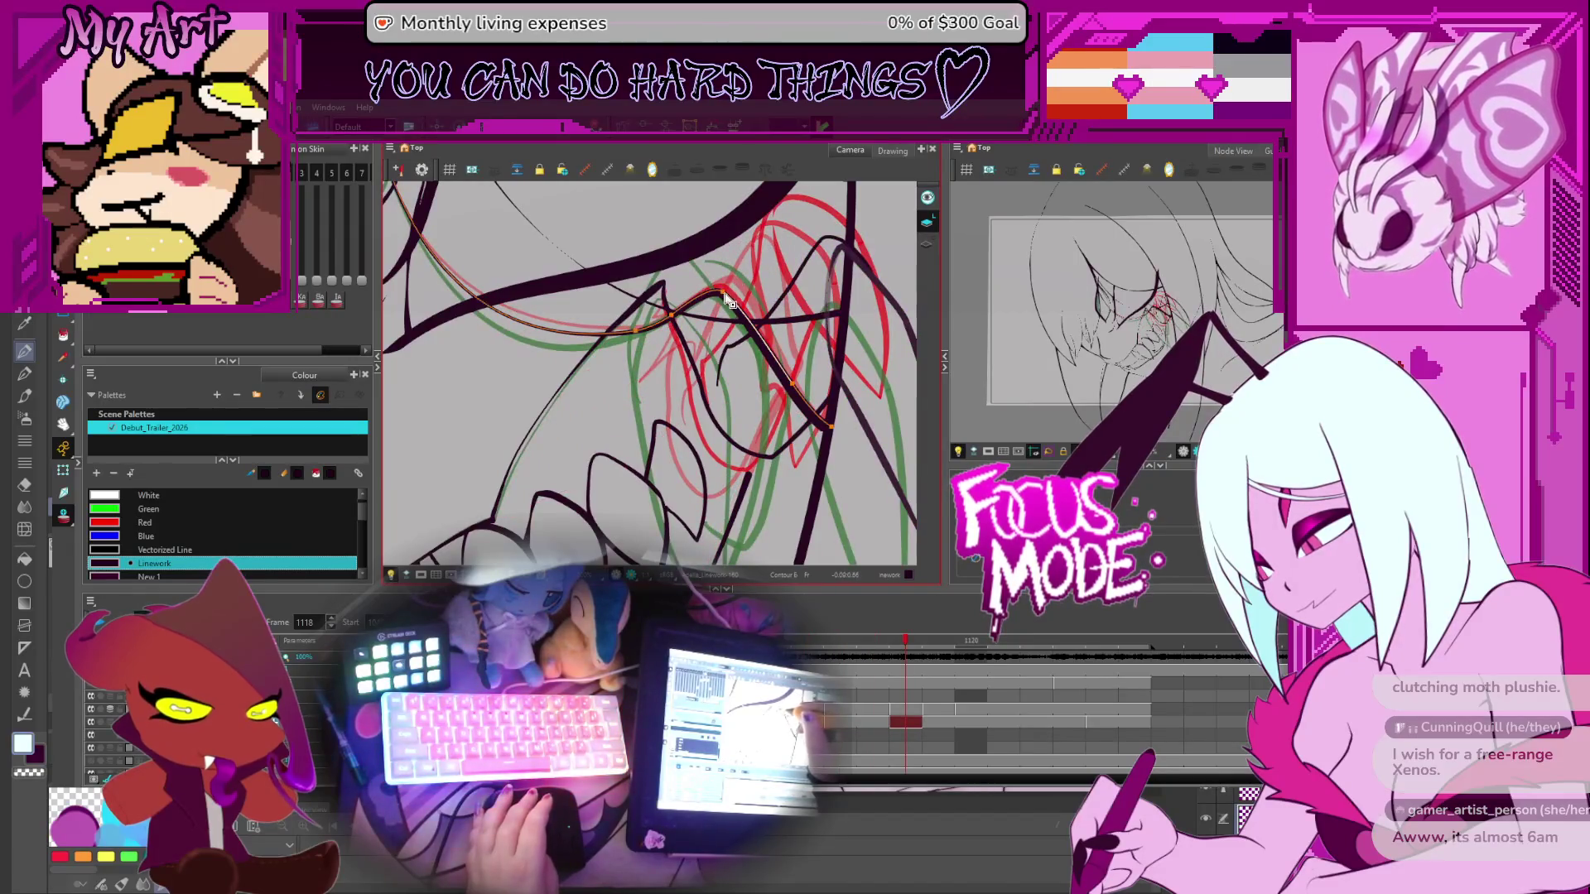
pyautogui.press(',')
pyautogui.press(',')
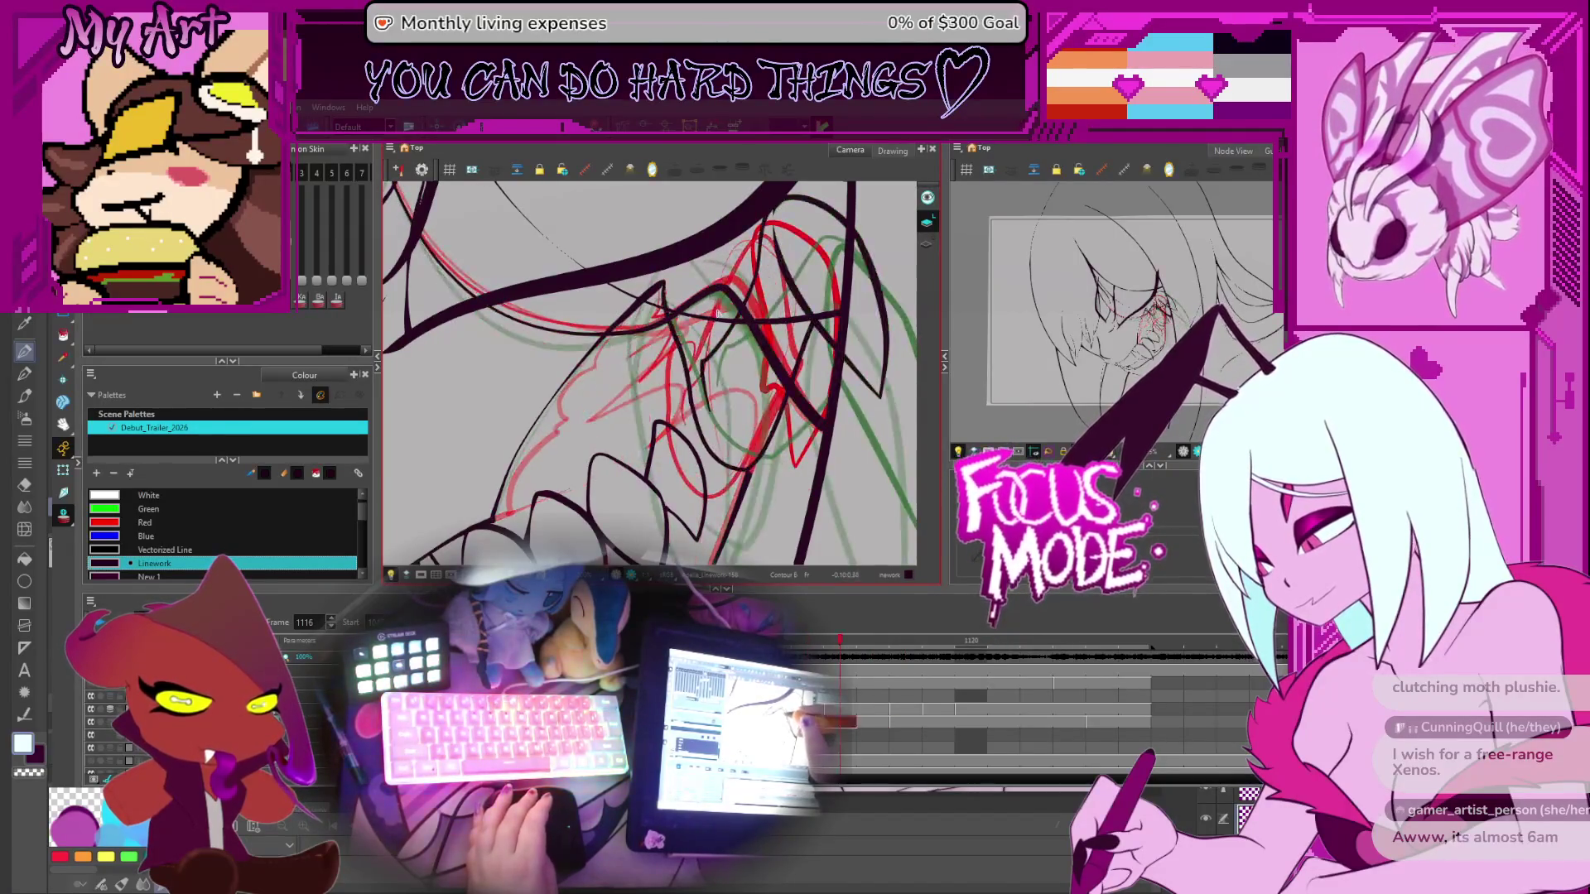
pyautogui.press('.')
pyautogui.click(720, 300)
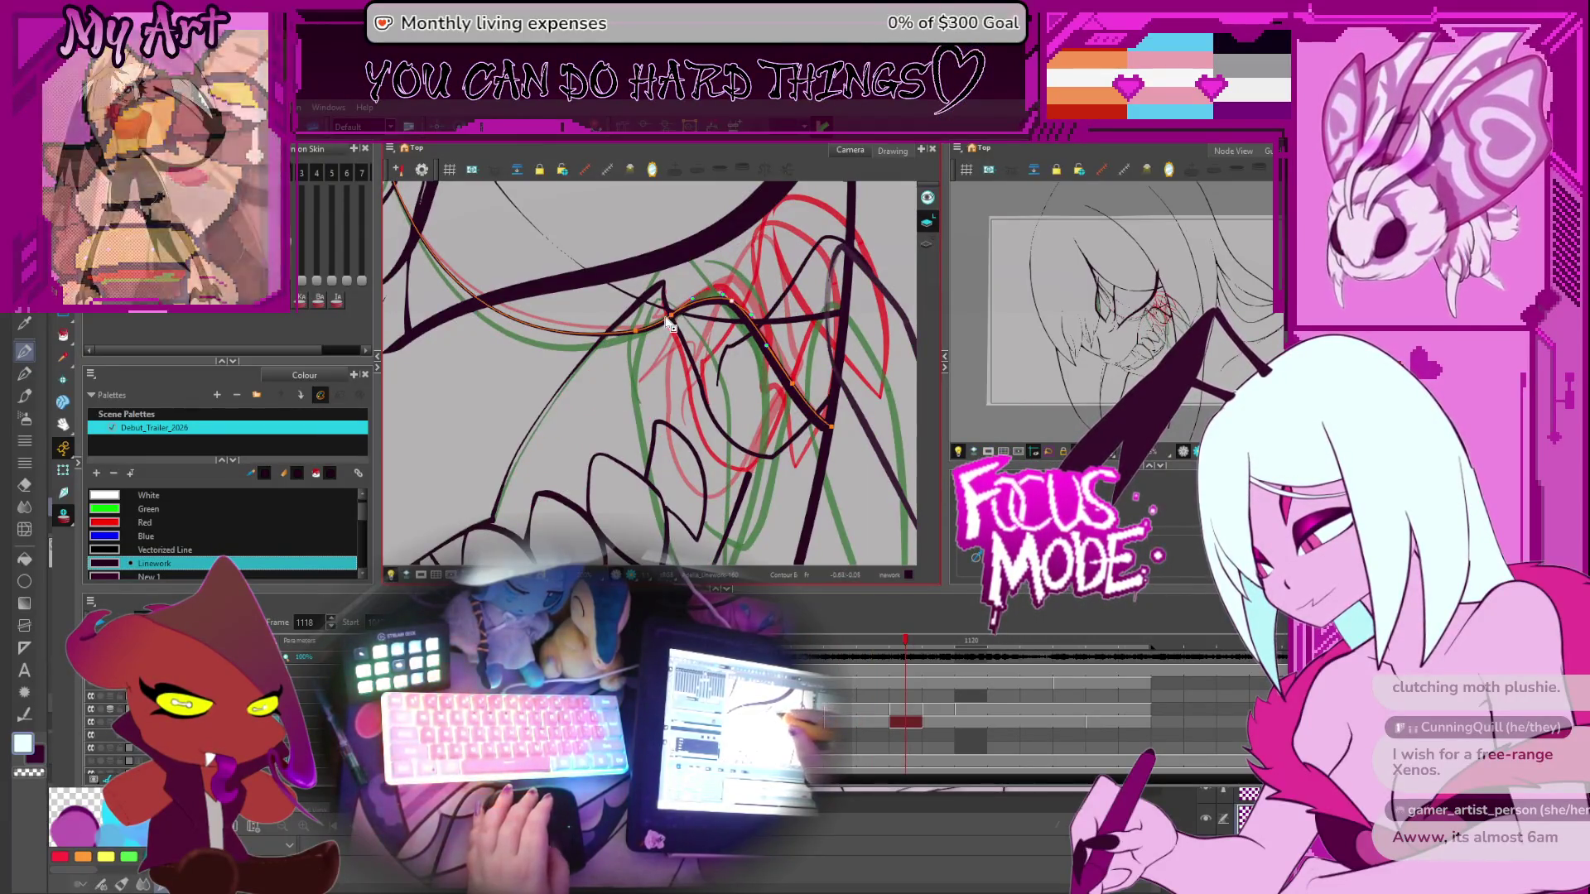
pyautogui.moveTo(669, 325); pyautogui.dragTo(710, 325)
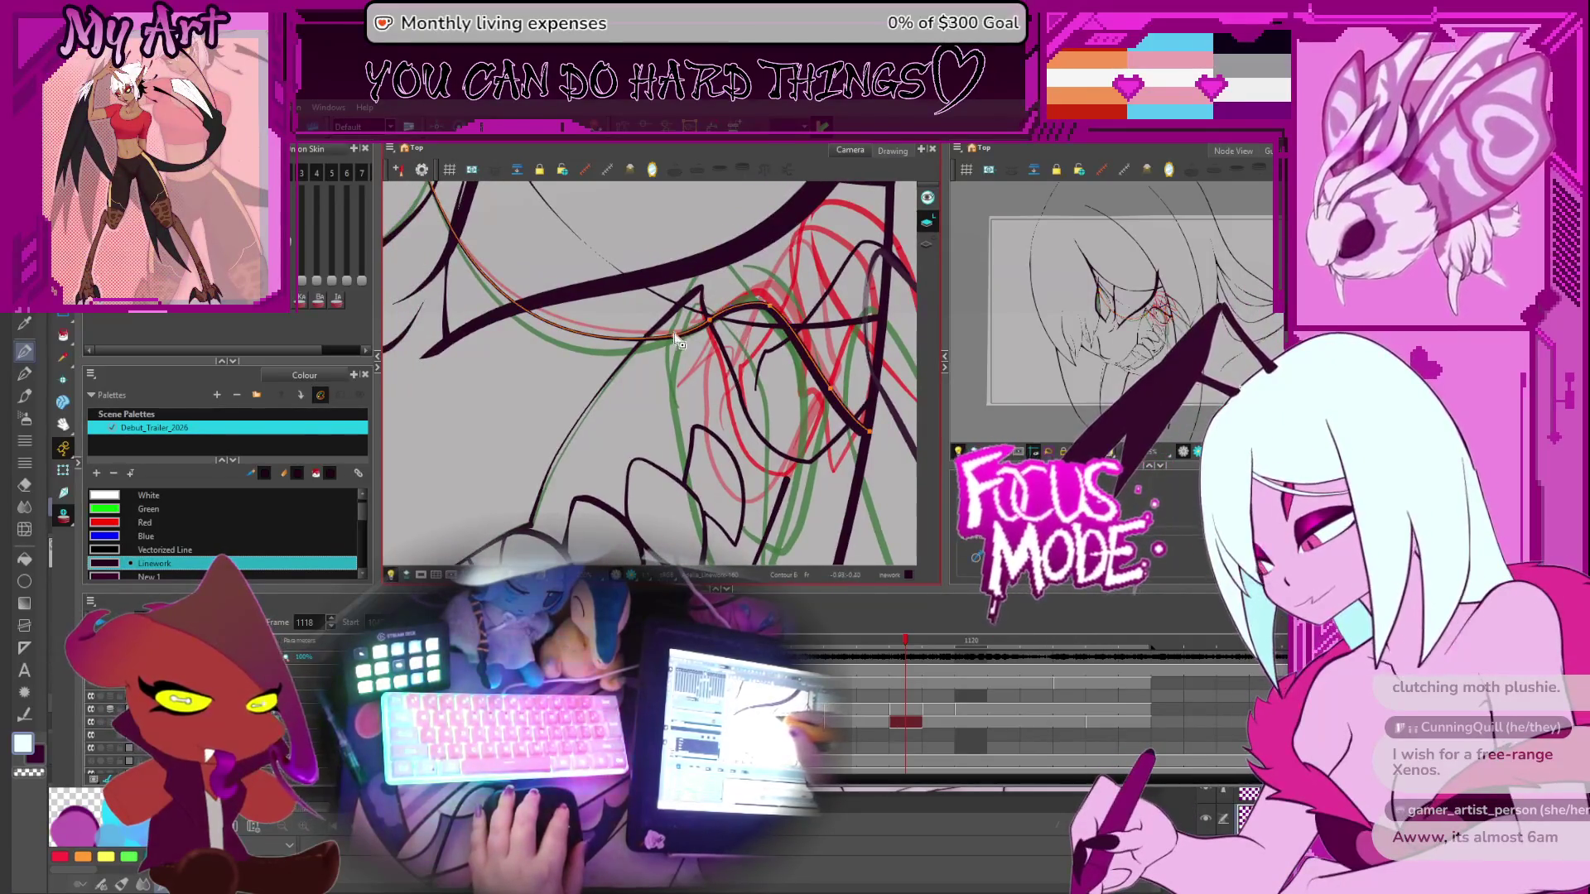
pyautogui.click(671, 337)
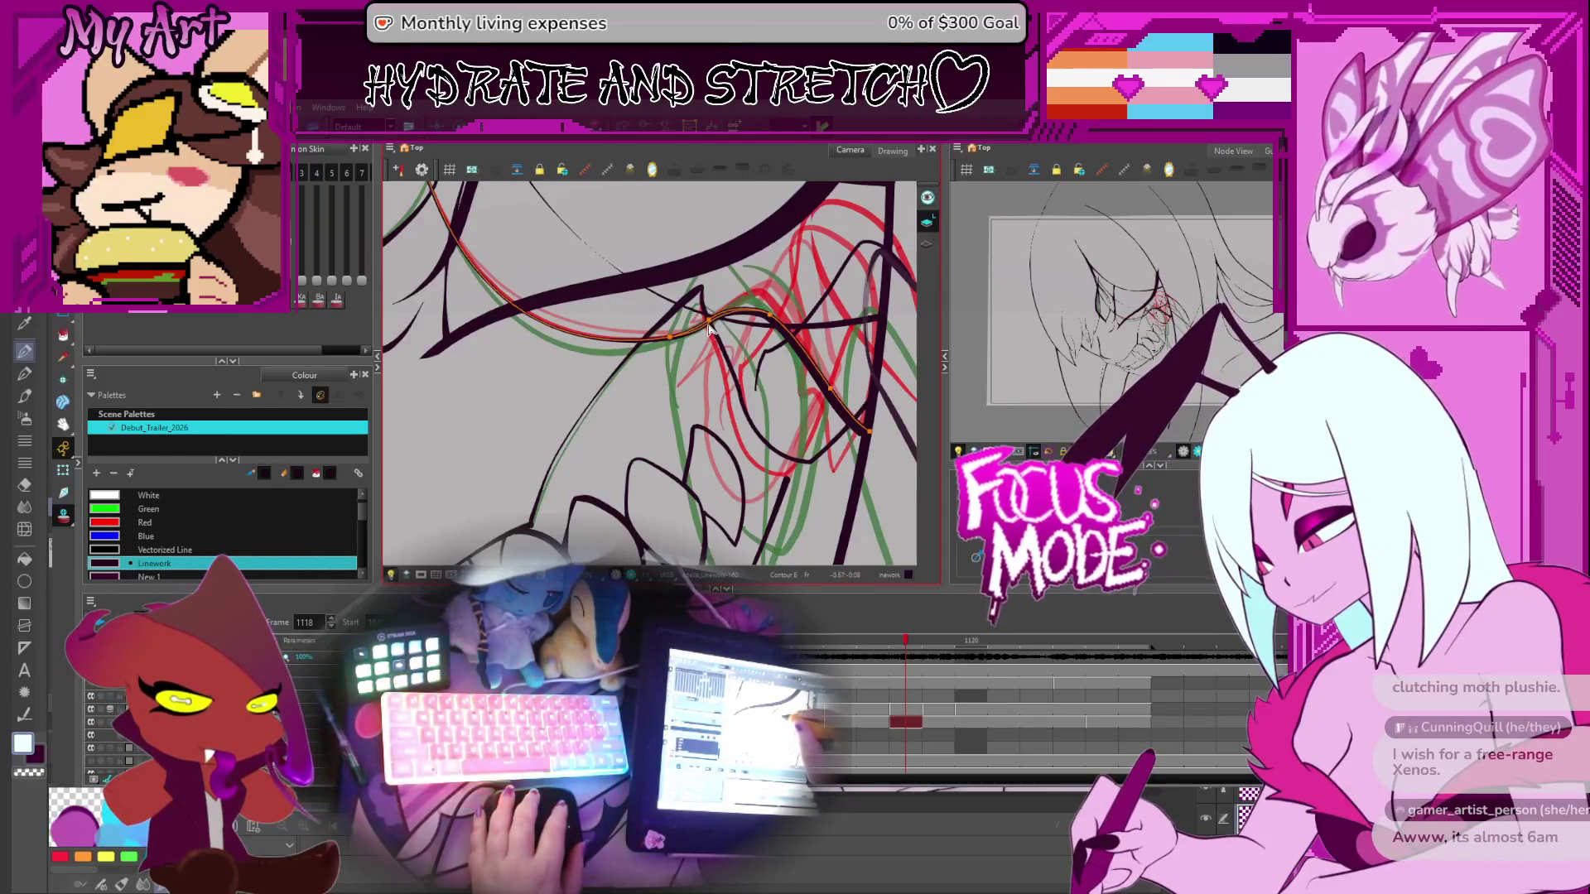
pyautogui.click(671, 346)
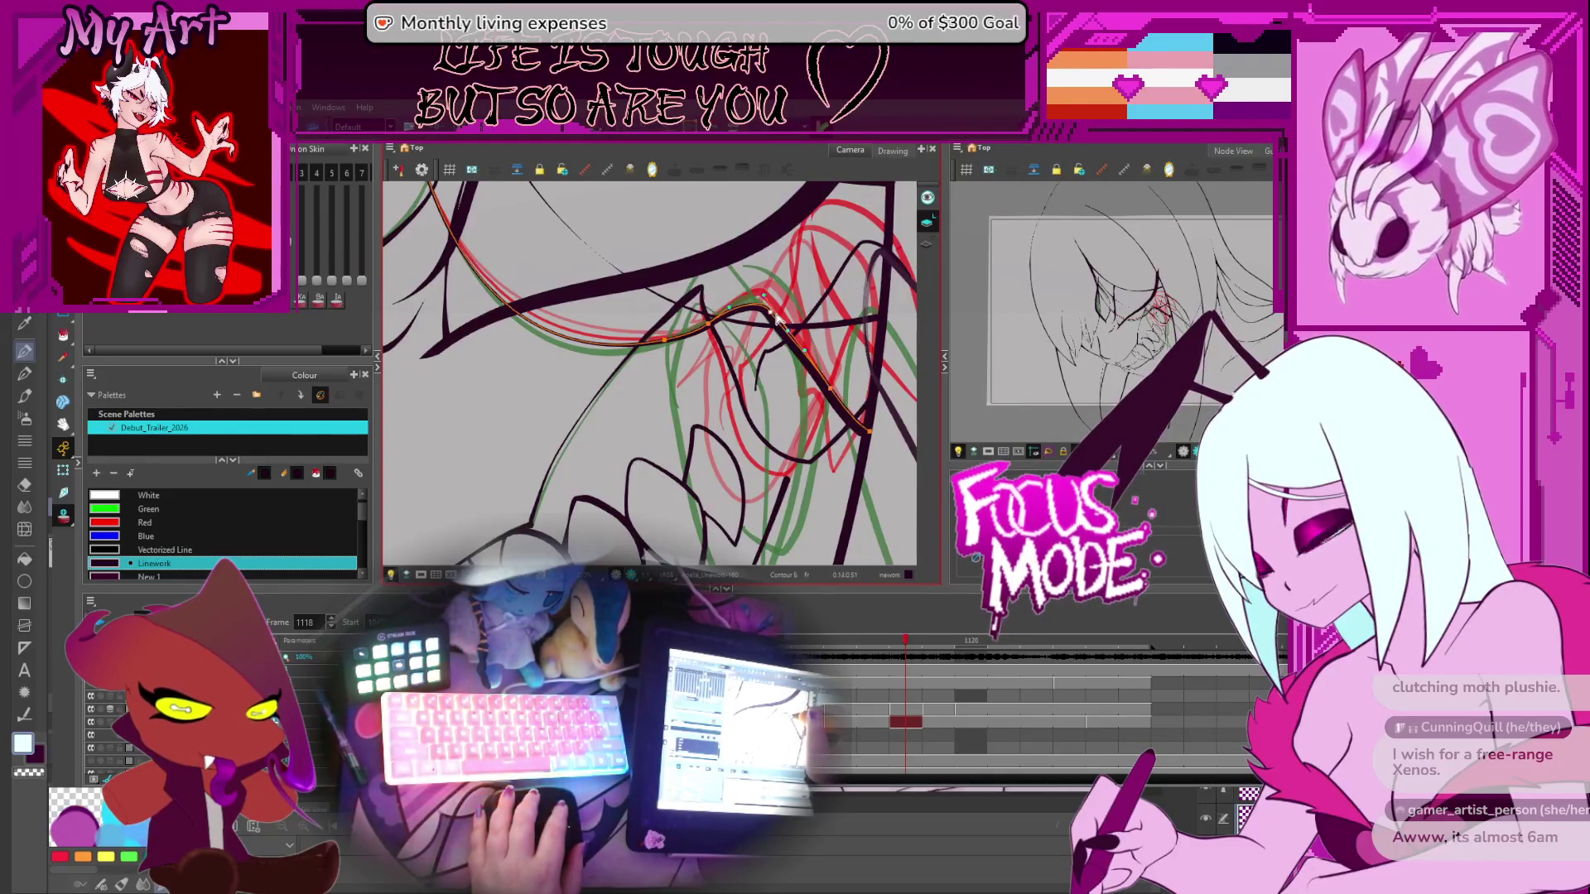
# Select the dark mouth contour and flip between frames 1117 and 1118 to compare lines
pyautogui.moveTo(781, 326); pyautogui.dragTo(675, 341)
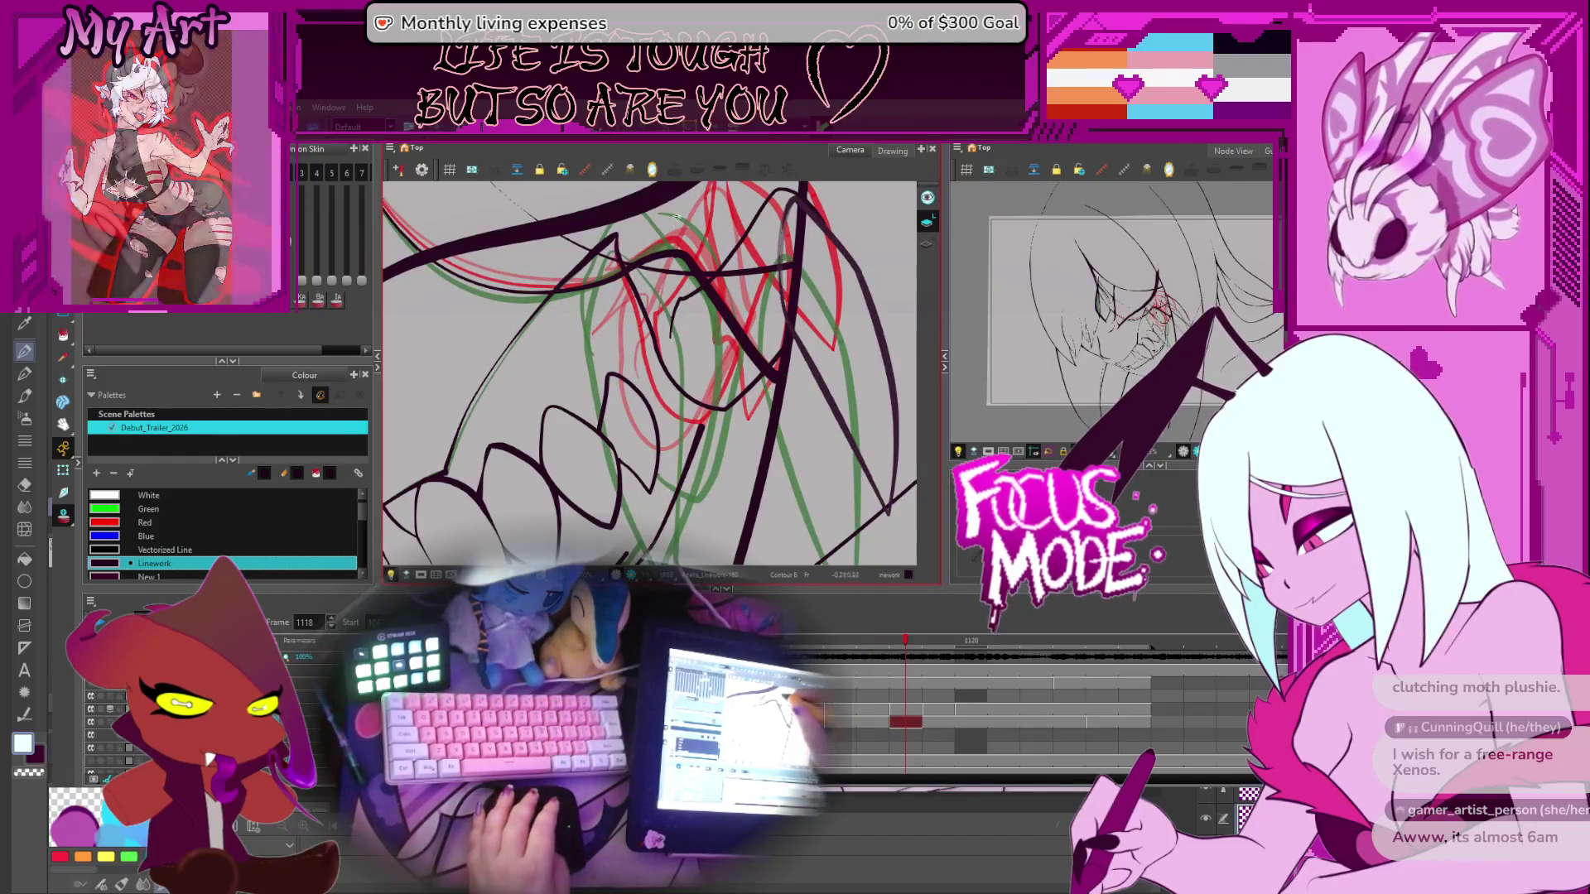
pyautogui.click(685, 258)
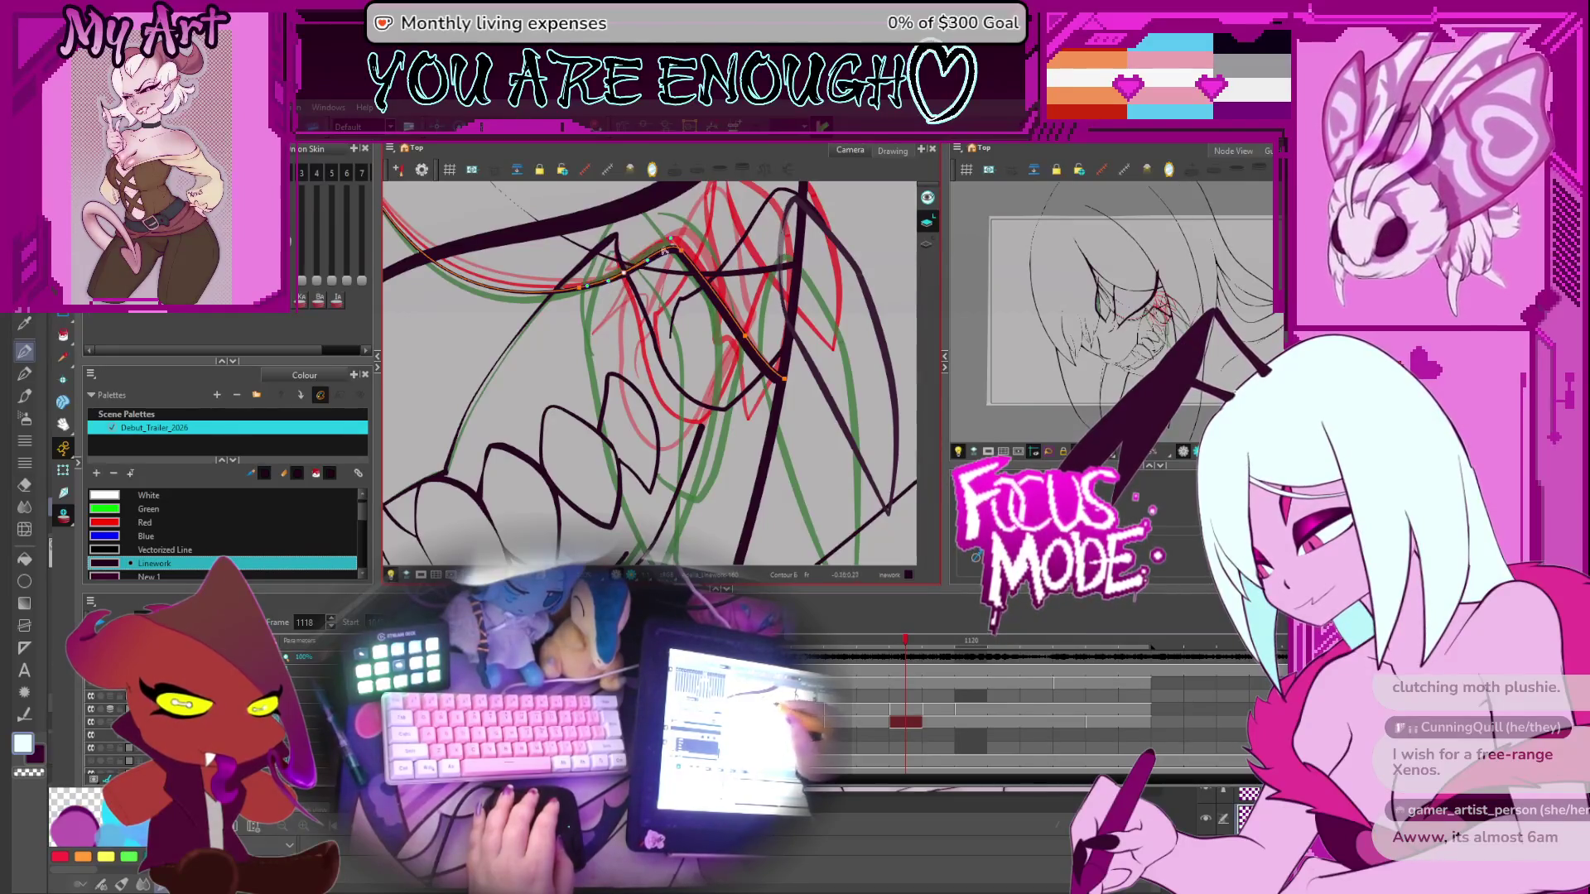
pyautogui.press(',')
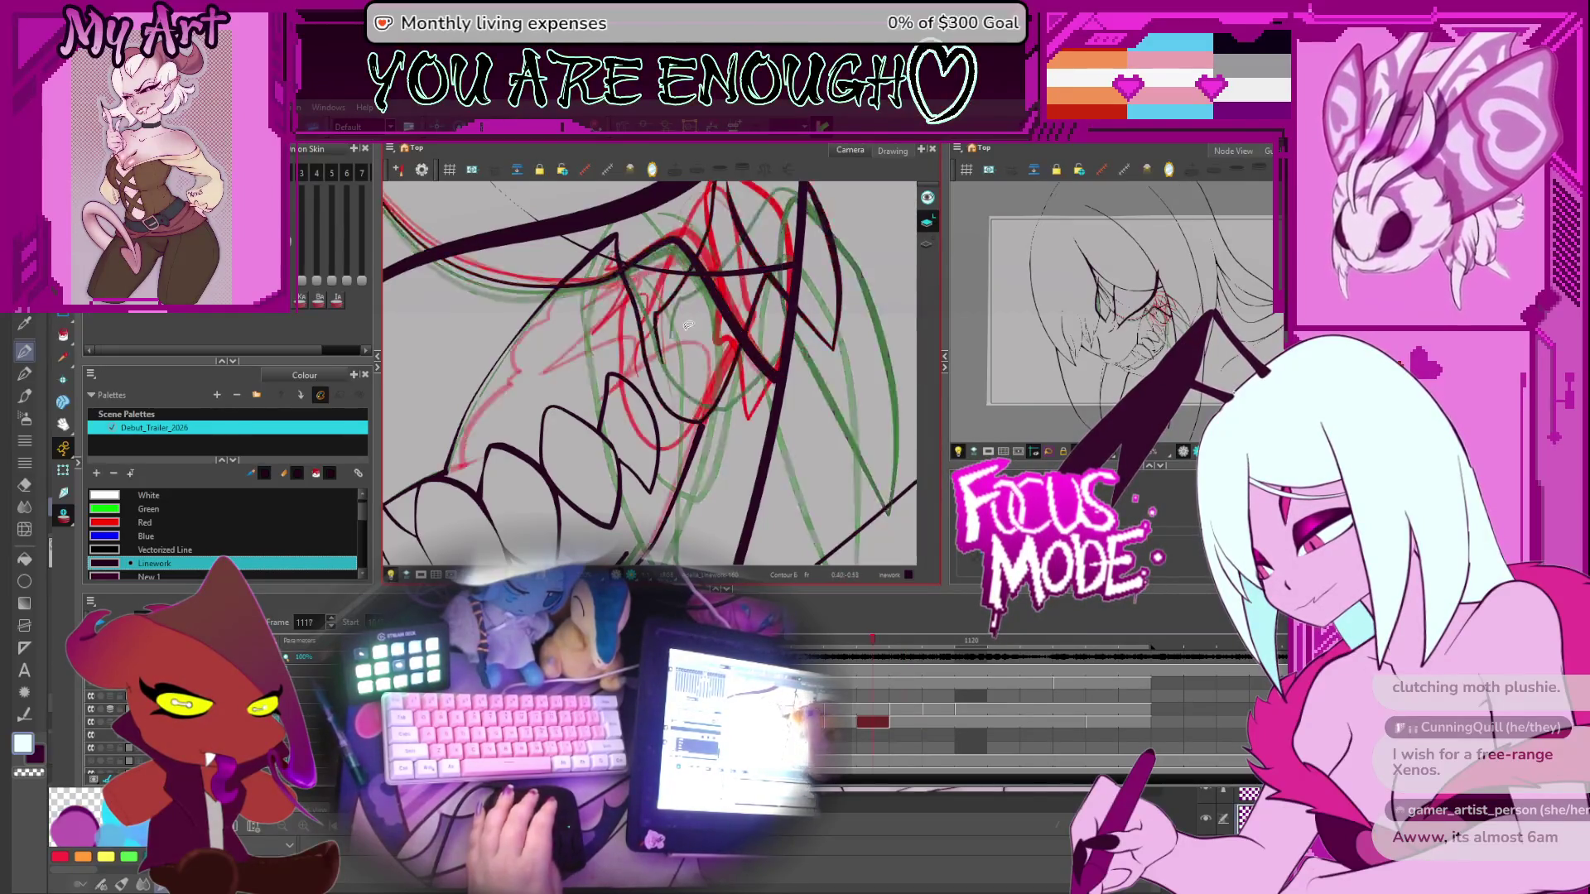
pyautogui.press('.')
pyautogui.press(',')
pyautogui.press('.')
pyautogui.press(',')
pyautogui.press('.')
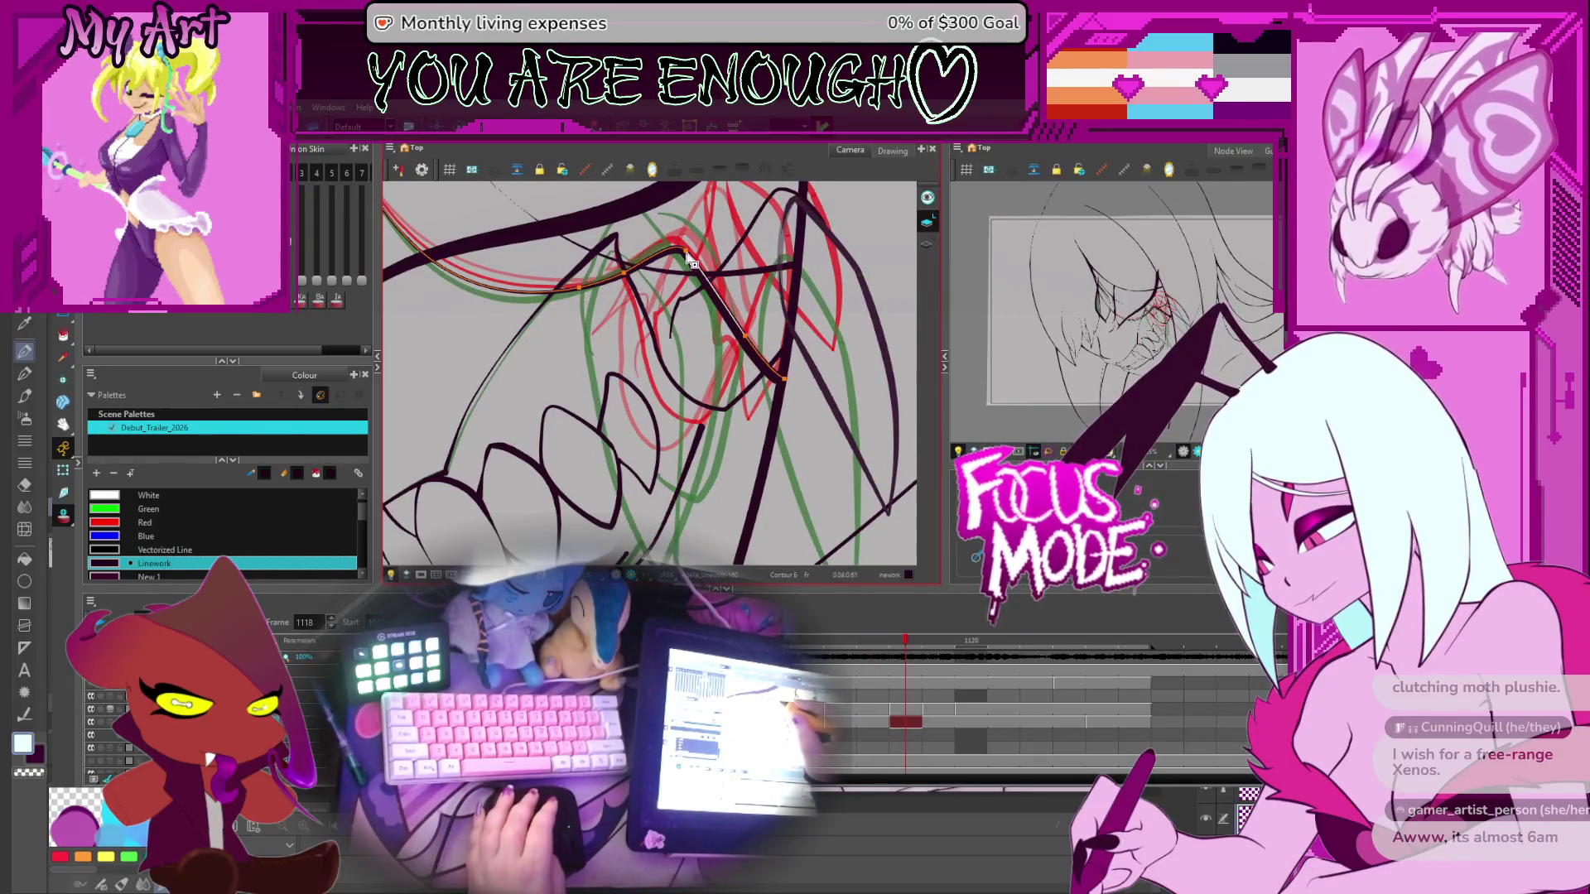
pyautogui.press(',')
pyautogui.press('.')
pyautogui.press(',')
pyautogui.press('.')
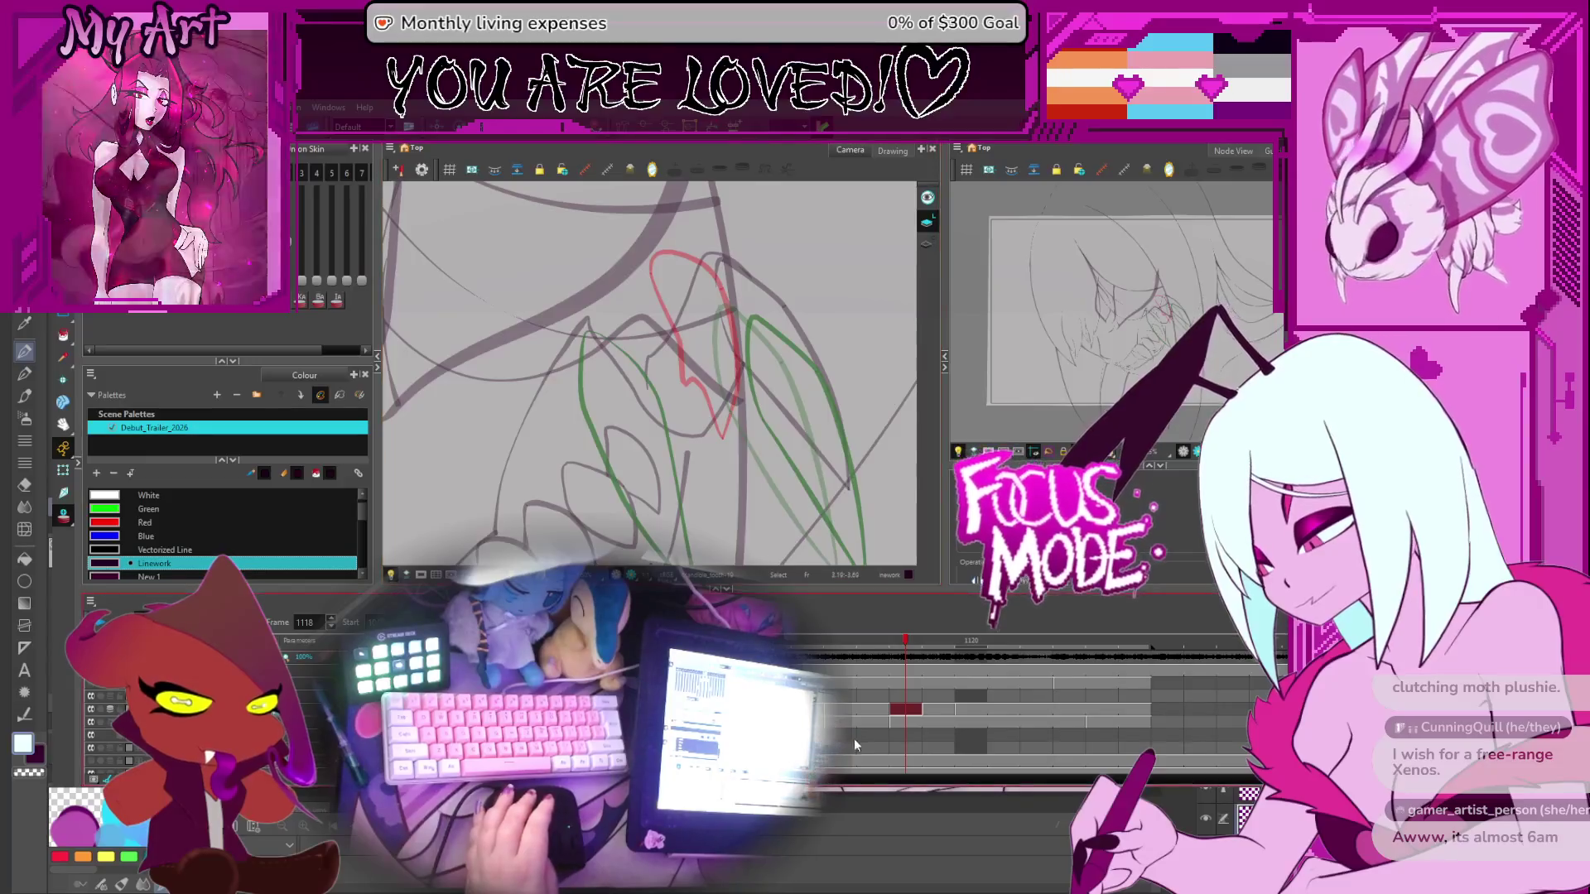
# Select the frame 1118 drawing and flip through frames 1116–1118 to check the linework
pyautogui.click(906, 724)
pyautogui.scroll(2, 762, 381)
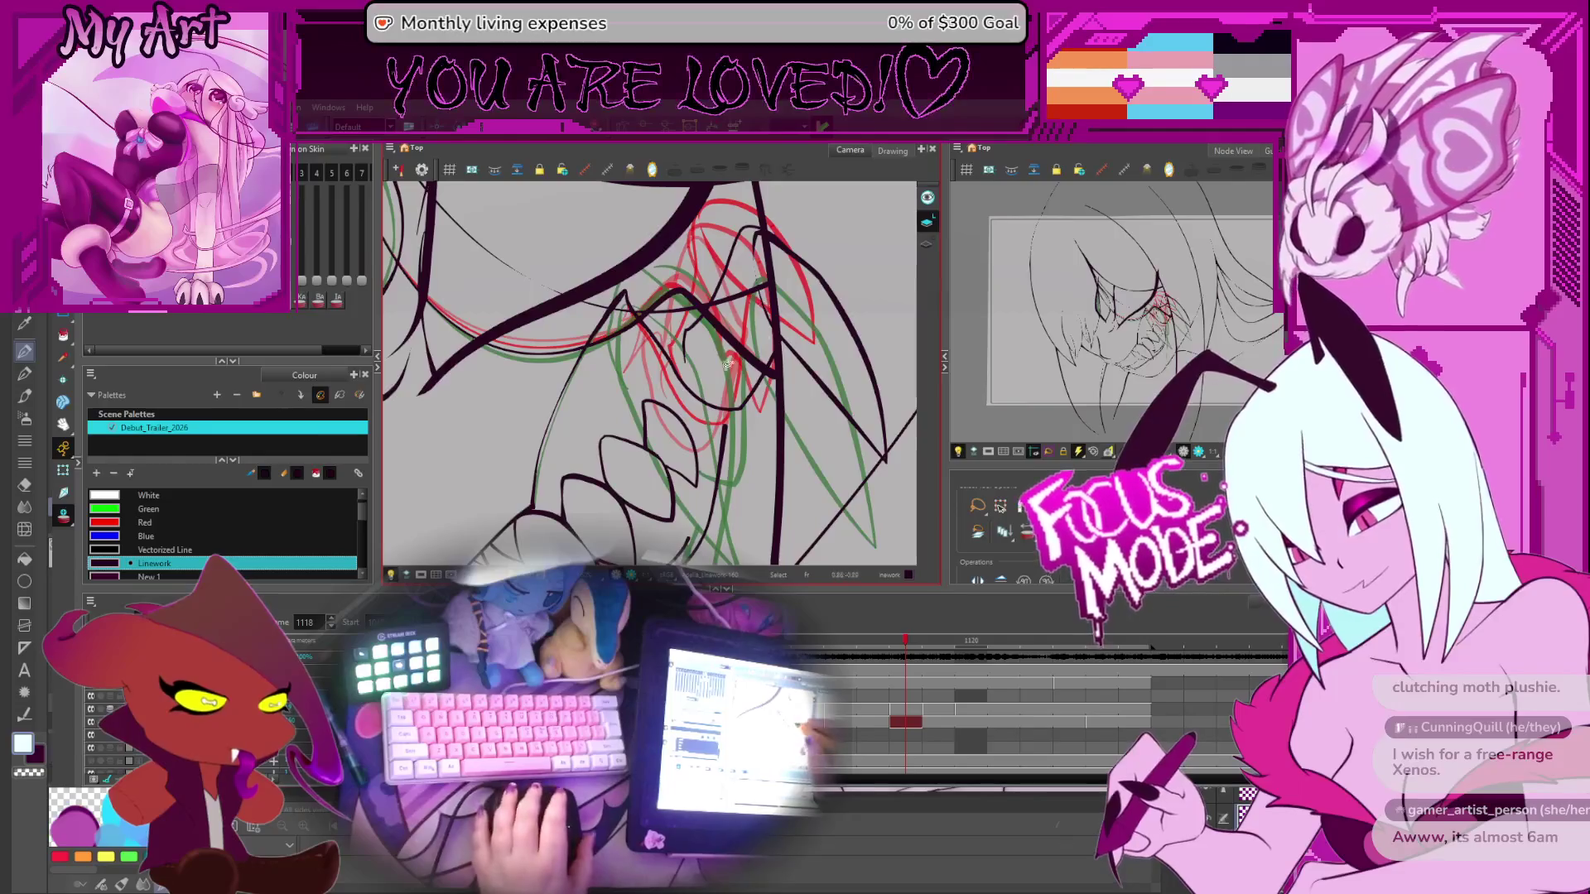
pyautogui.press(',')
pyautogui.press(',')
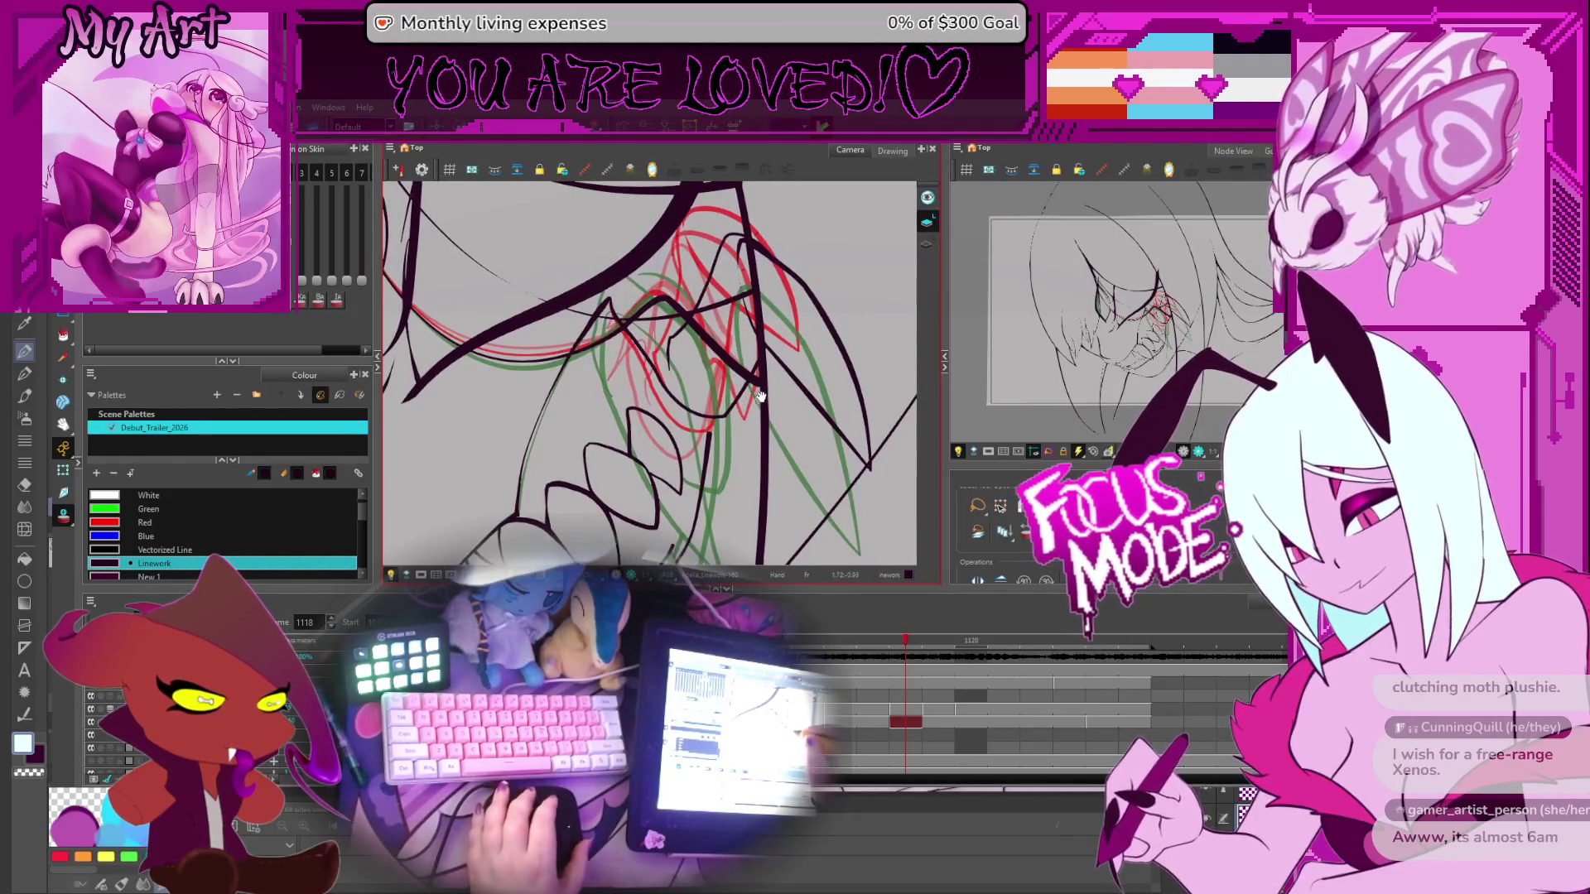
pyautogui.press(',')
pyautogui.press('.')
pyautogui.press(',')
pyautogui.press('.')
pyautogui.press(',')
pyautogui.press('.')
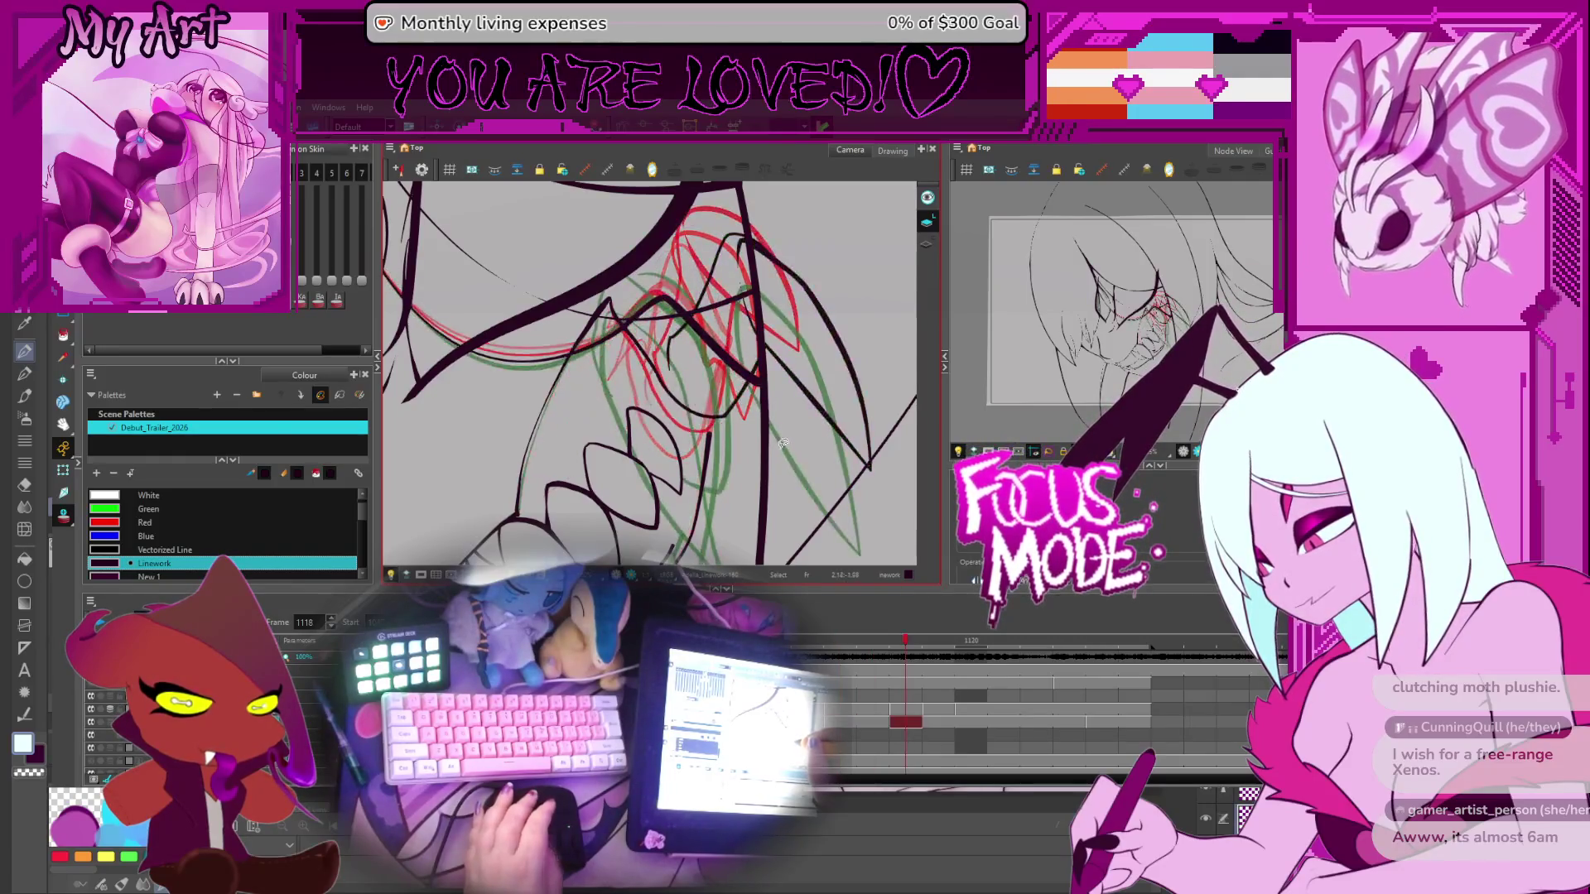
pyautogui.press('.')
pyautogui.press(',')
pyautogui.press(',')
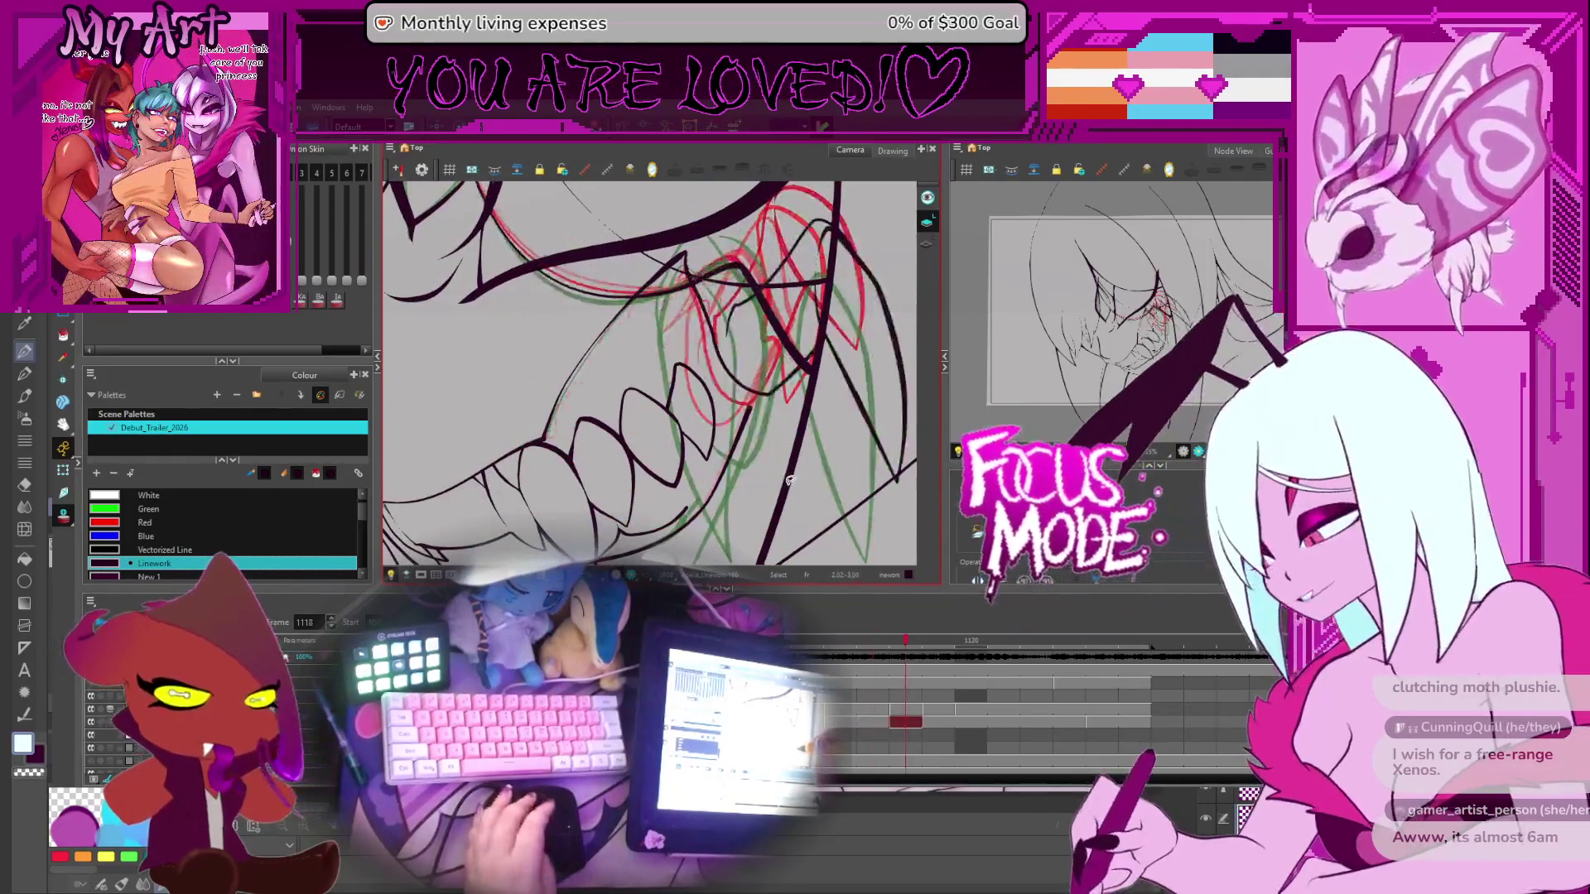
pyautogui.press('.')
pyautogui.press(',')
pyautogui.press('.')
pyautogui.press('.')
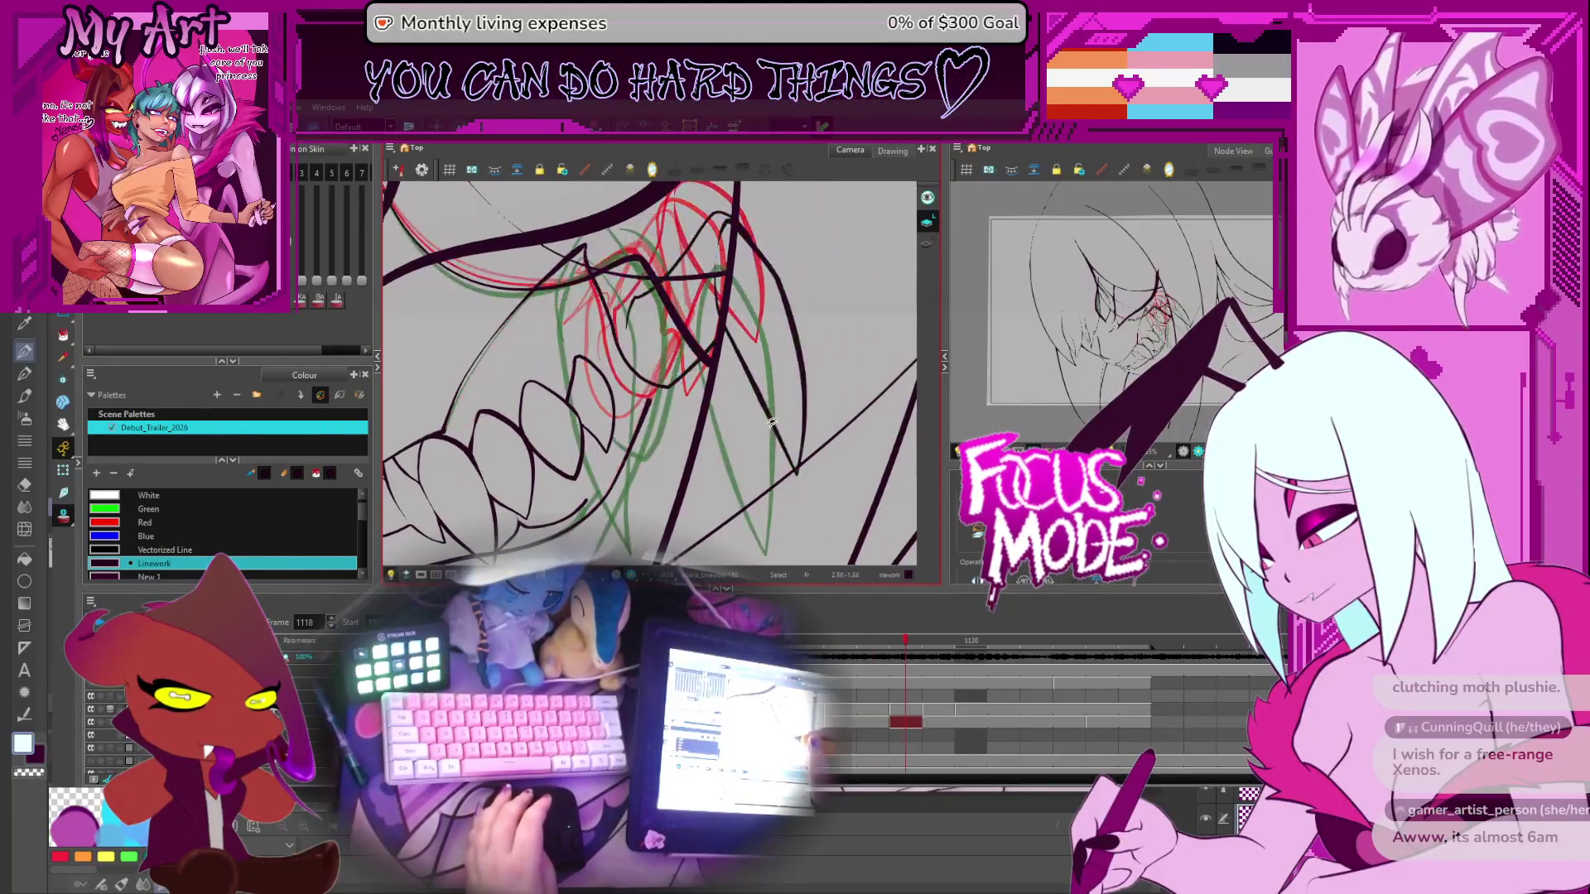
# On frame 1119, lasso-select the green and black fang strokes on their drawing
pyautogui.moveTo(705, 450); pyautogui.dragTo(711, 432)
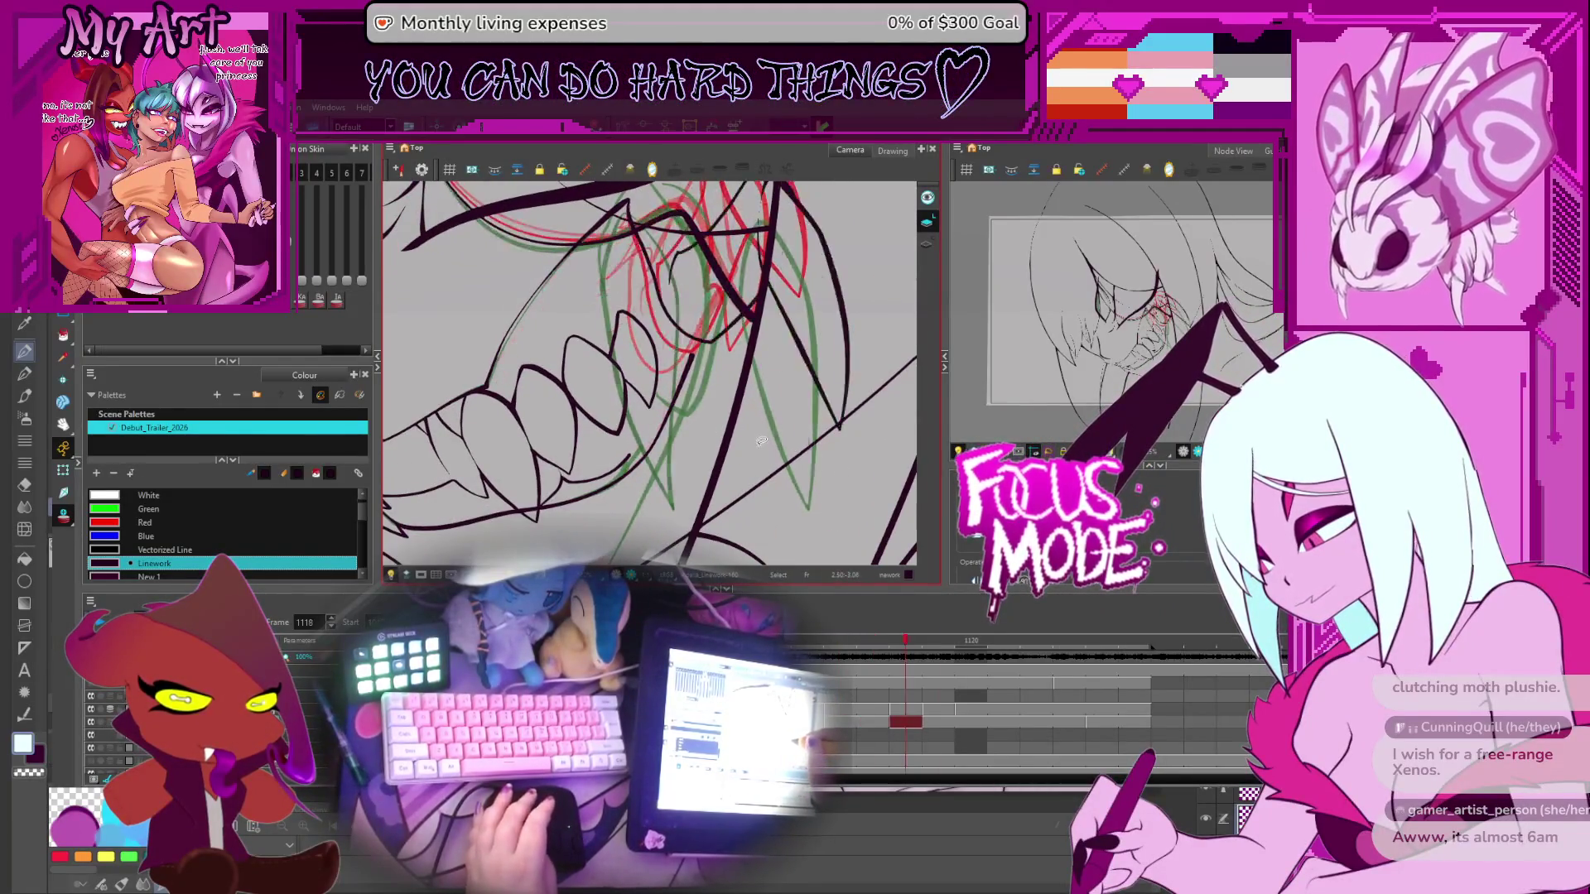
pyautogui.press('.')
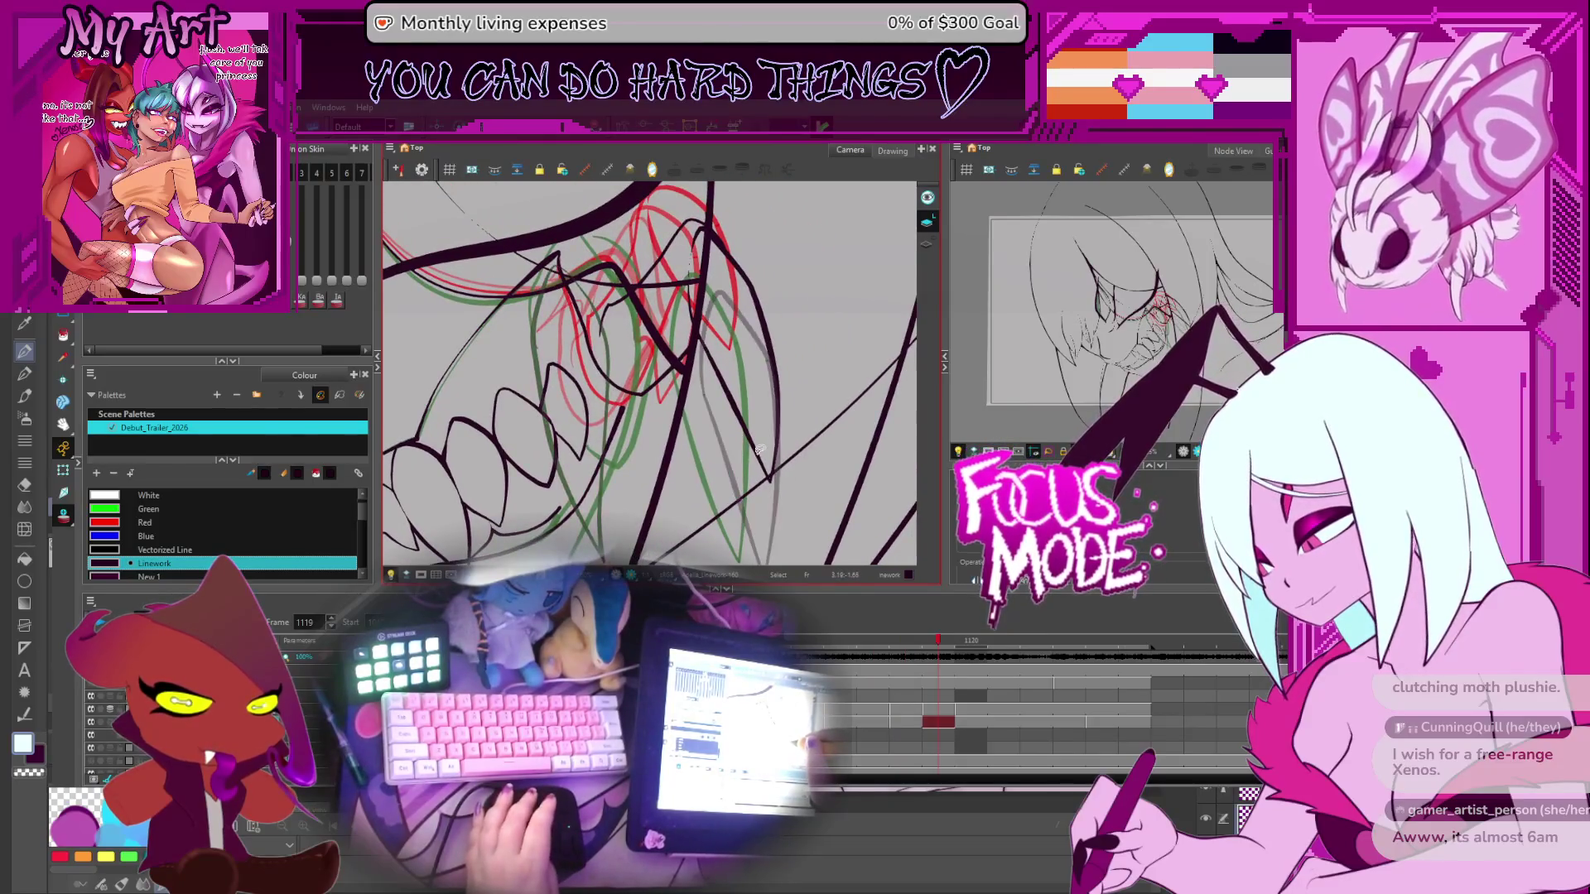
pyautogui.click(756, 445)
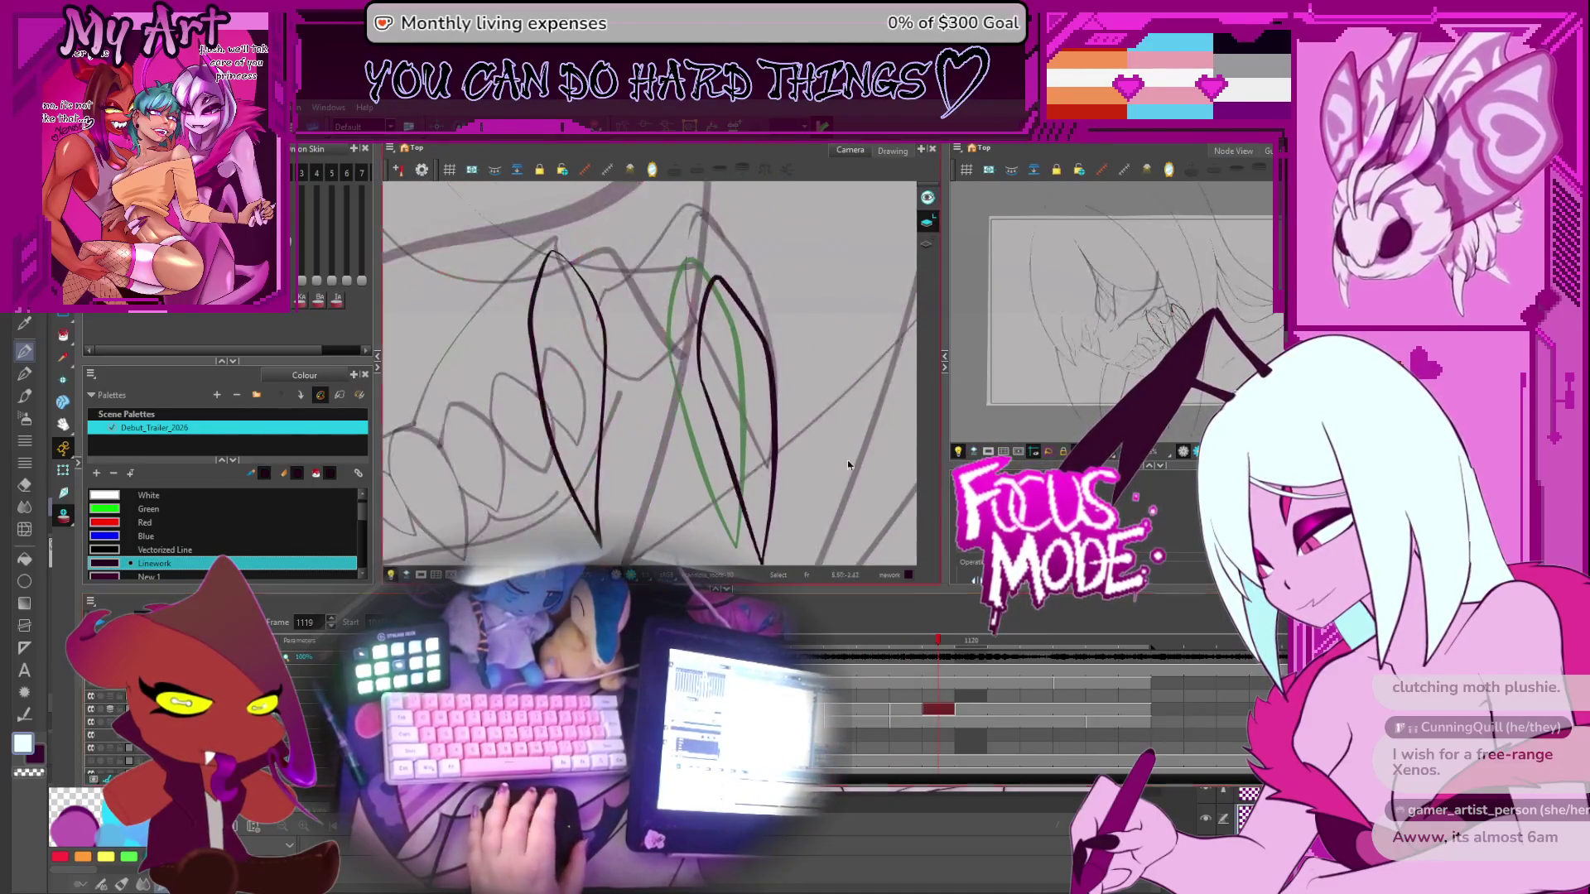
pyautogui.moveTo(747, 274); pyautogui.dragTo(687, 261)
pyautogui.press('1')
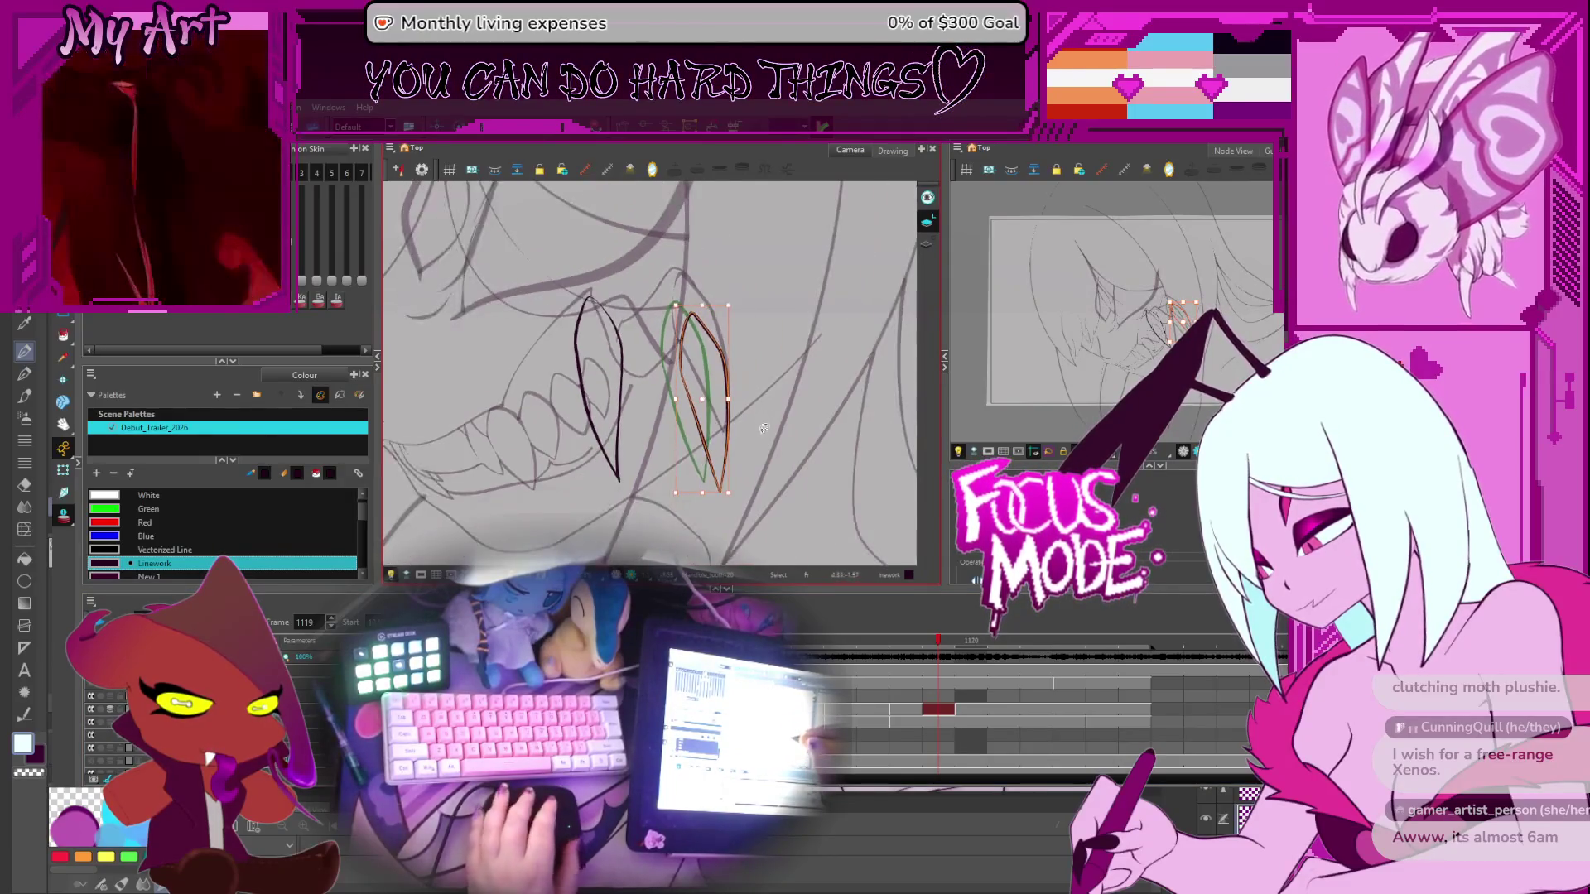
# On another layer, draw a red rough stroke down beside the fang, then clear the selection
pyautogui.click(937, 723)
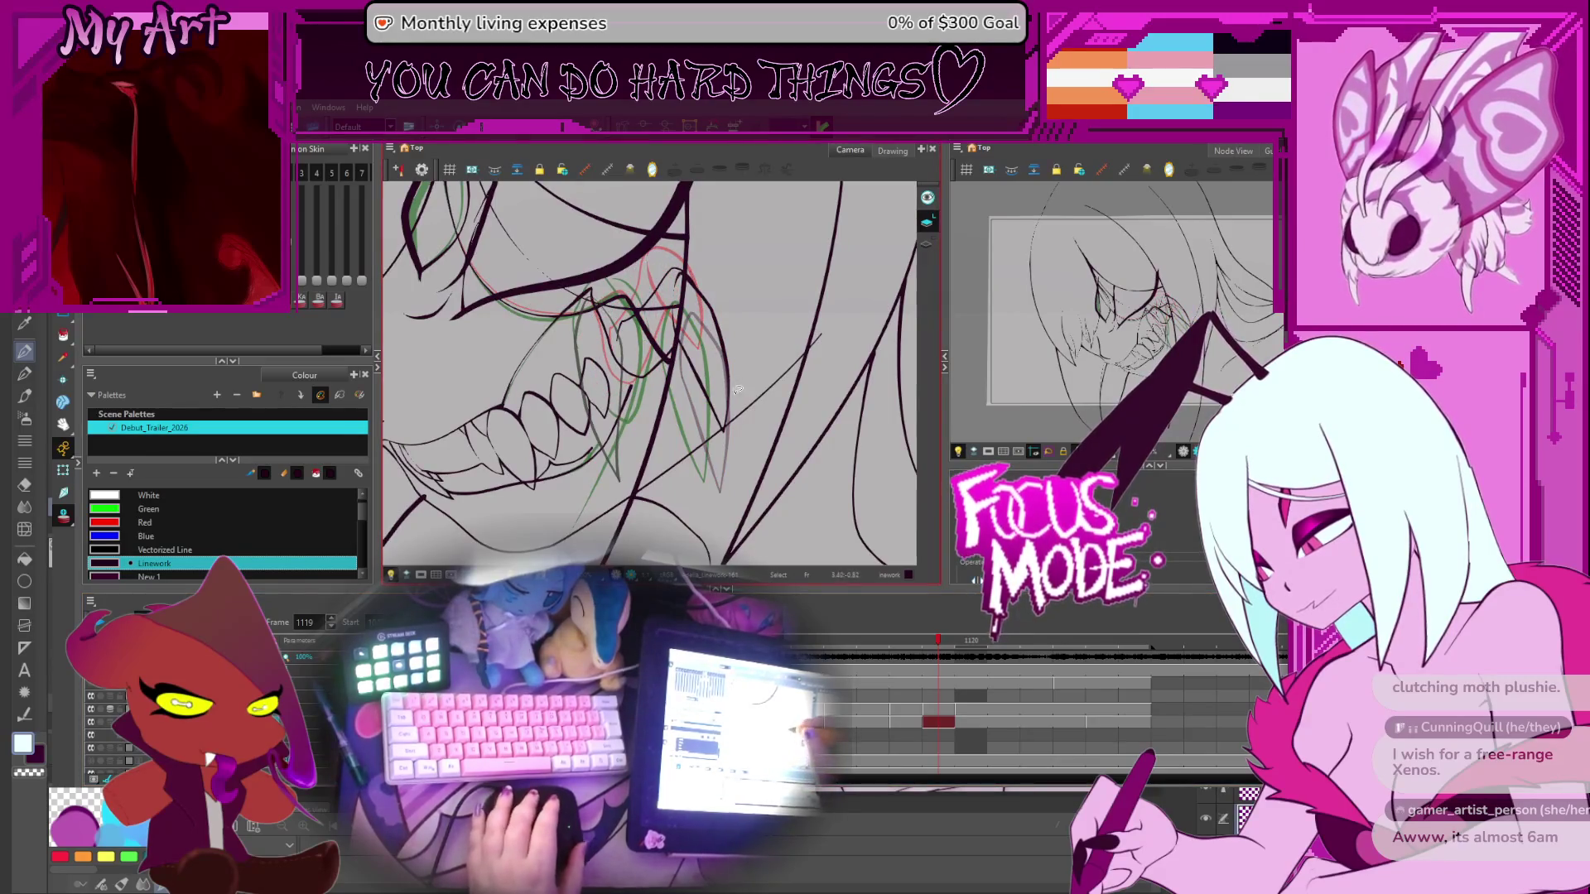
pyautogui.moveTo(737, 389); pyautogui.dragTo(769, 362)
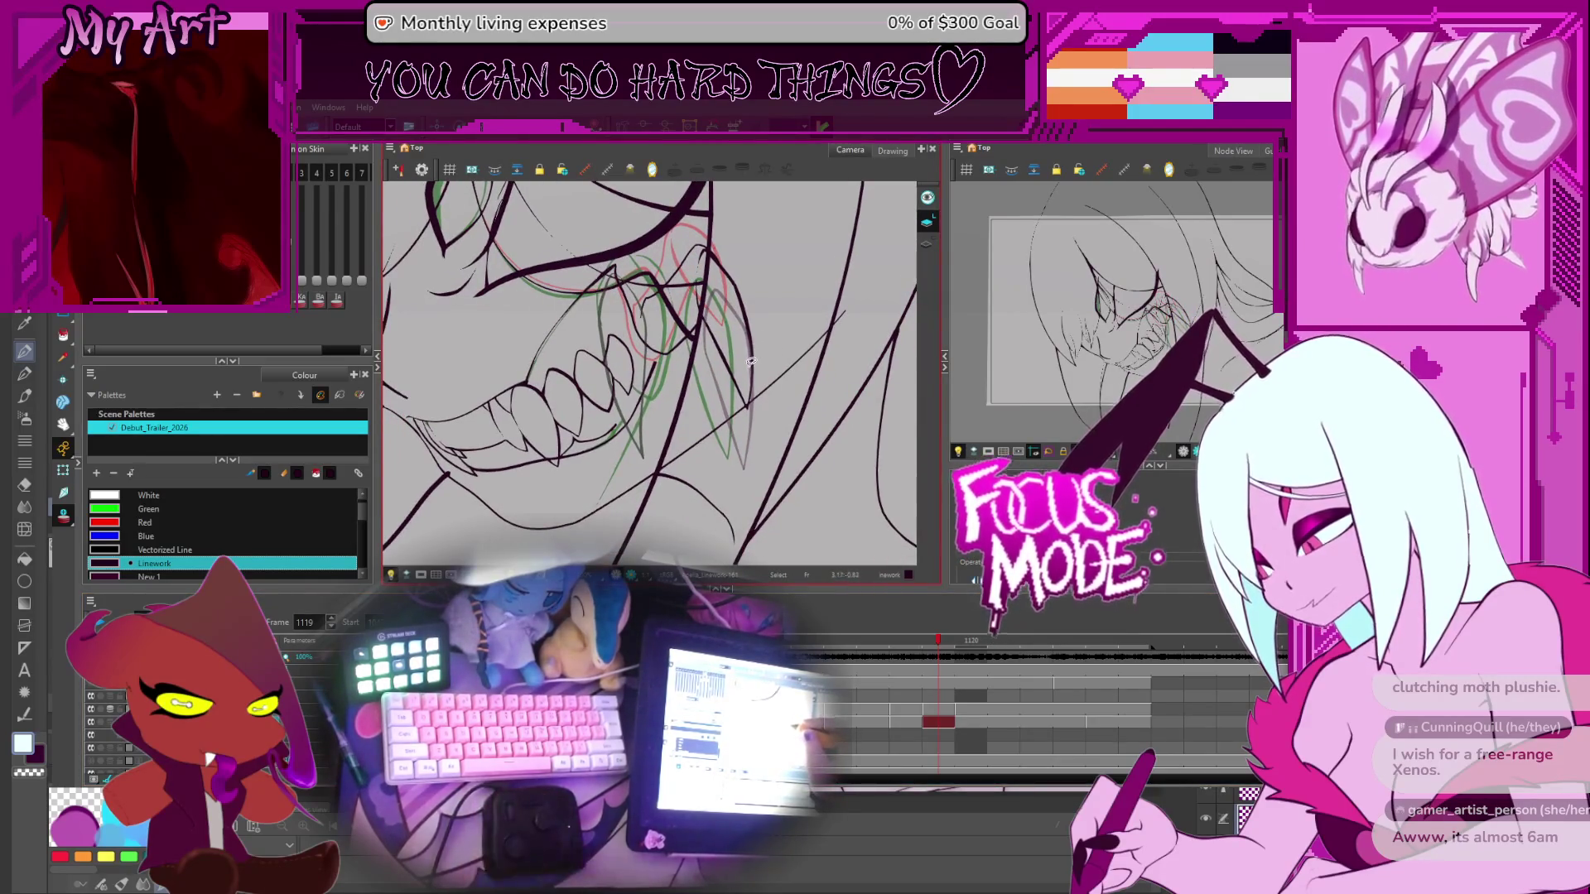
pyautogui.moveTo(733, 284); pyautogui.dragTo(749, 404)
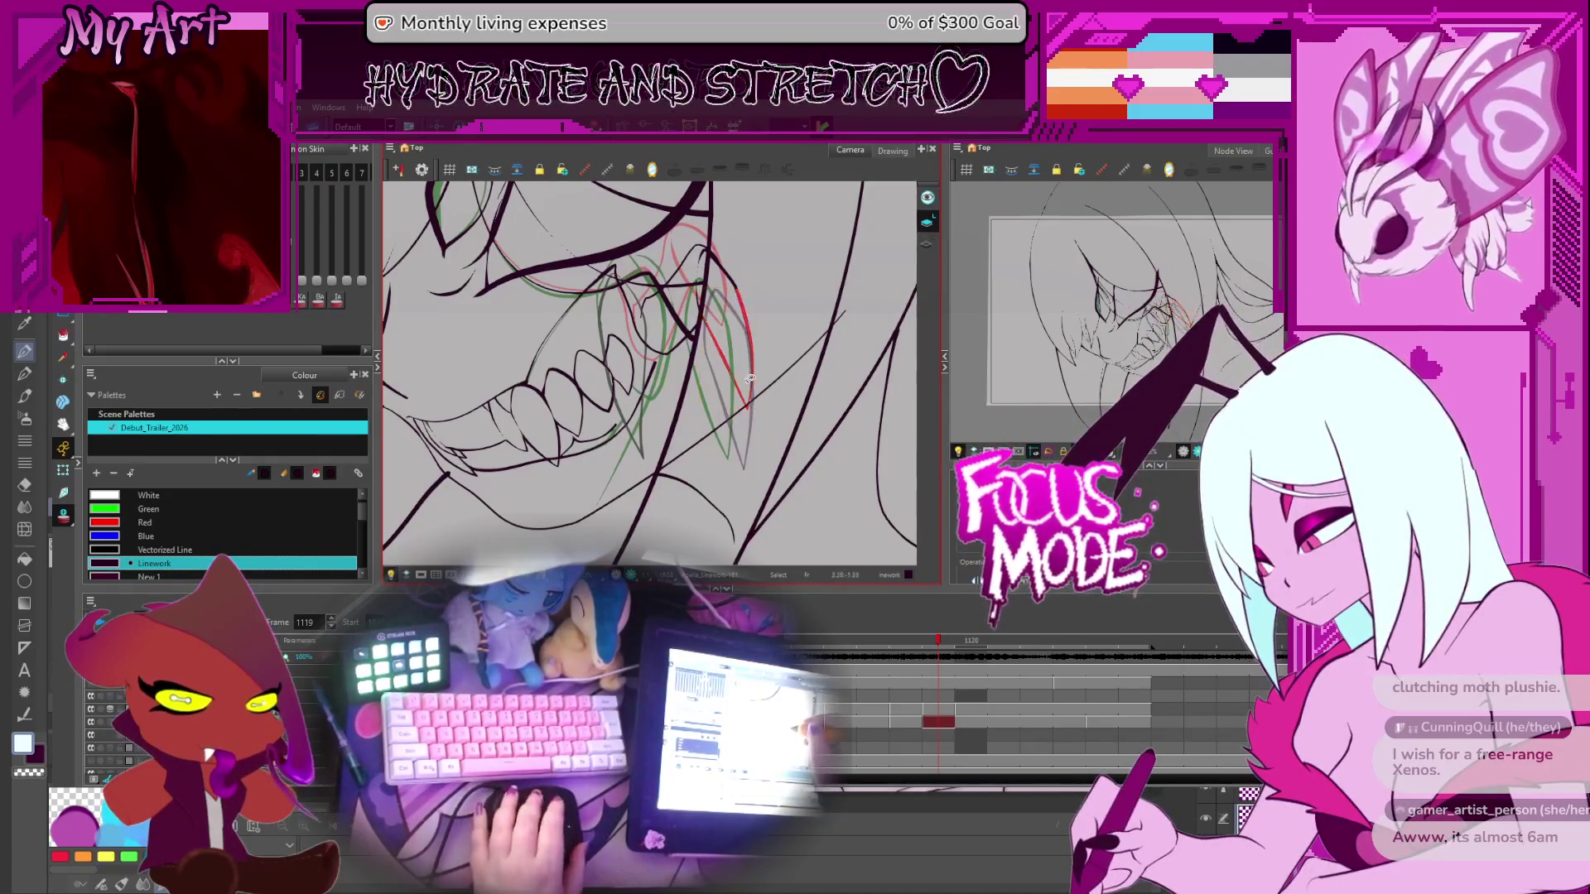
pyautogui.click(740, 300)
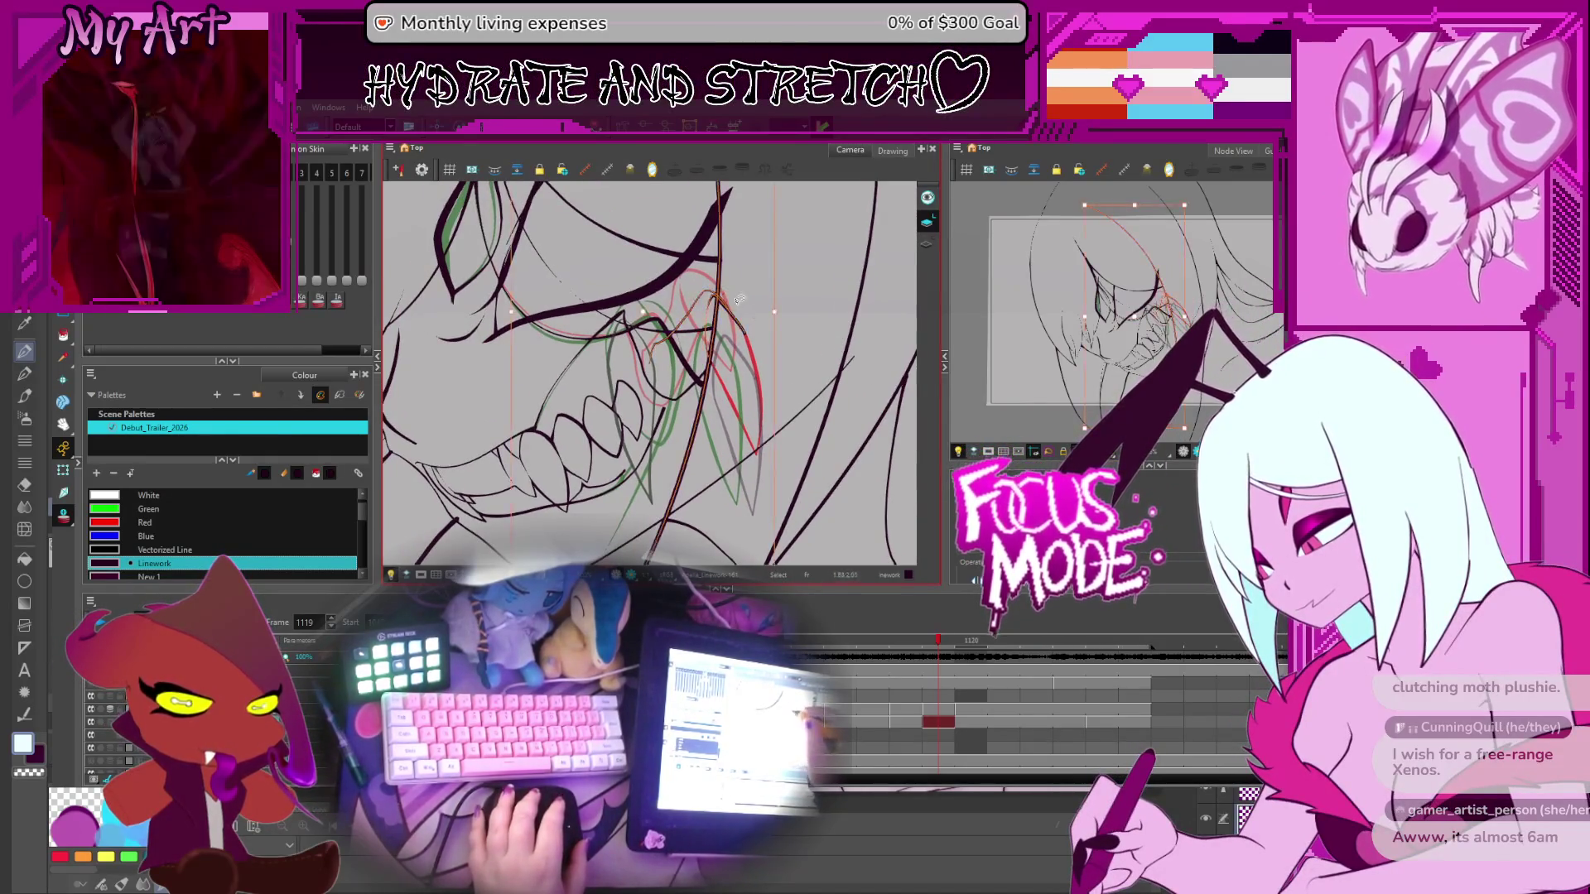
pyautogui.click(726, 308)
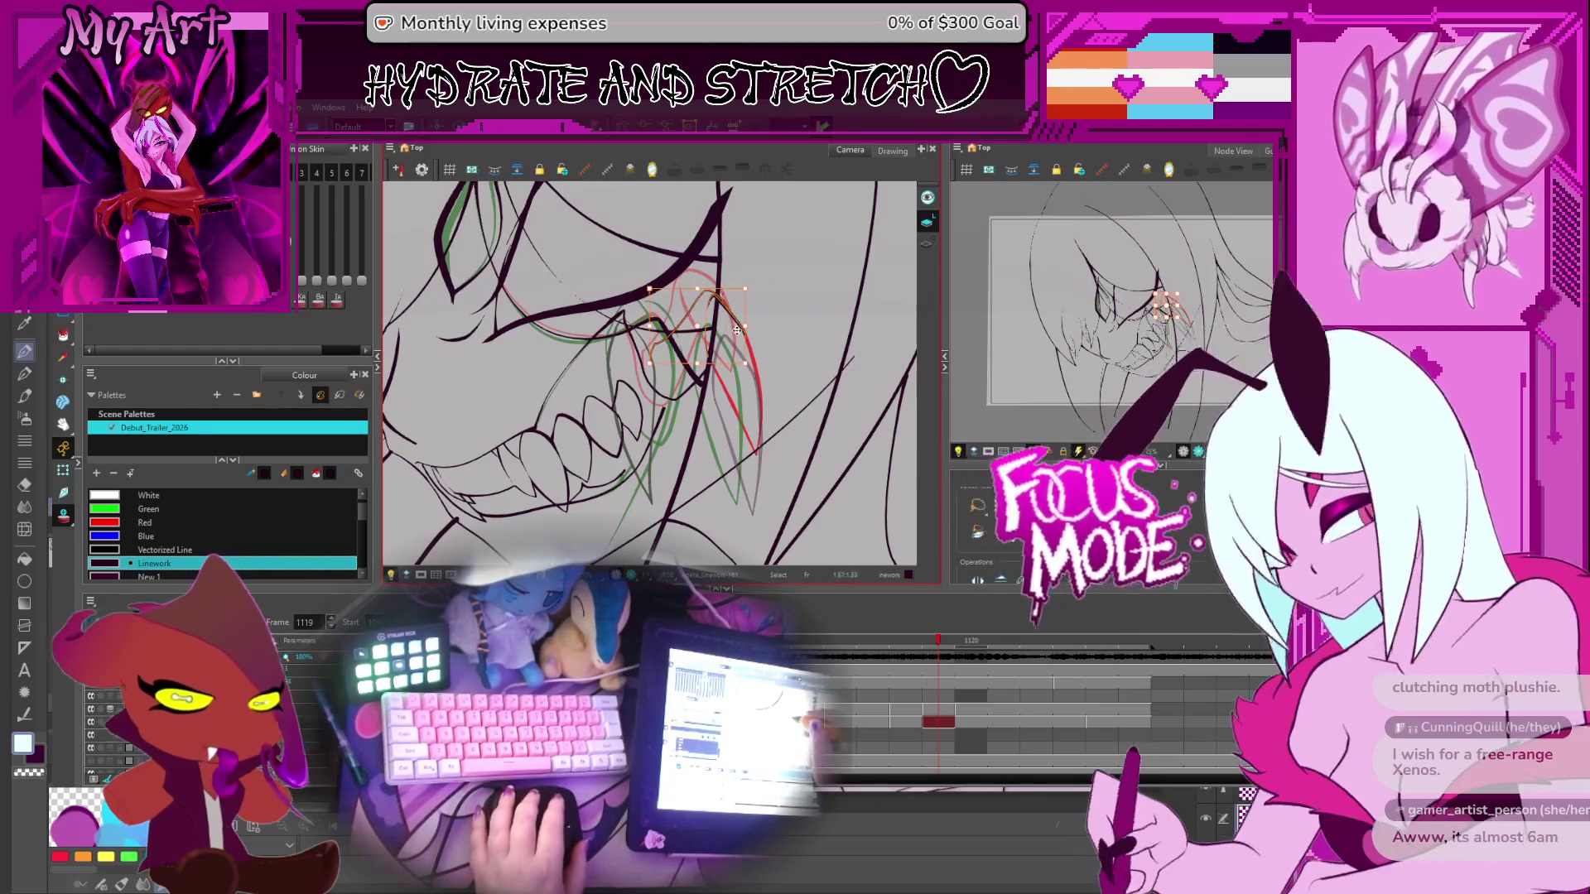
pyautogui.click(756, 338)
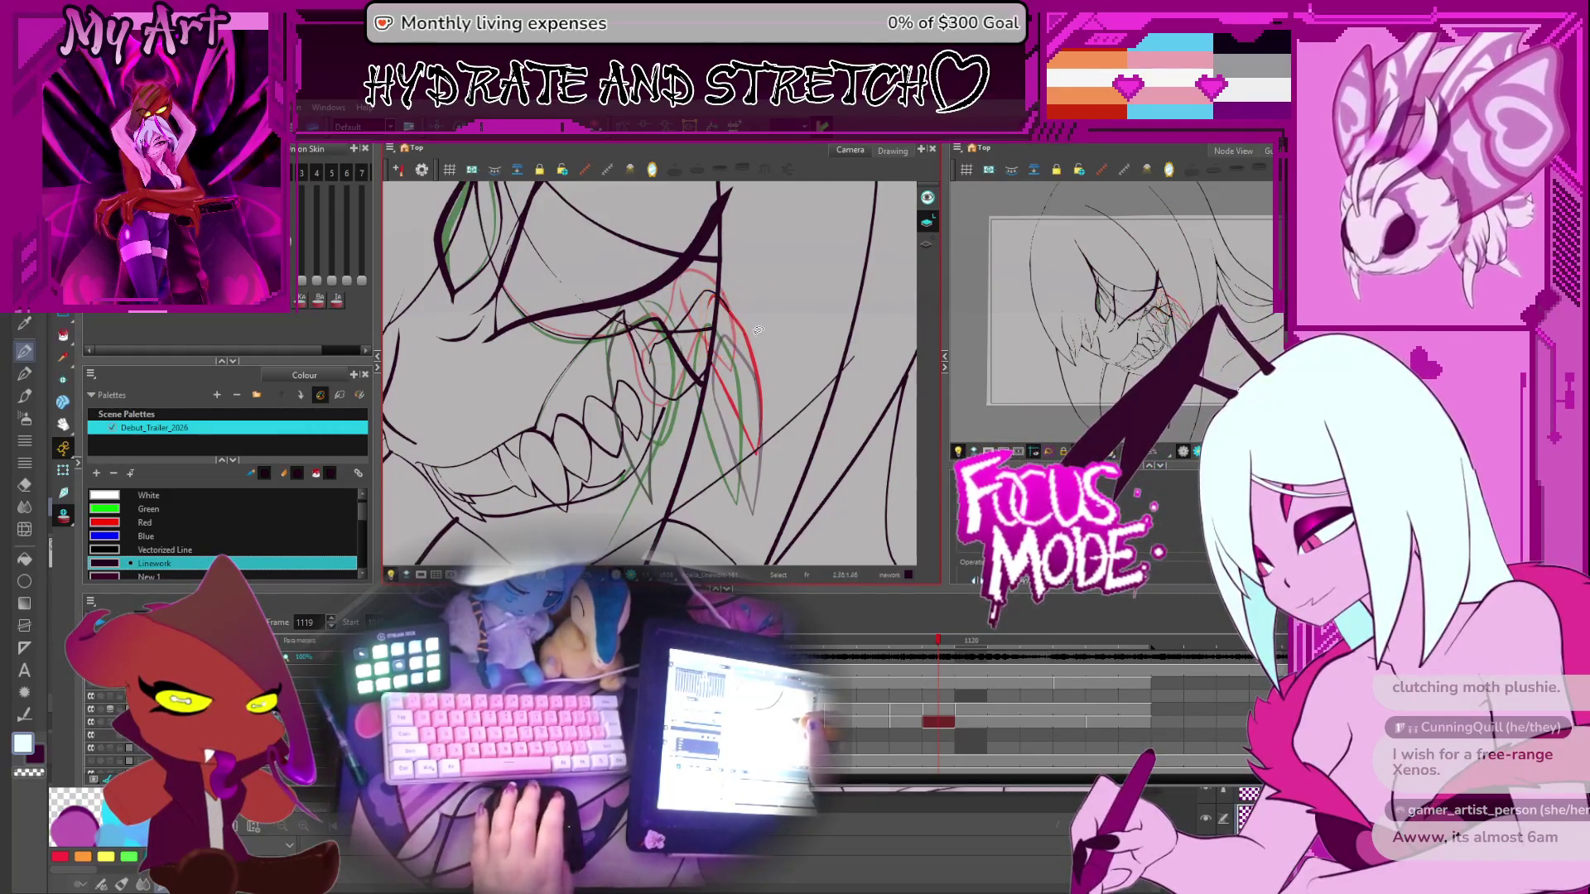
pyautogui.scroll(-1, 740, 373)
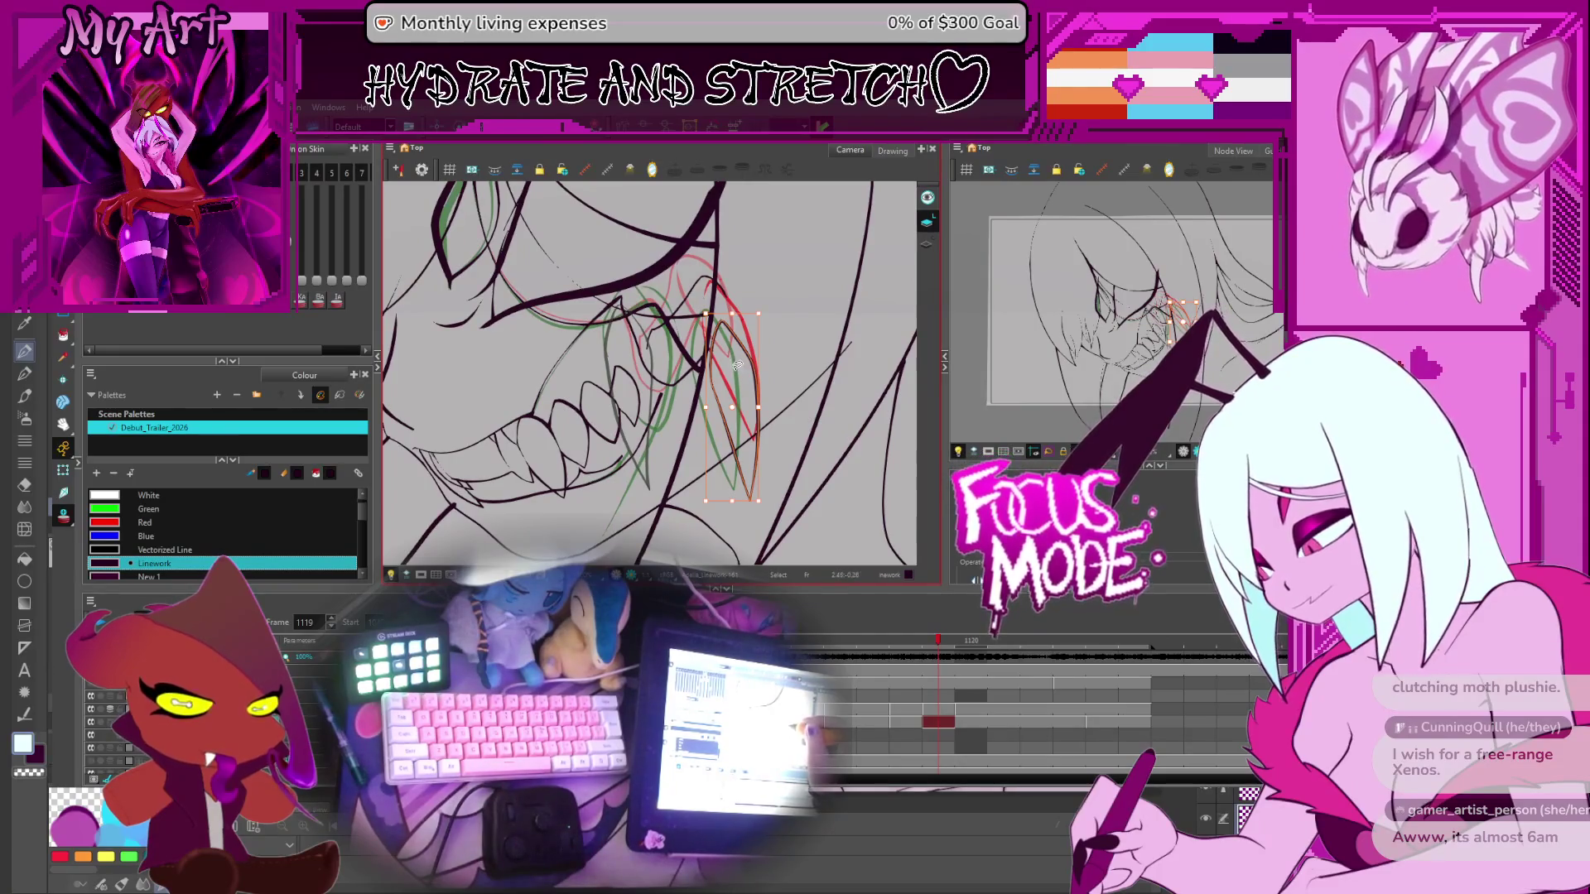
pyautogui.scroll(2, 731, 335)
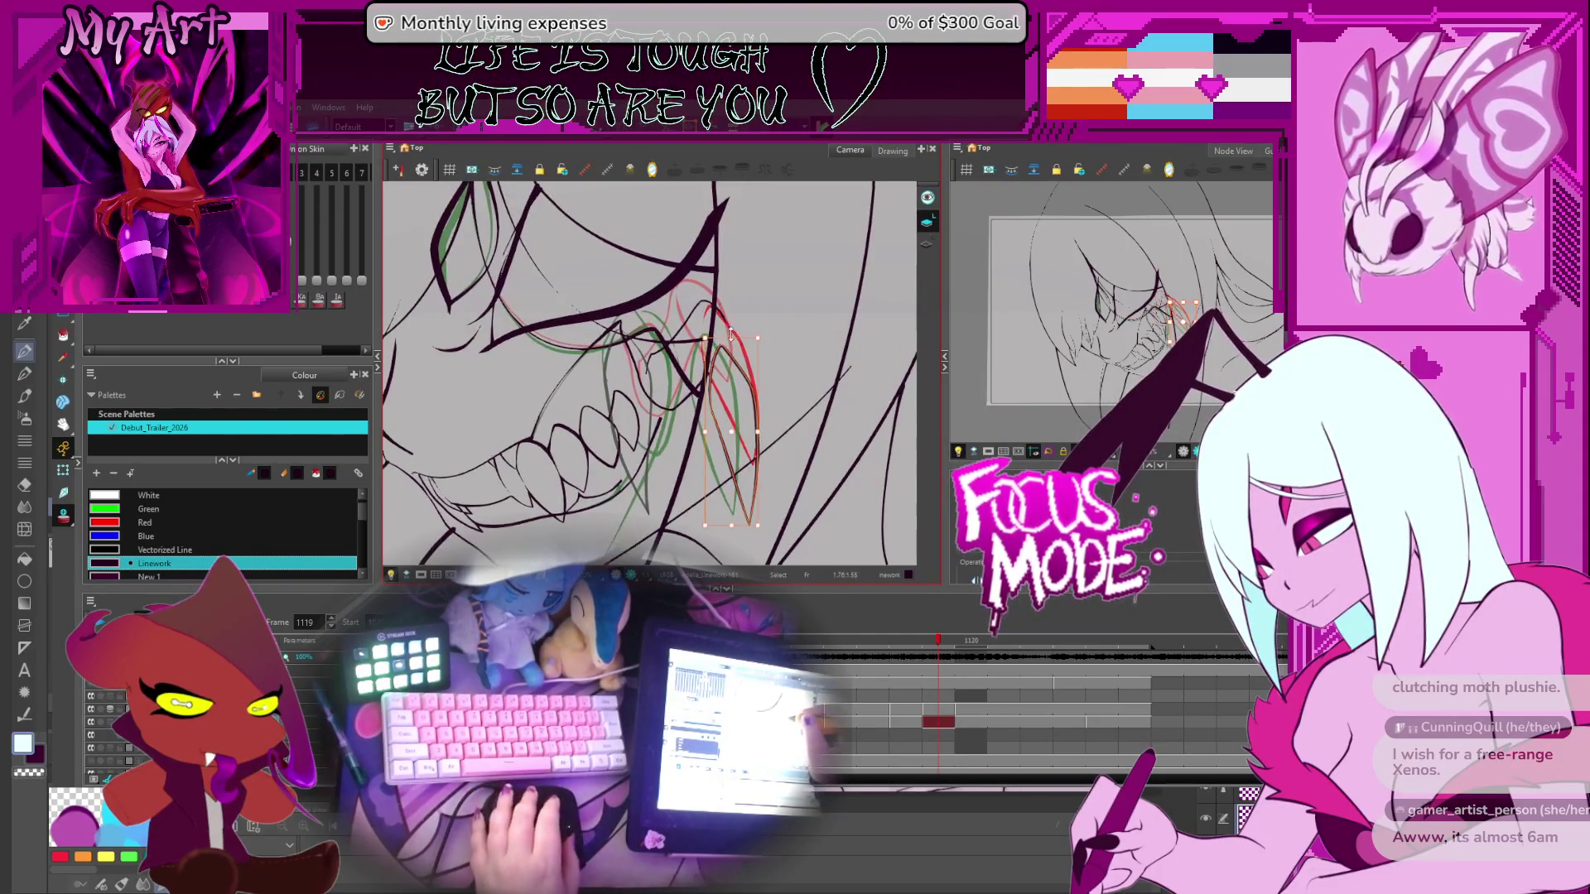
pyautogui.scroll(3, 730, 335)
pyautogui.moveTo(664, 365)
pyautogui.mouseDown()
pyautogui.moveTo(637, 378)
pyautogui.moveTo(636, 360)
pyautogui.mouseUp()
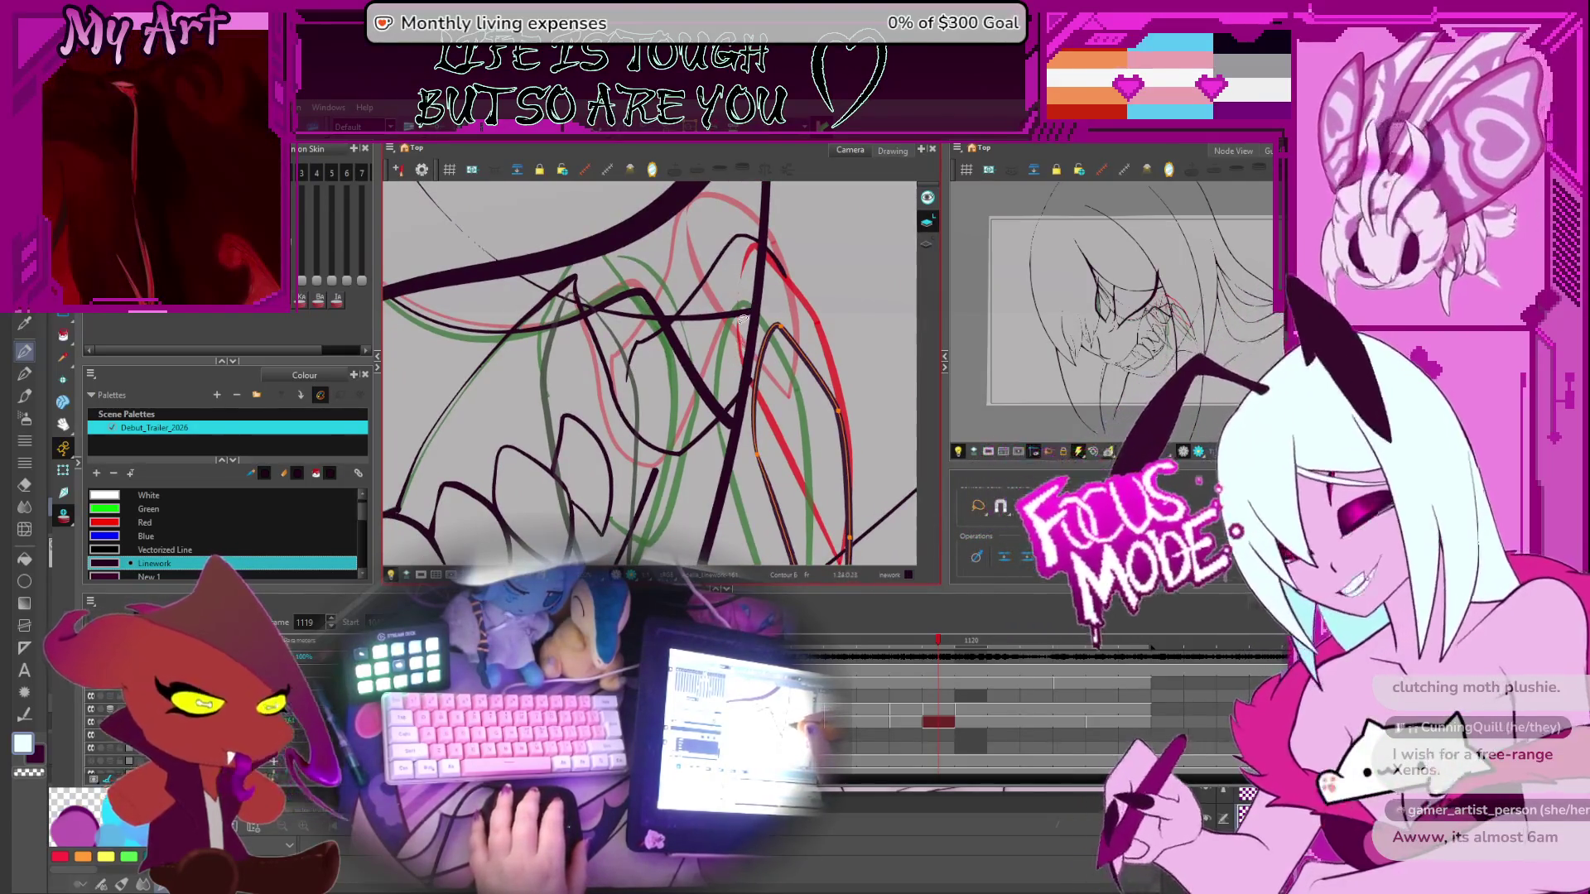
# Select the inner-mouth stroke above the fangs and bring up its control points
pyautogui.click(672, 307)
pyautogui.click(688, 309)
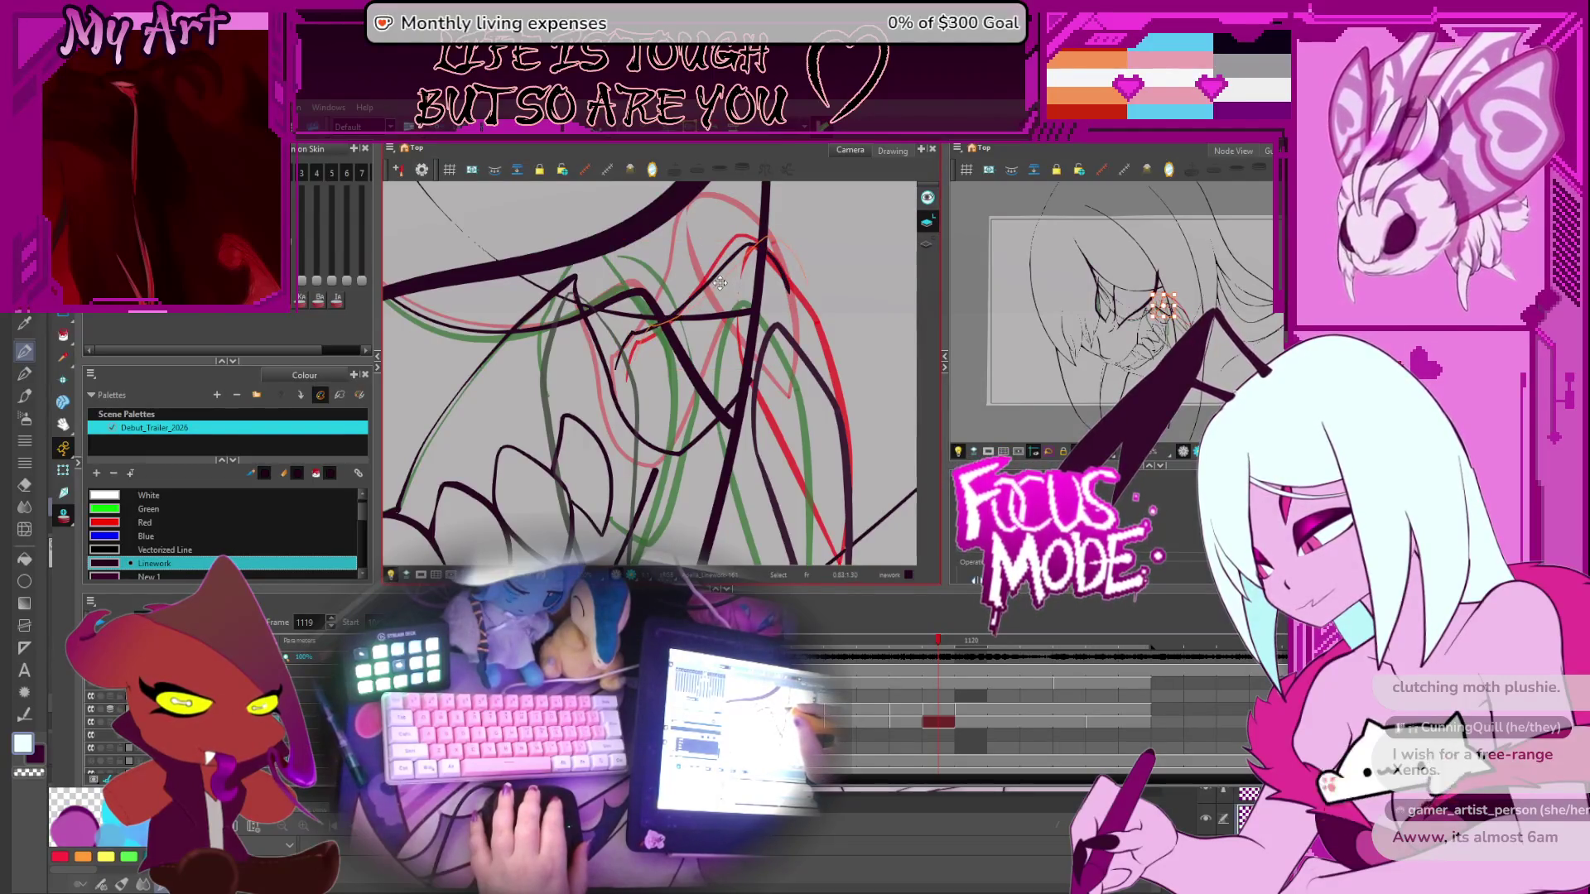
pyautogui.click(720, 283)
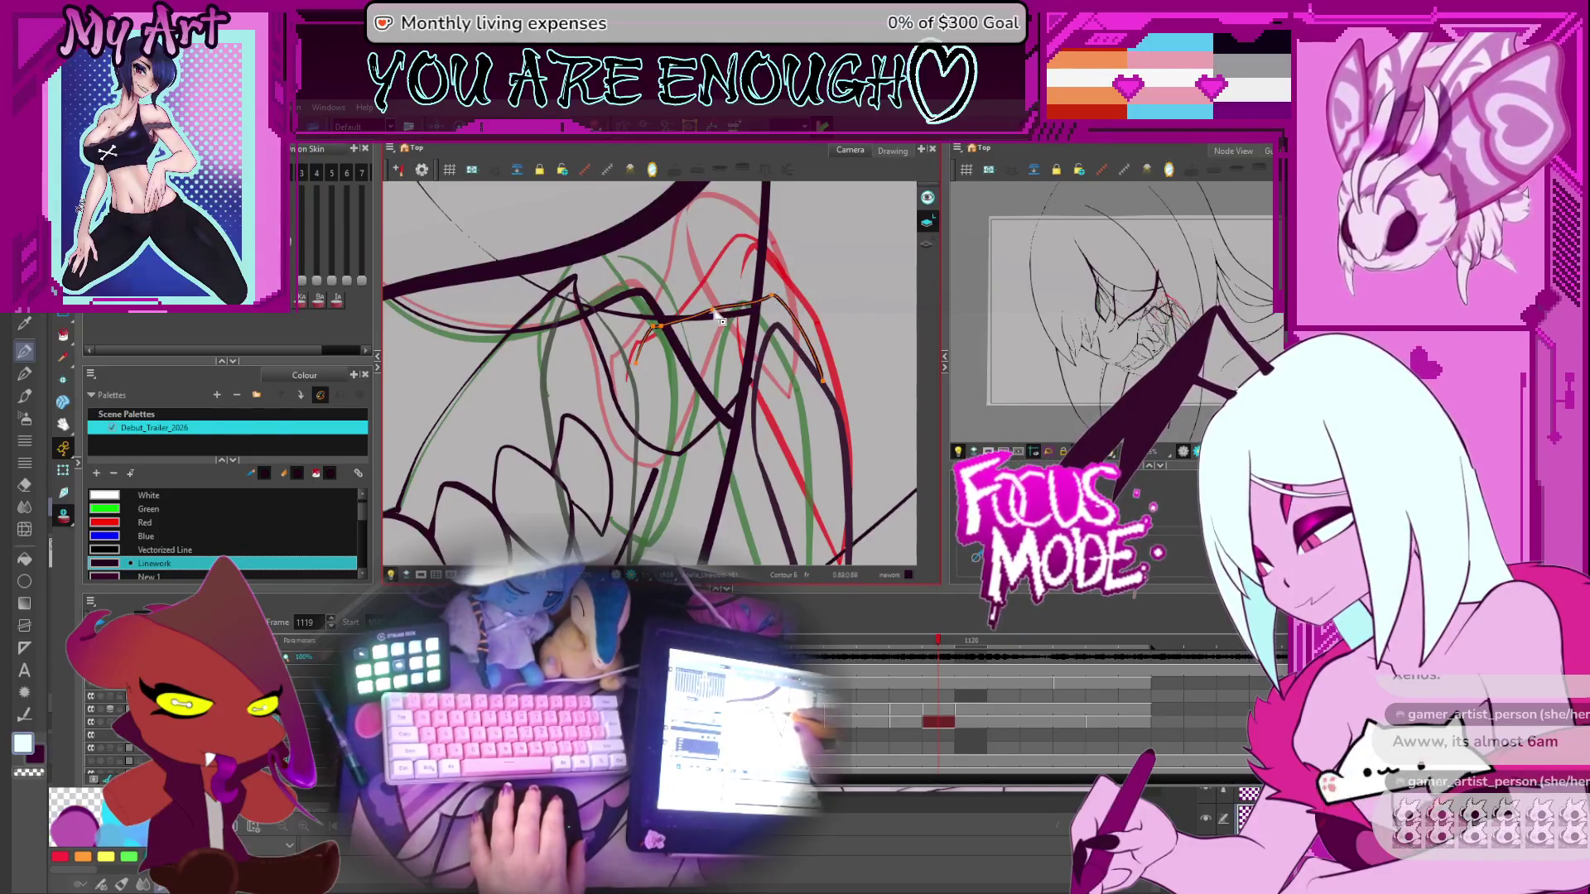
pyautogui.click(717, 318)
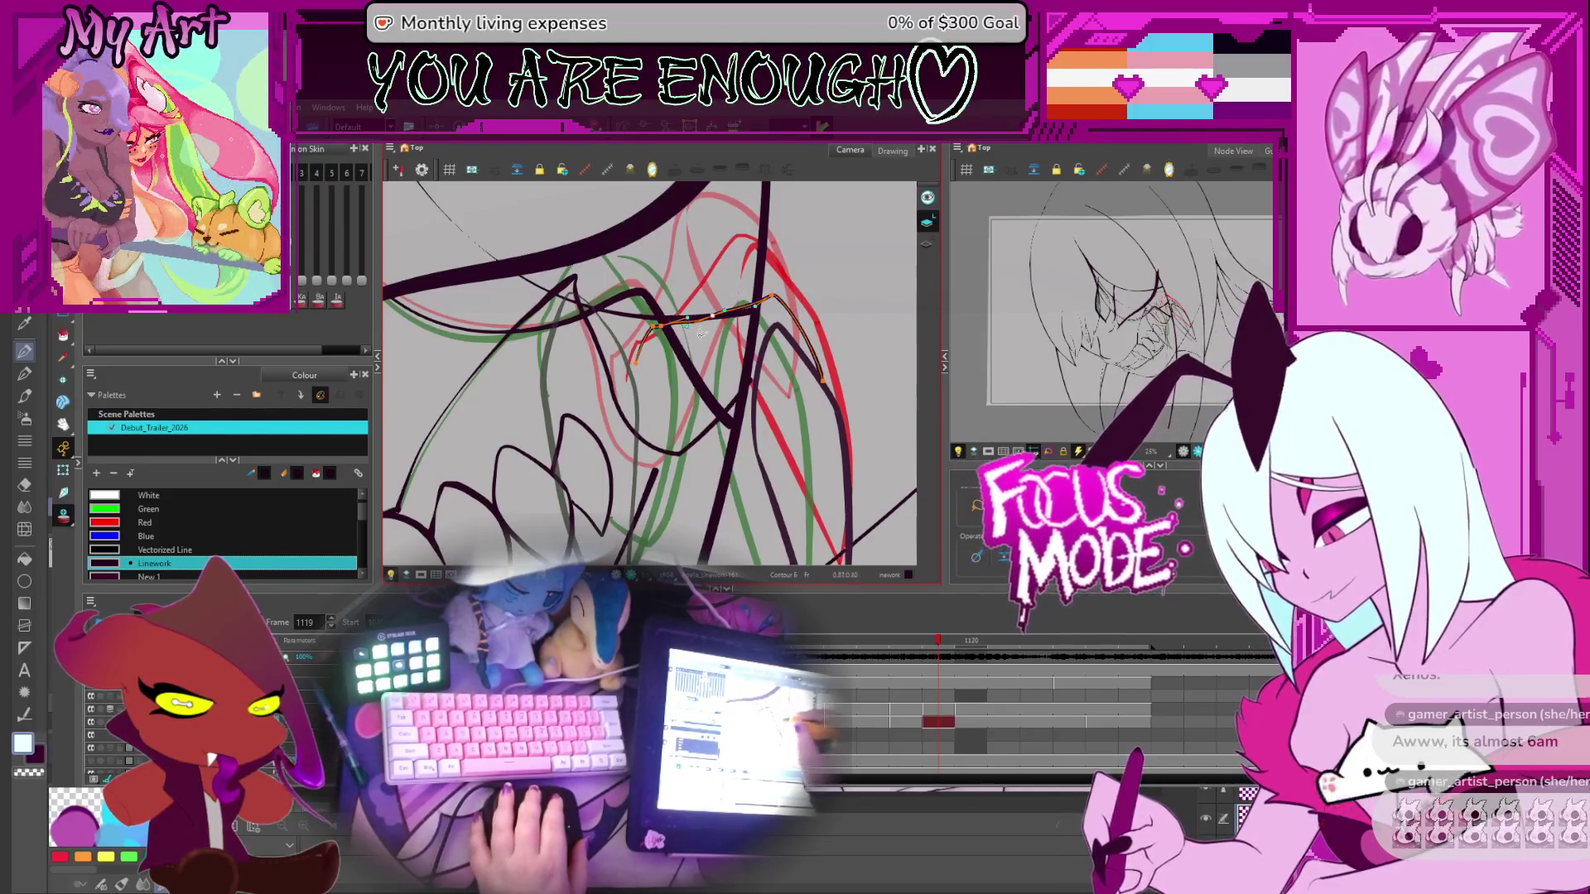
pyautogui.hscroll(-2, 704, 333)
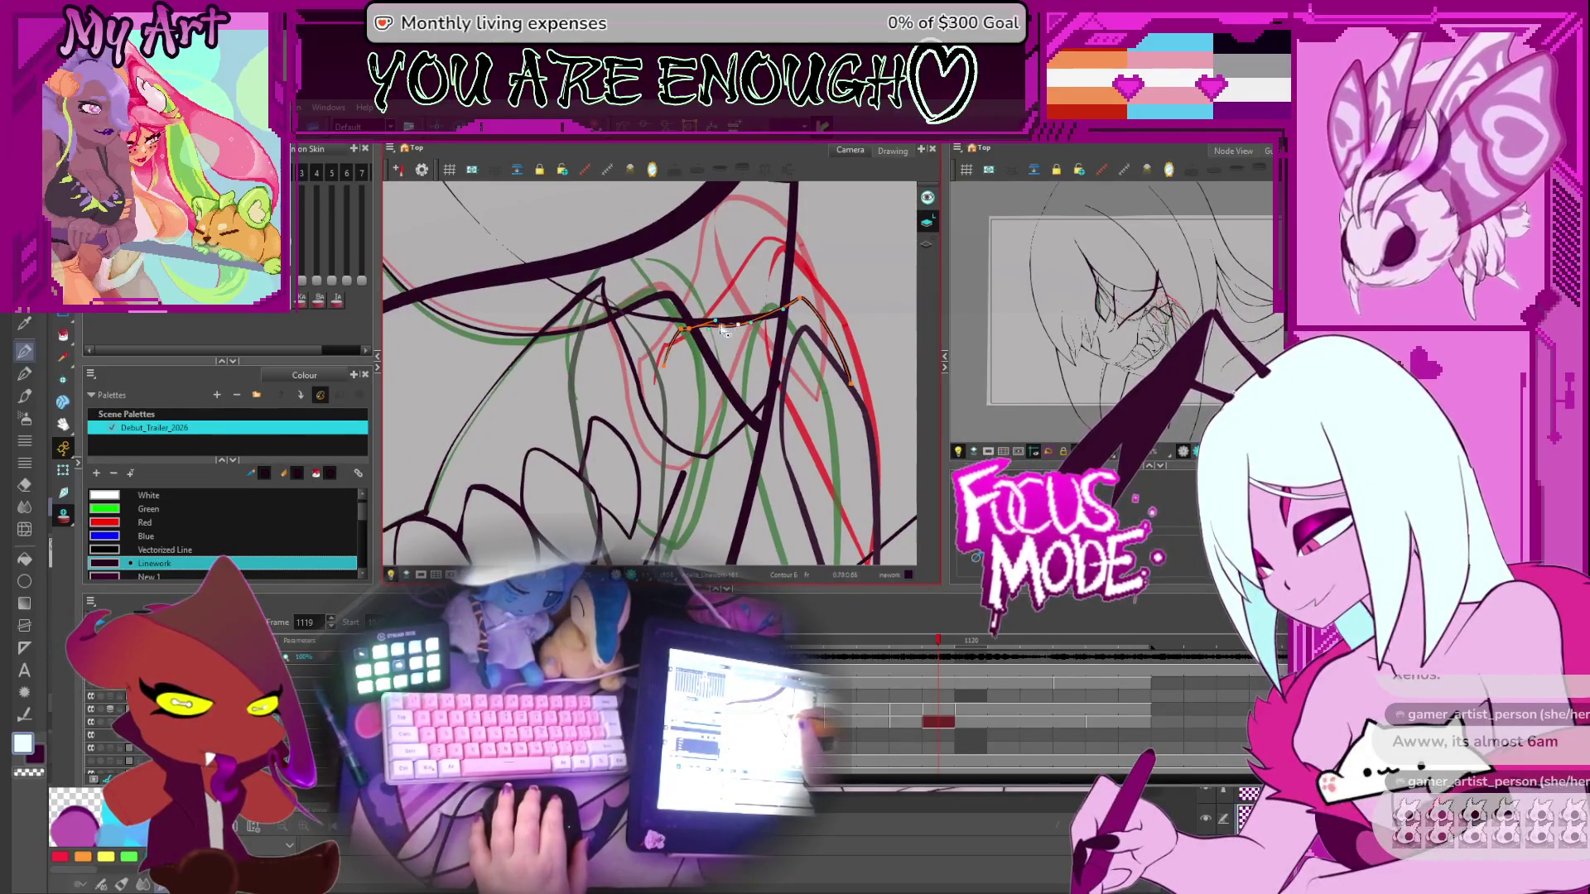
pyautogui.moveTo(705, 346)
pyautogui.mouseDown()
pyautogui.moveTo(717, 287)
pyautogui.moveTo(788, 377)
pyautogui.mouseUp()
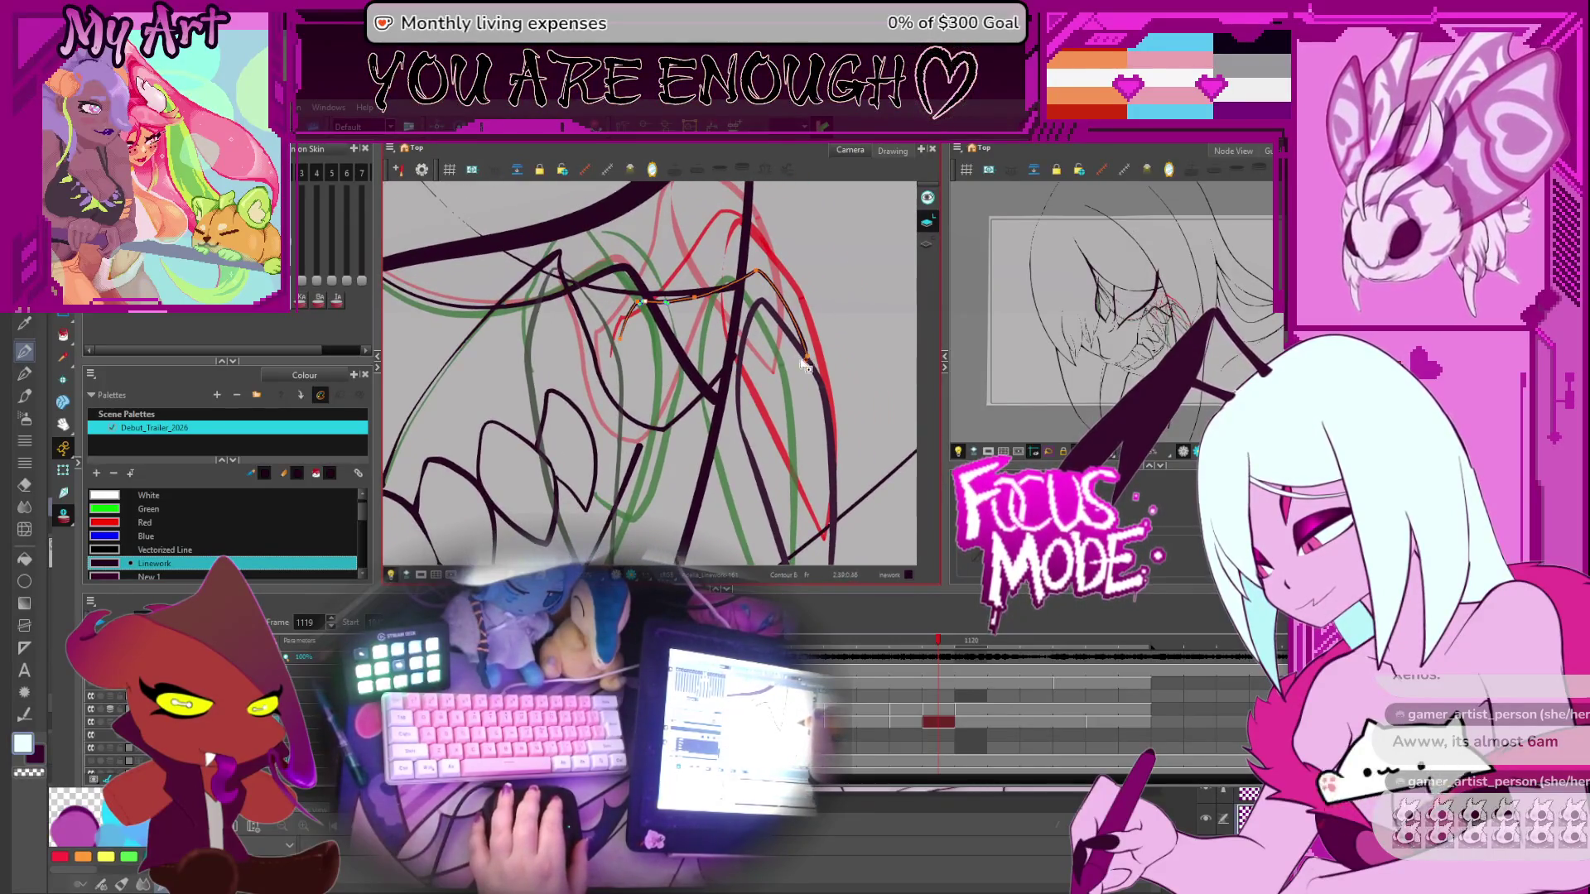
pyautogui.moveTo(665, 423)
pyautogui.mouseDown()
pyautogui.moveTo(729, 369)
pyautogui.moveTo(686, 320)
pyautogui.mouseUp()
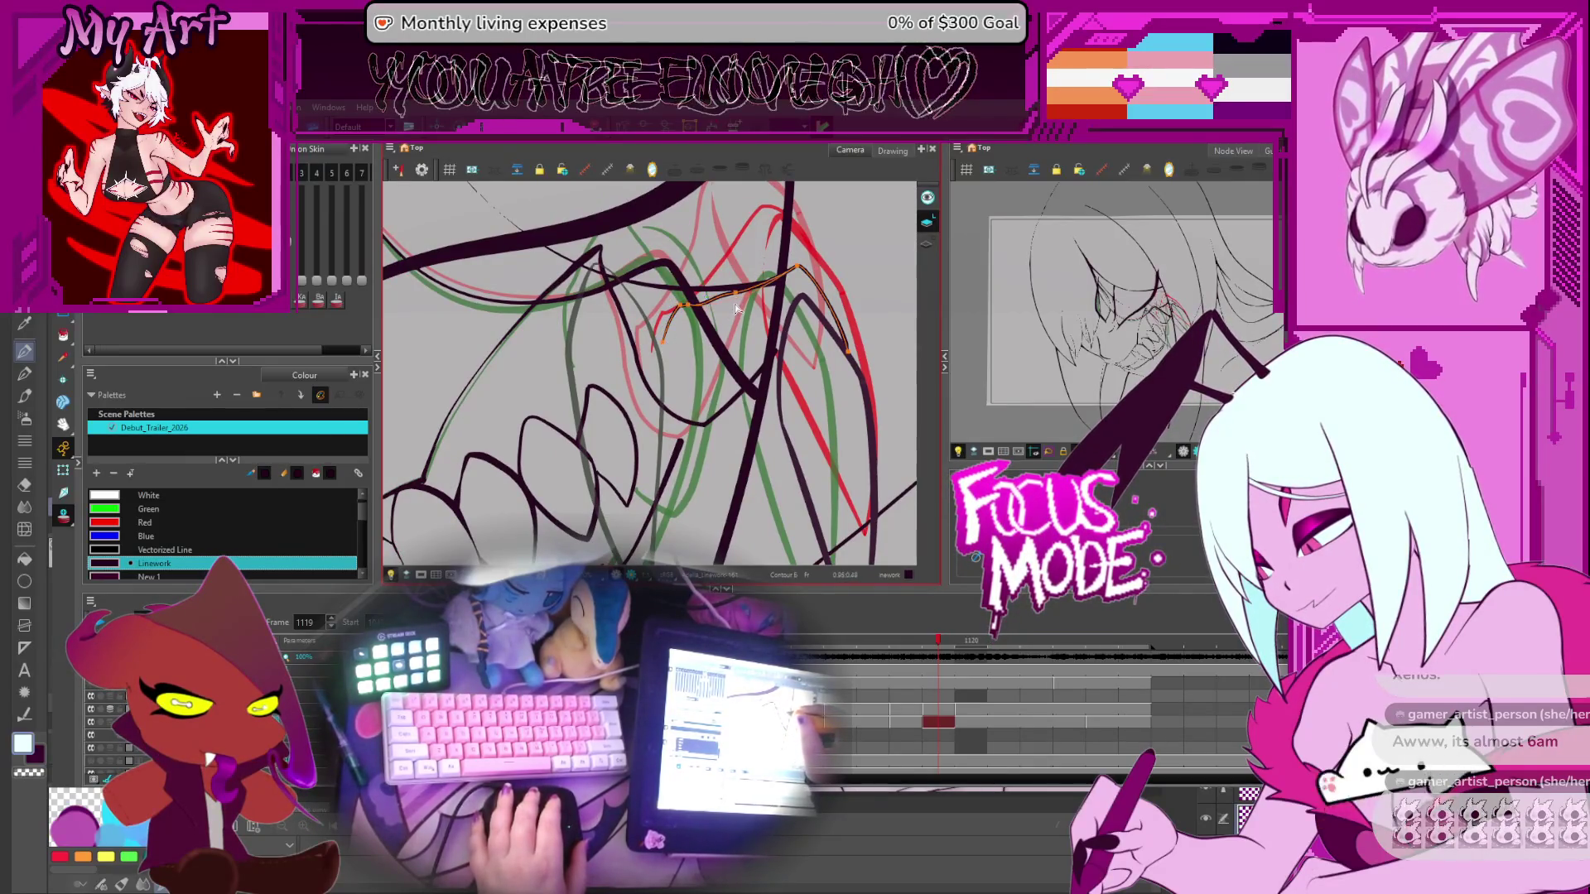
# Drag a control point to bend the inner-mouth curve along the roughs, then advance a frame
pyautogui.moveTo(739, 306); pyautogui.dragTo(736, 304)
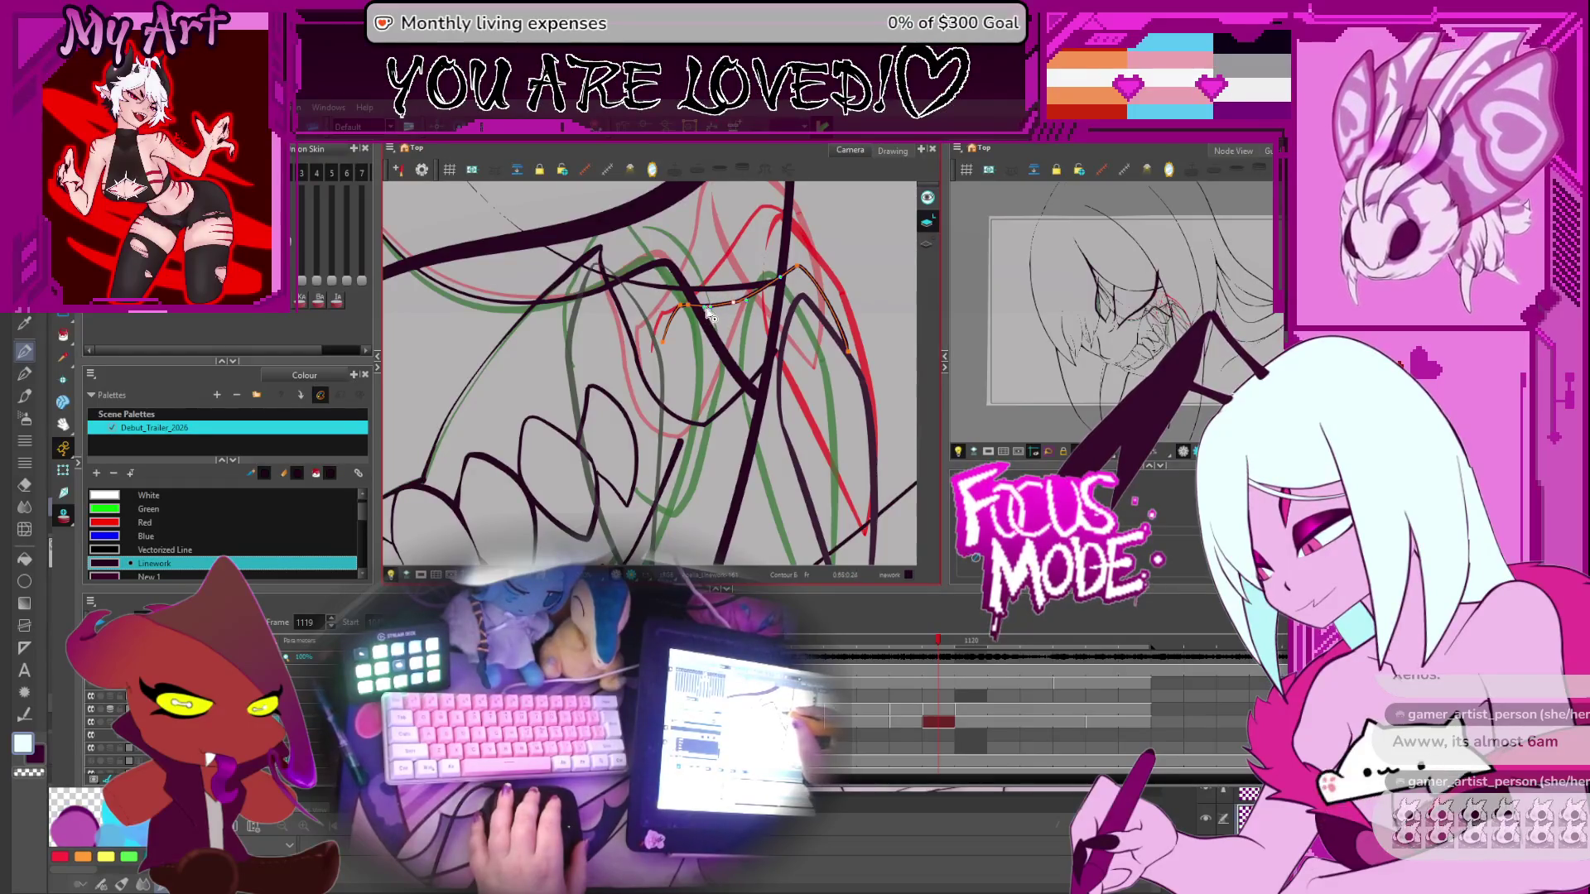
pyautogui.moveTo(703, 387); pyautogui.dragTo(685, 272)
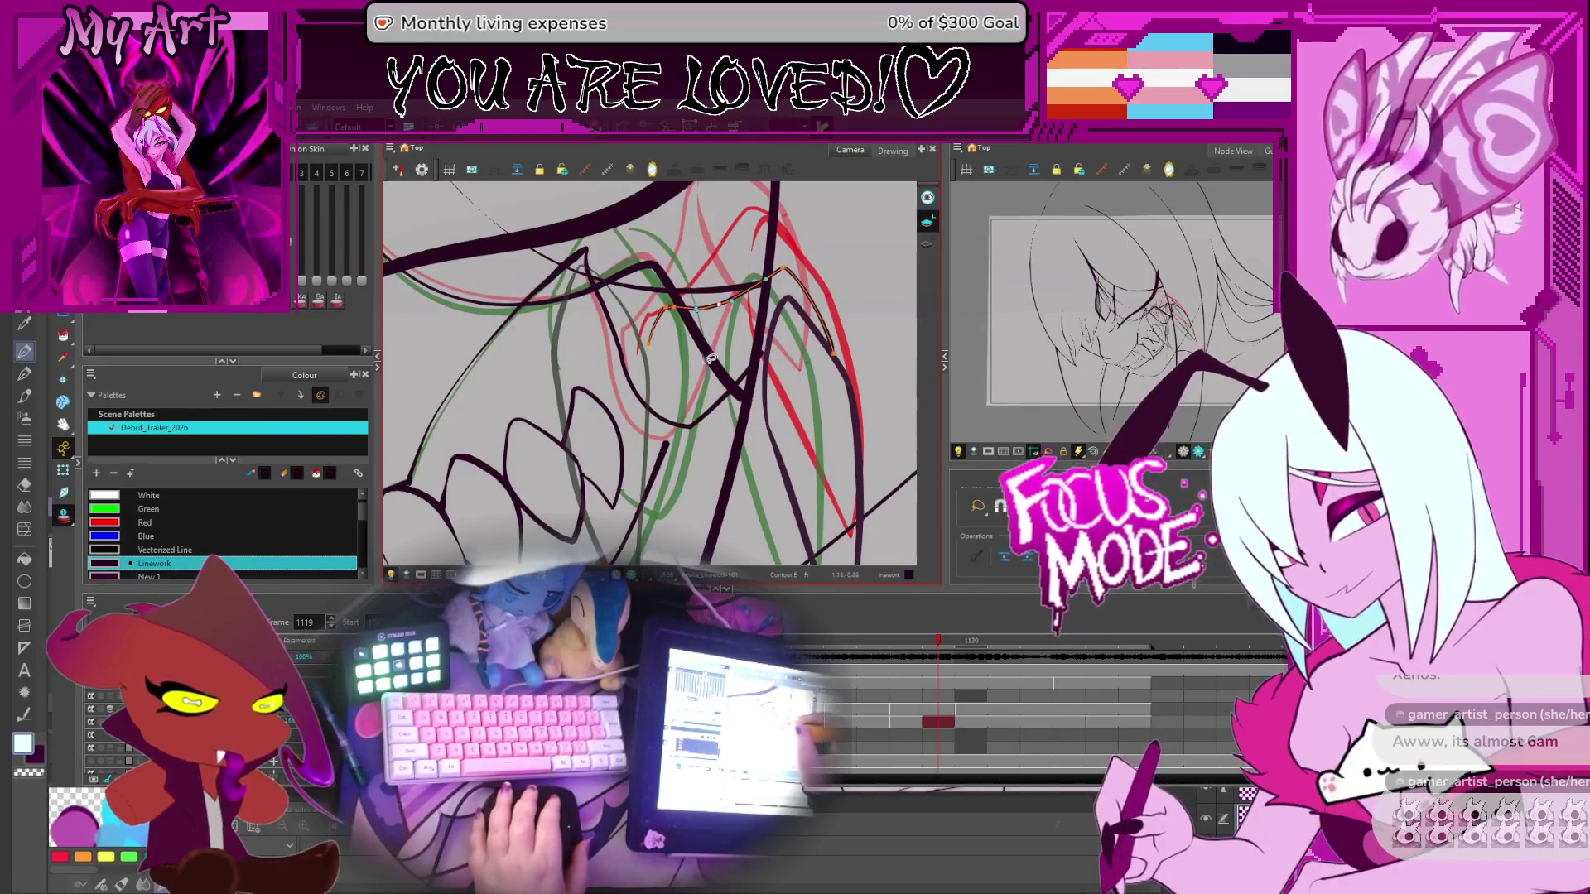
pyautogui.moveTo(722, 362); pyautogui.dragTo(679, 373)
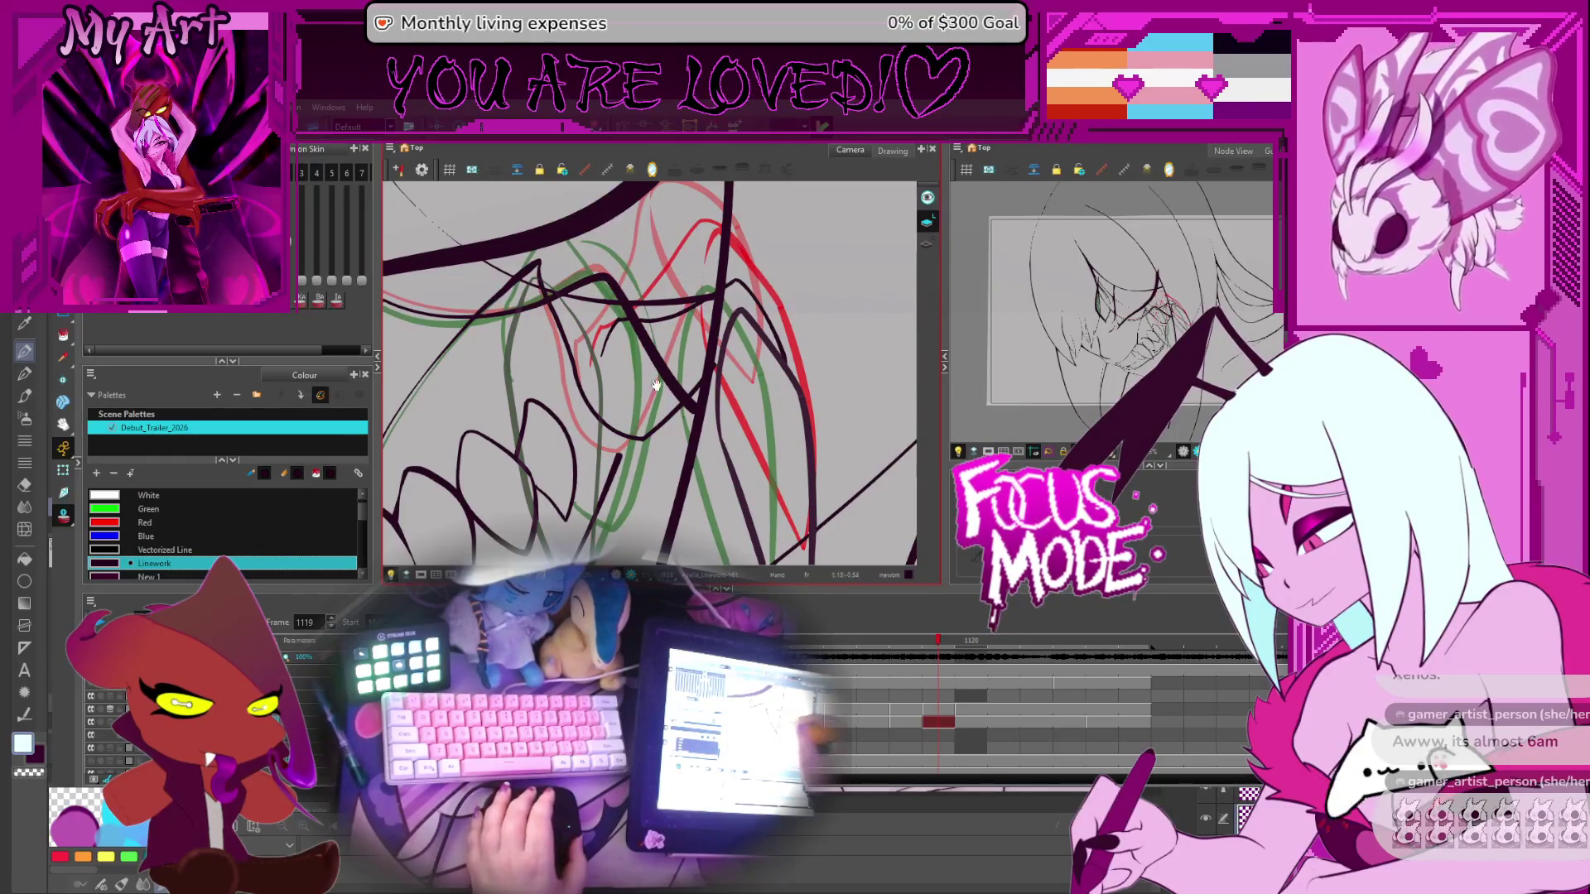
pyautogui.press('.')
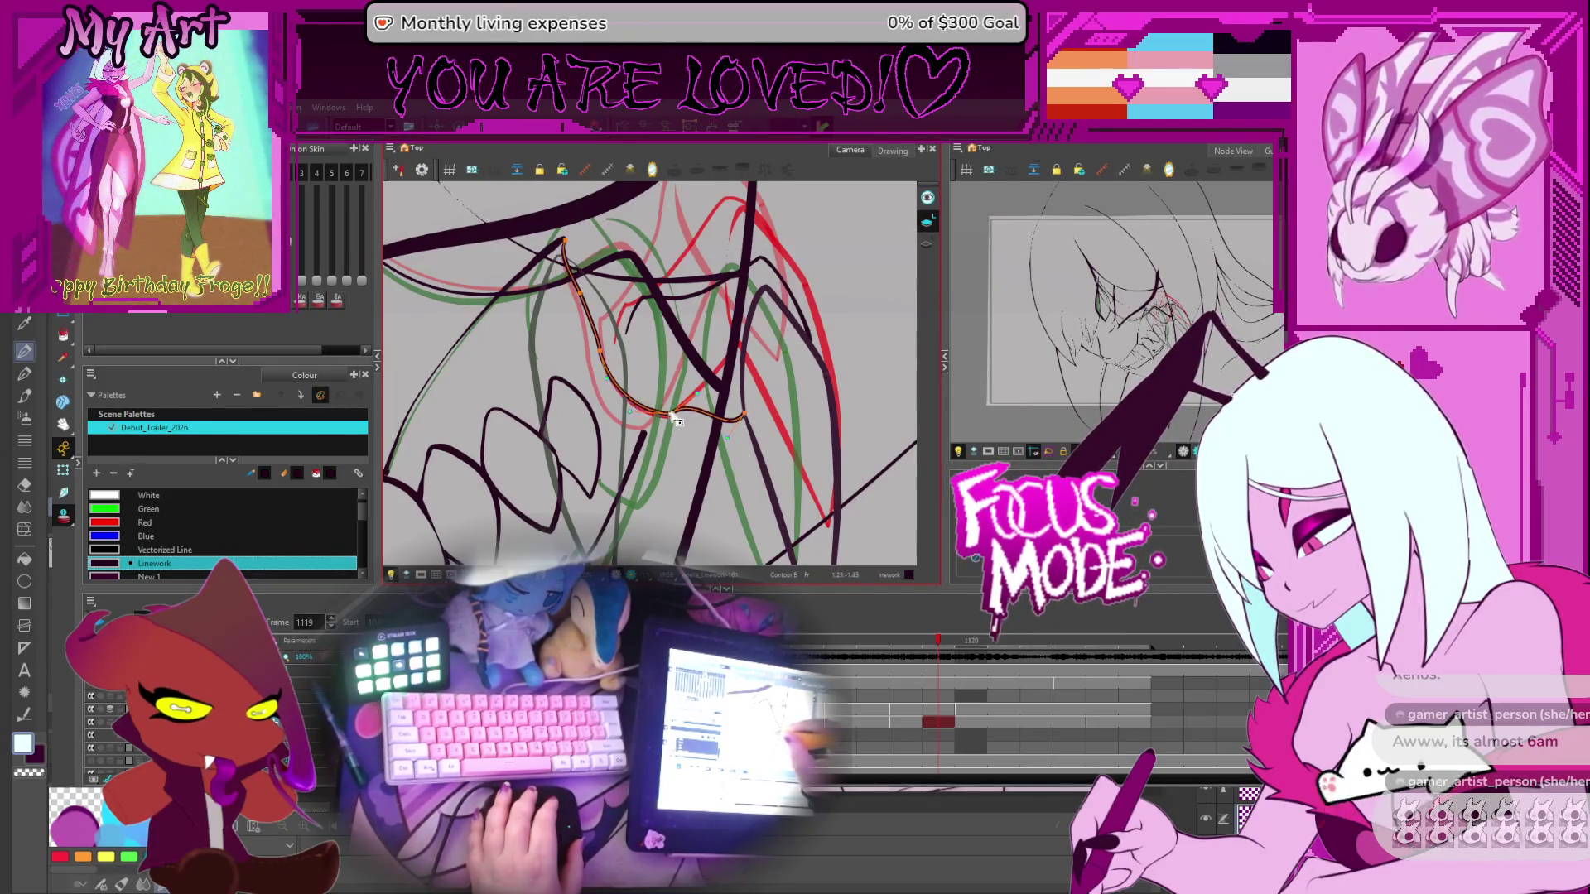
pyautogui.moveTo(675, 420); pyautogui.dragTo(716, 432)
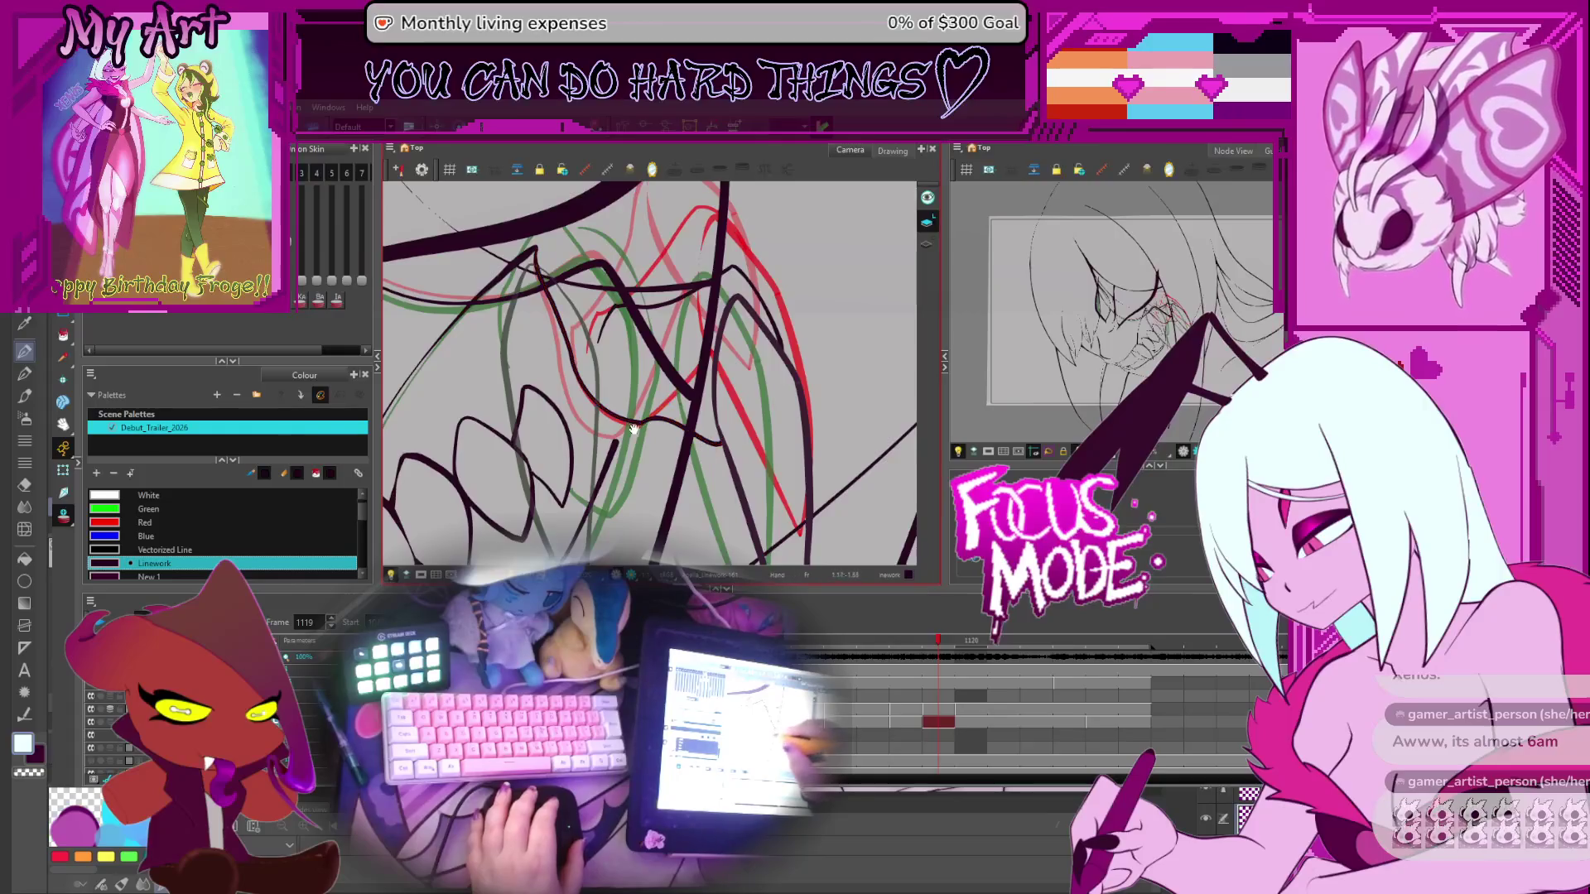
pyautogui.moveTo(633, 429); pyautogui.dragTo(677, 395)
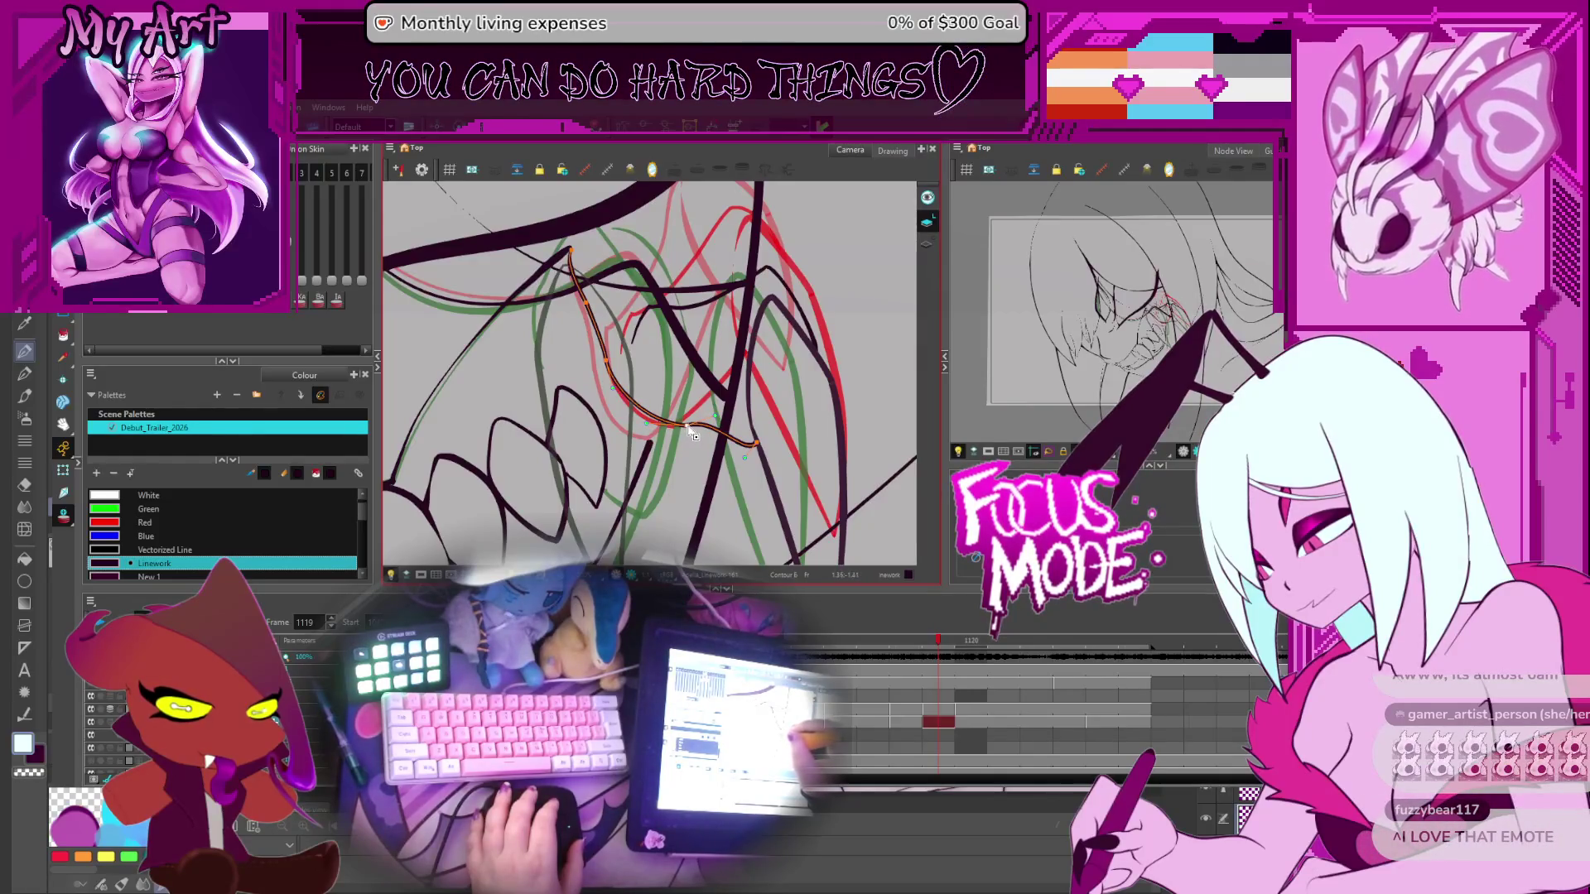
pyautogui.moveTo(611, 372)
pyautogui.mouseDown()
pyautogui.moveTo(650, 402)
pyautogui.moveTo(690, 367)
pyautogui.moveTo(698, 381)
pyautogui.mouseUp()
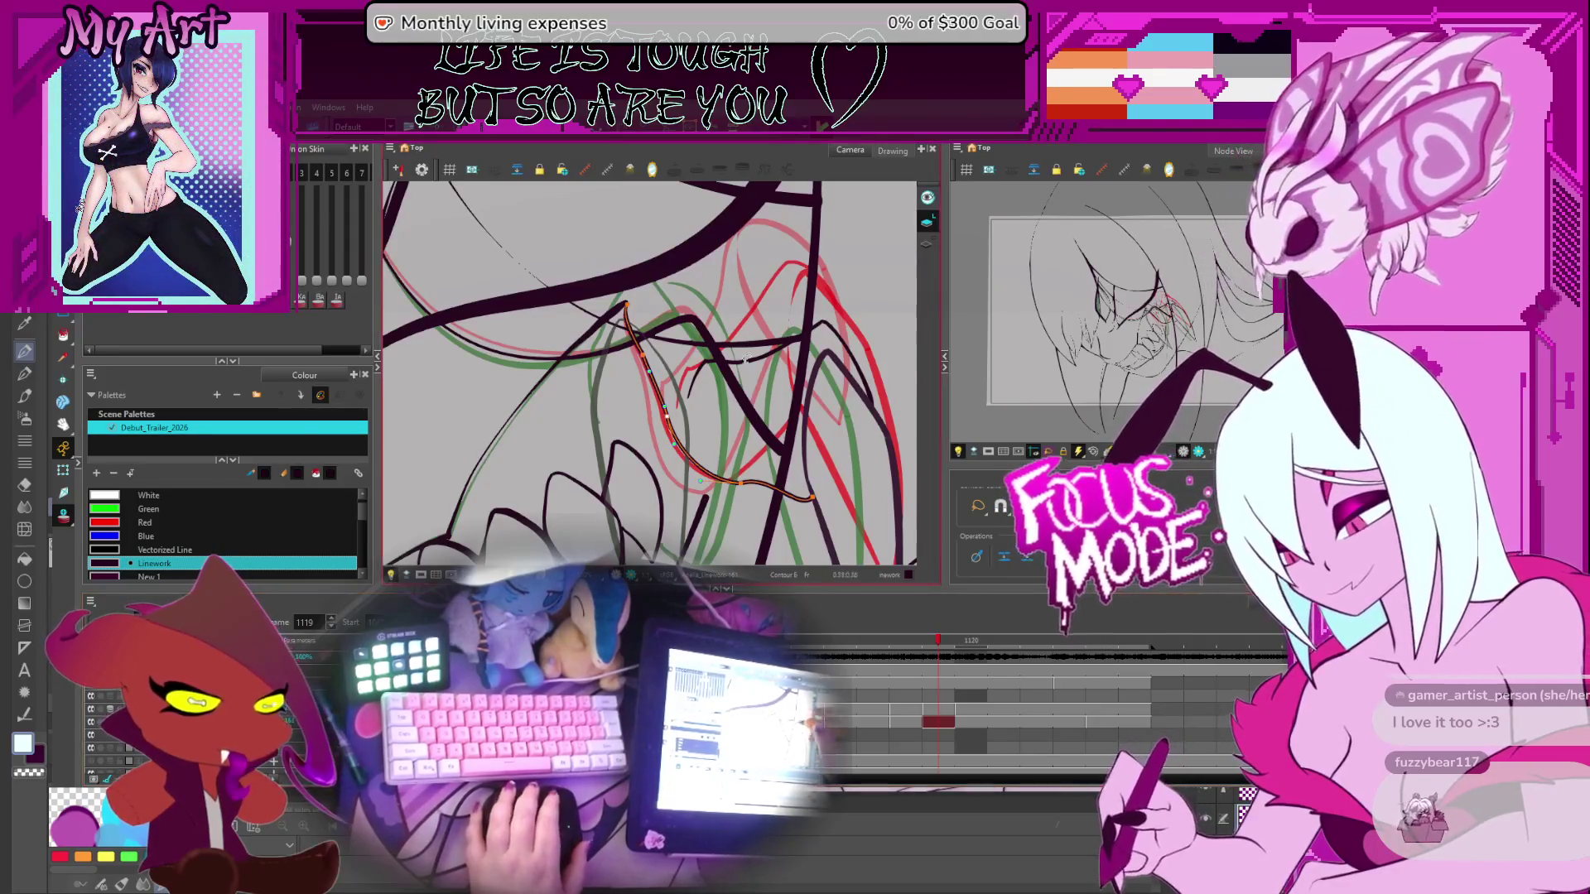
pyautogui.scroll(-2, 649, 372)
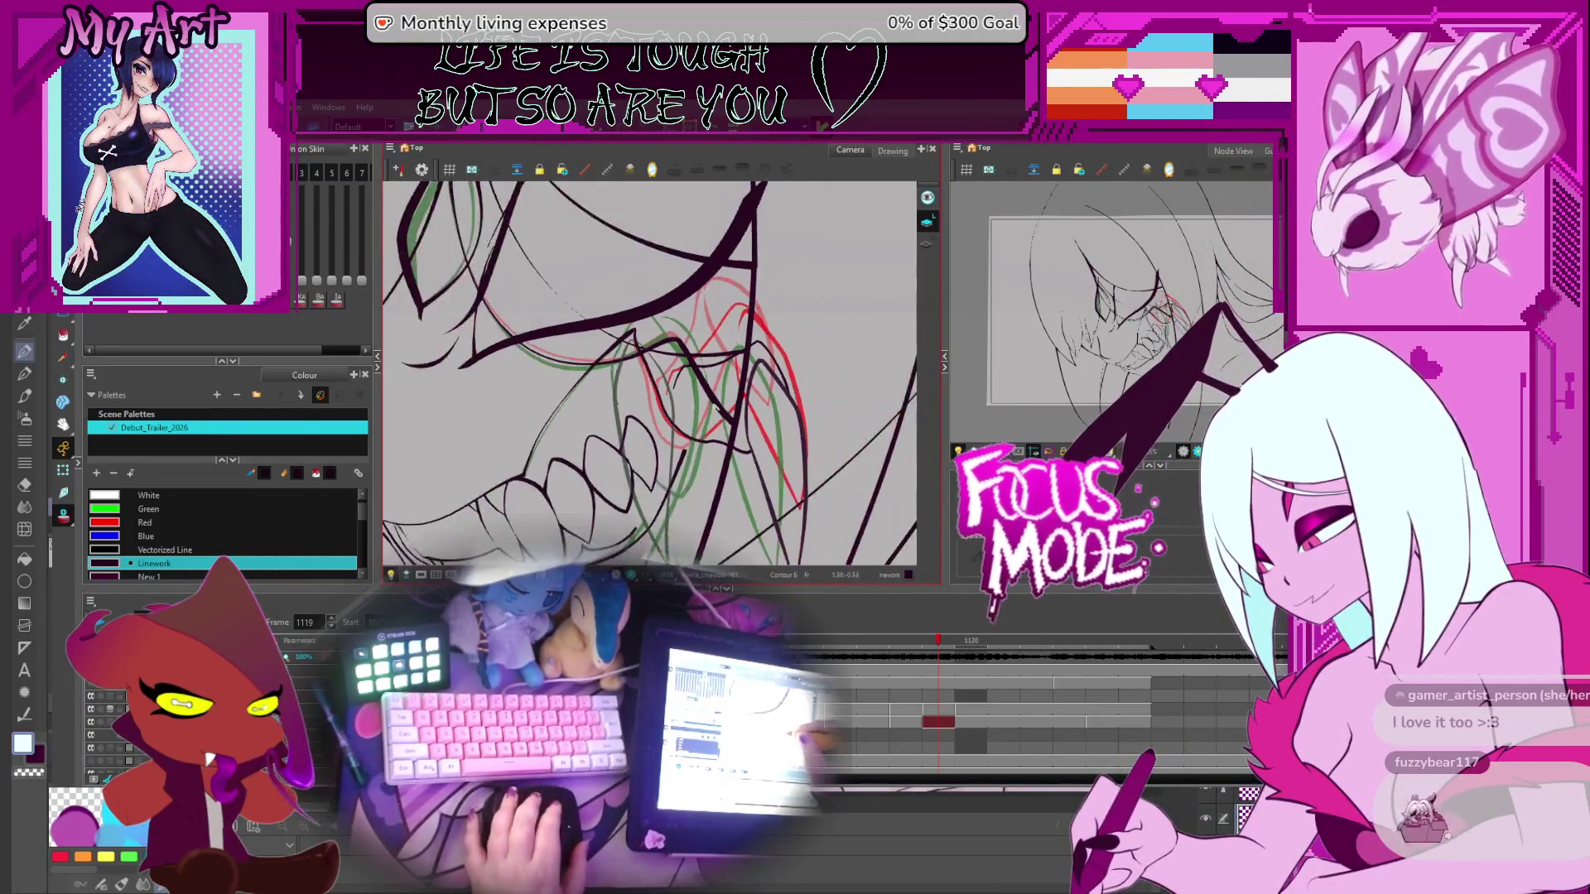
pyautogui.scroll(3, 717, 406)
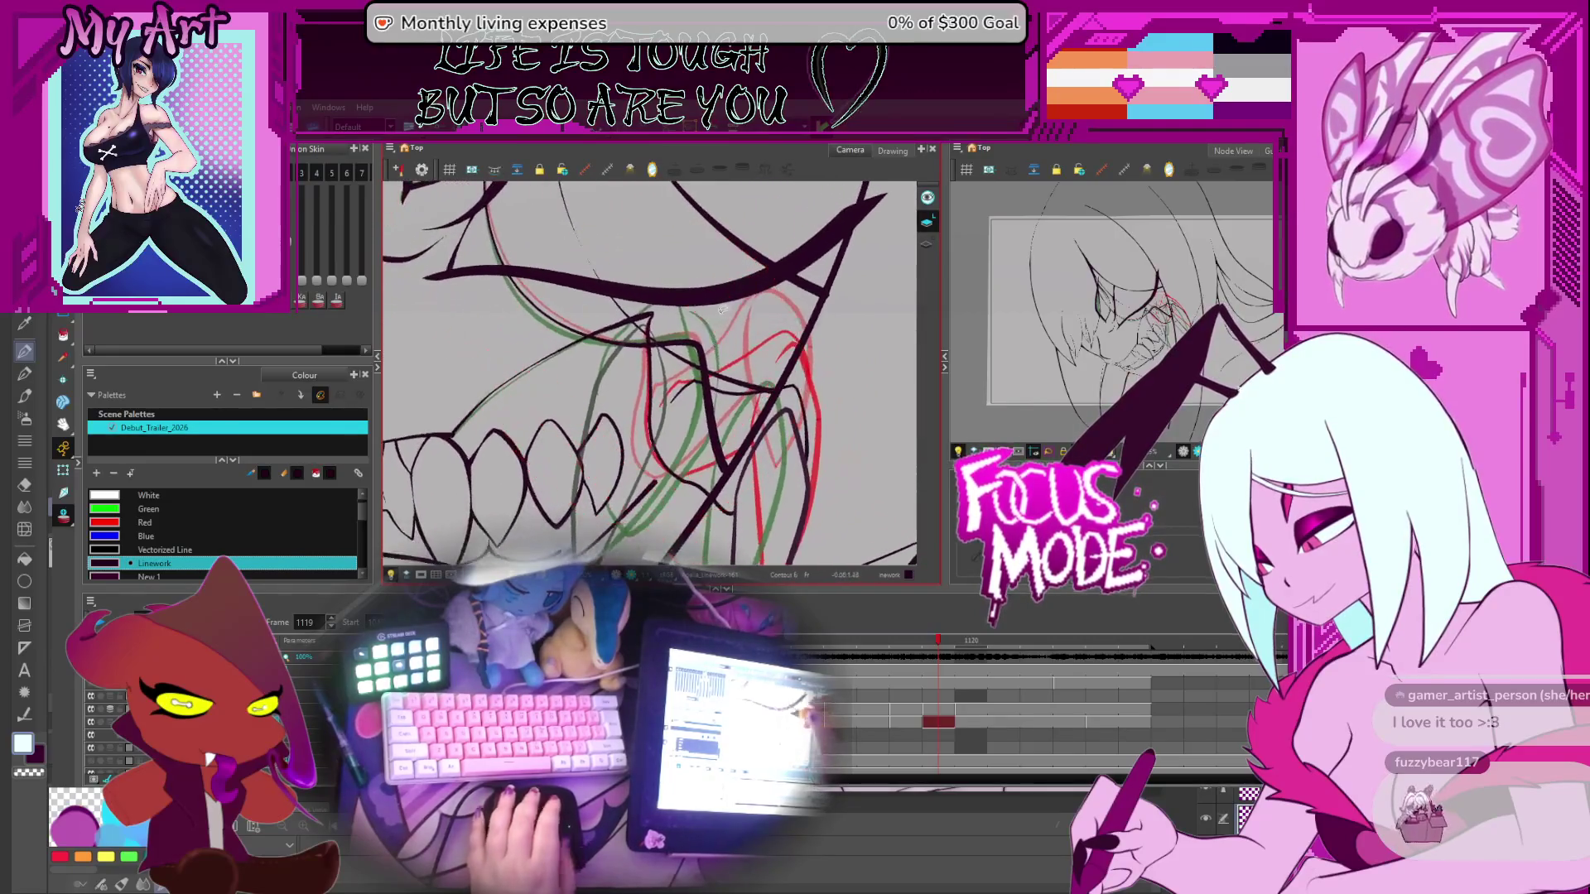
pyautogui.click(703, 358)
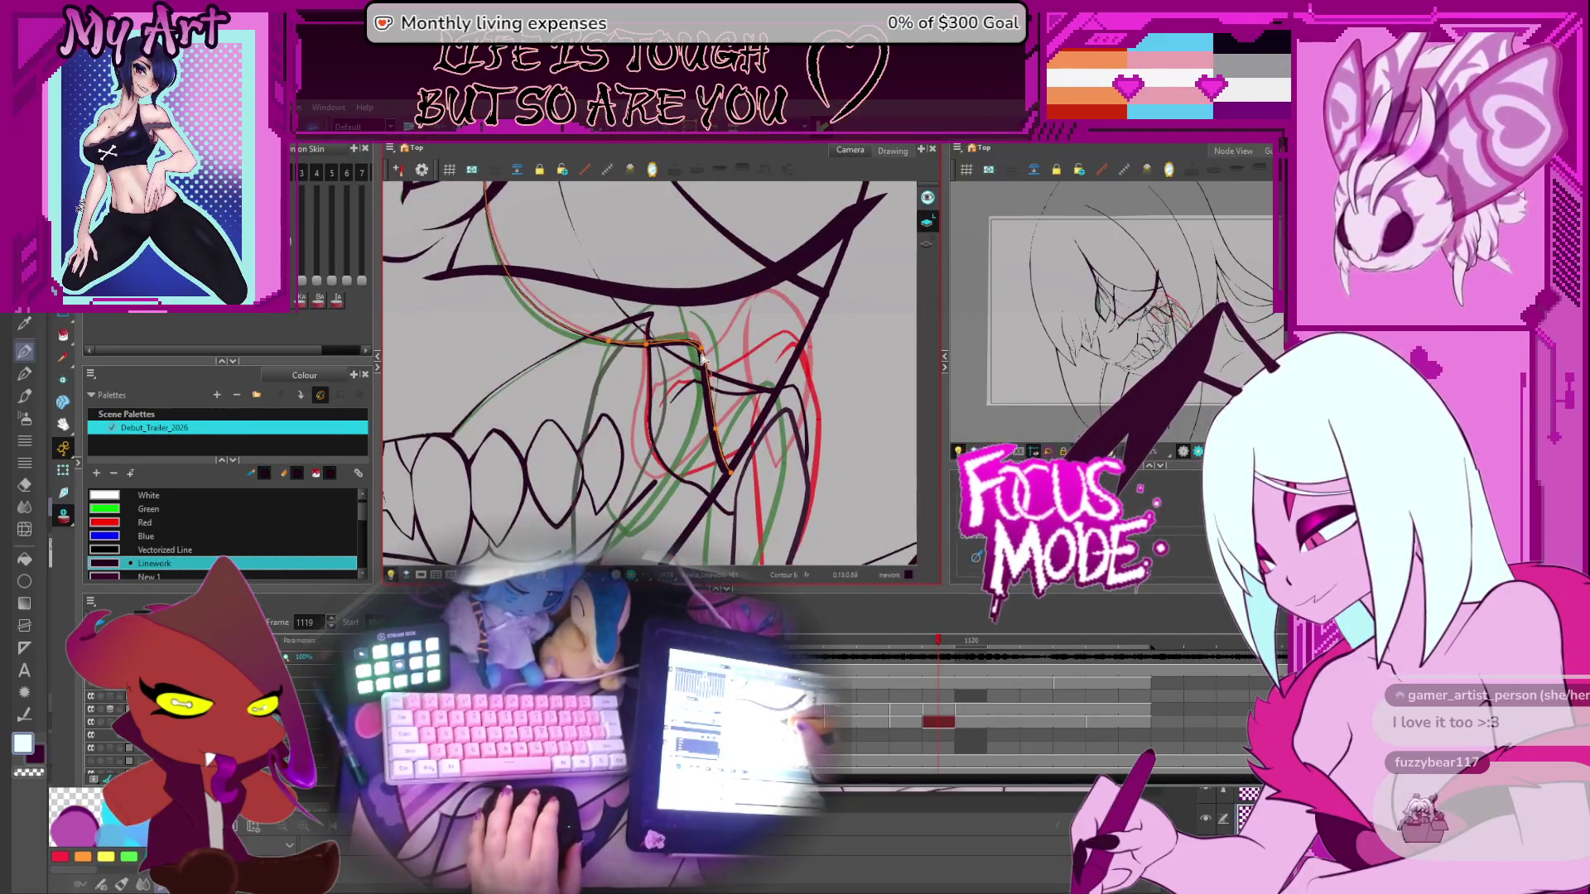
pyautogui.moveTo(702, 358); pyautogui.dragTo(674, 325)
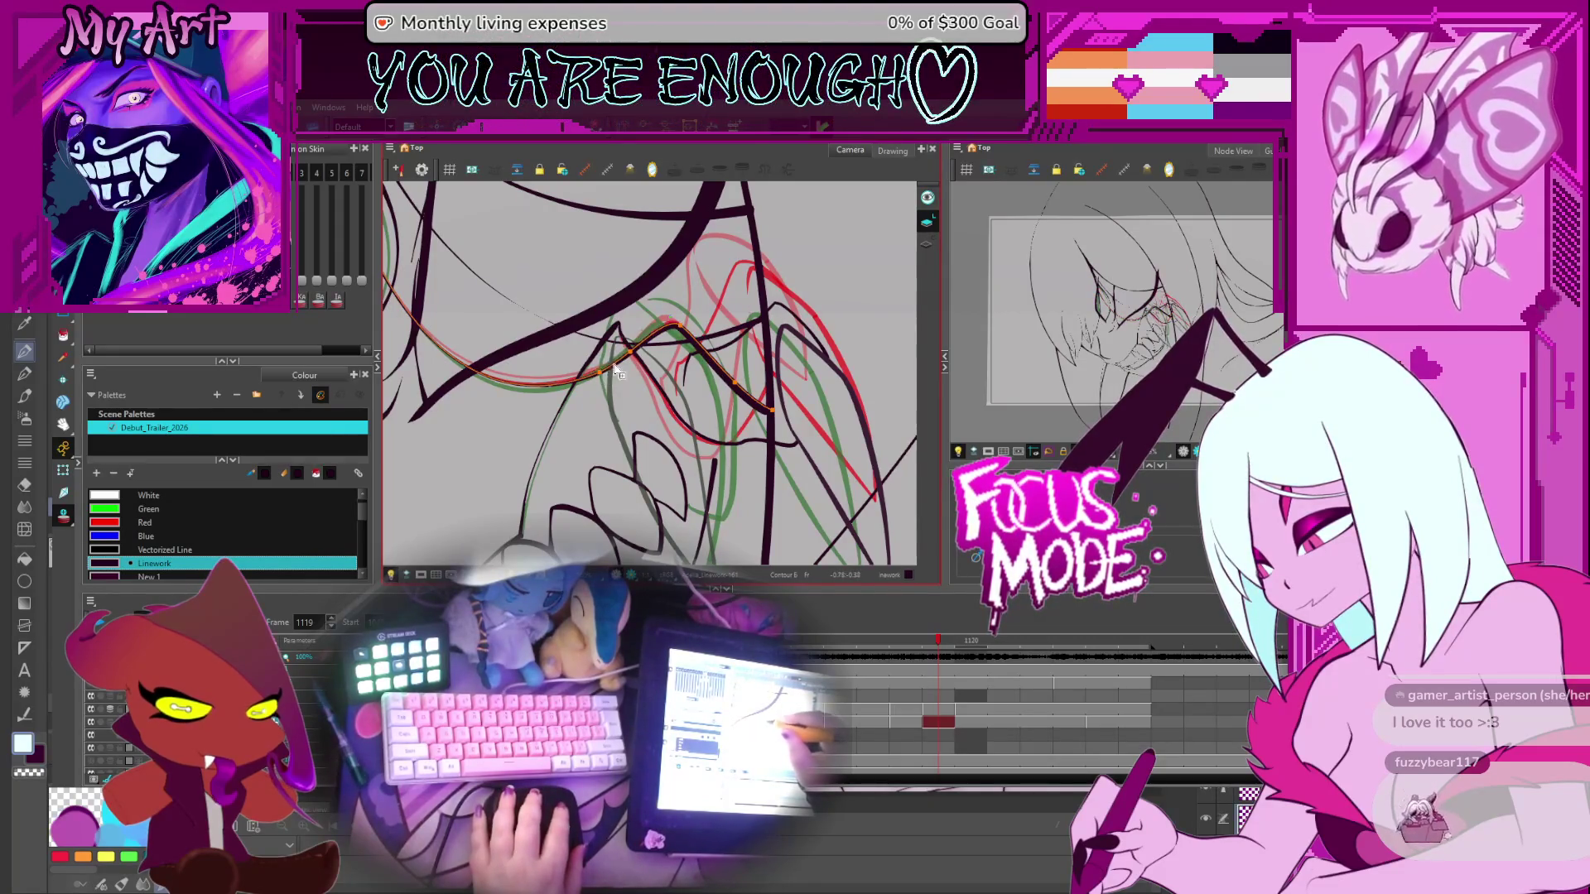
pyautogui.scroll(2, 617, 372)
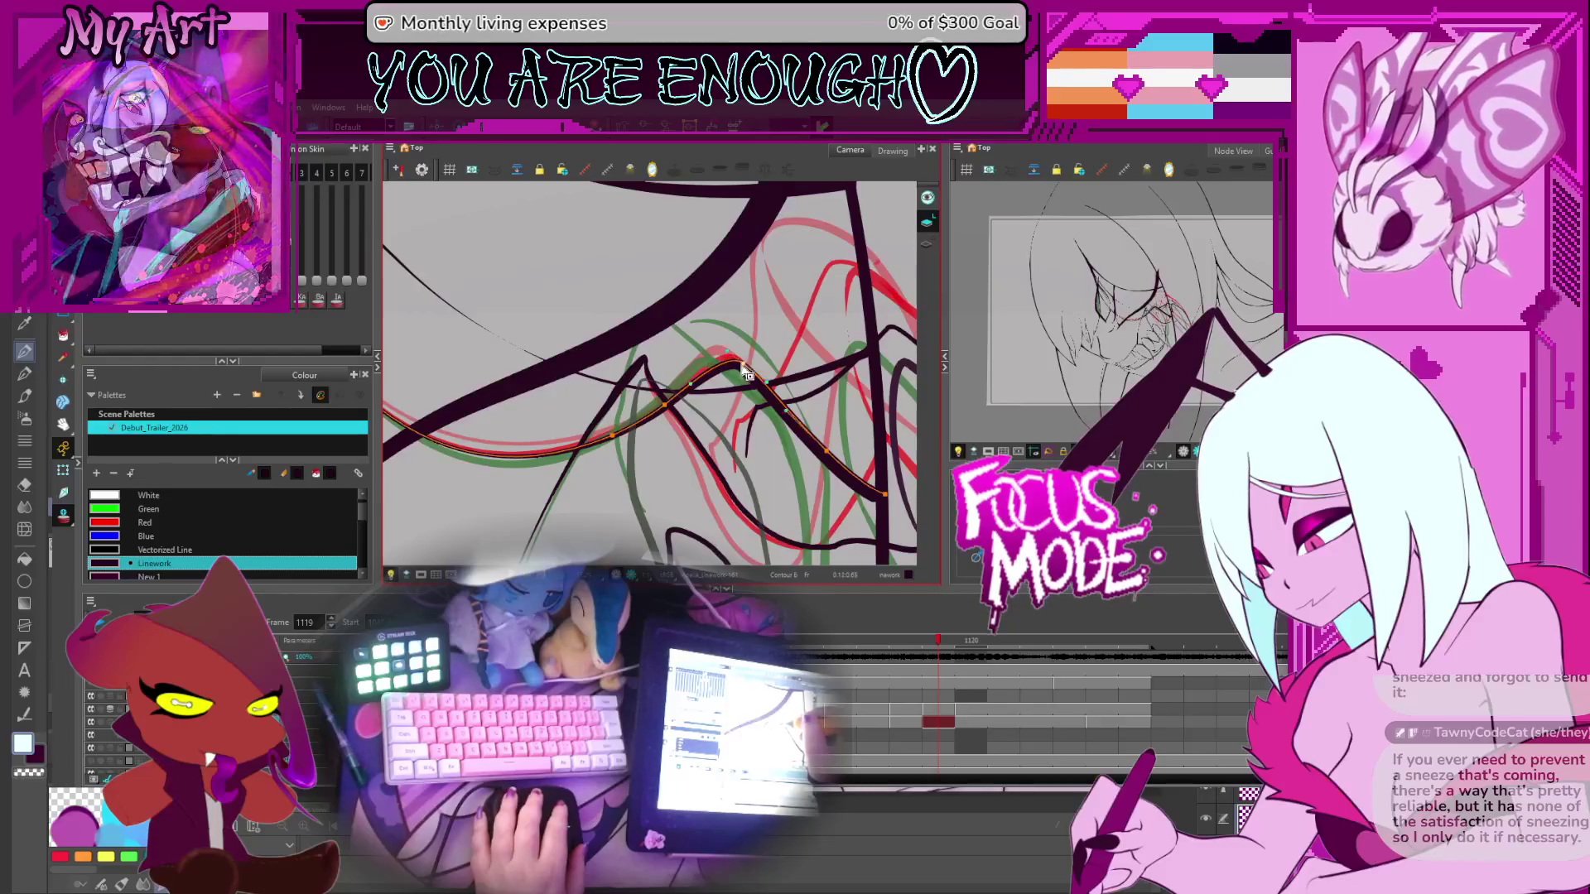
pyautogui.scroll(-3, 743, 365)
pyautogui.scroll(3, 716, 303)
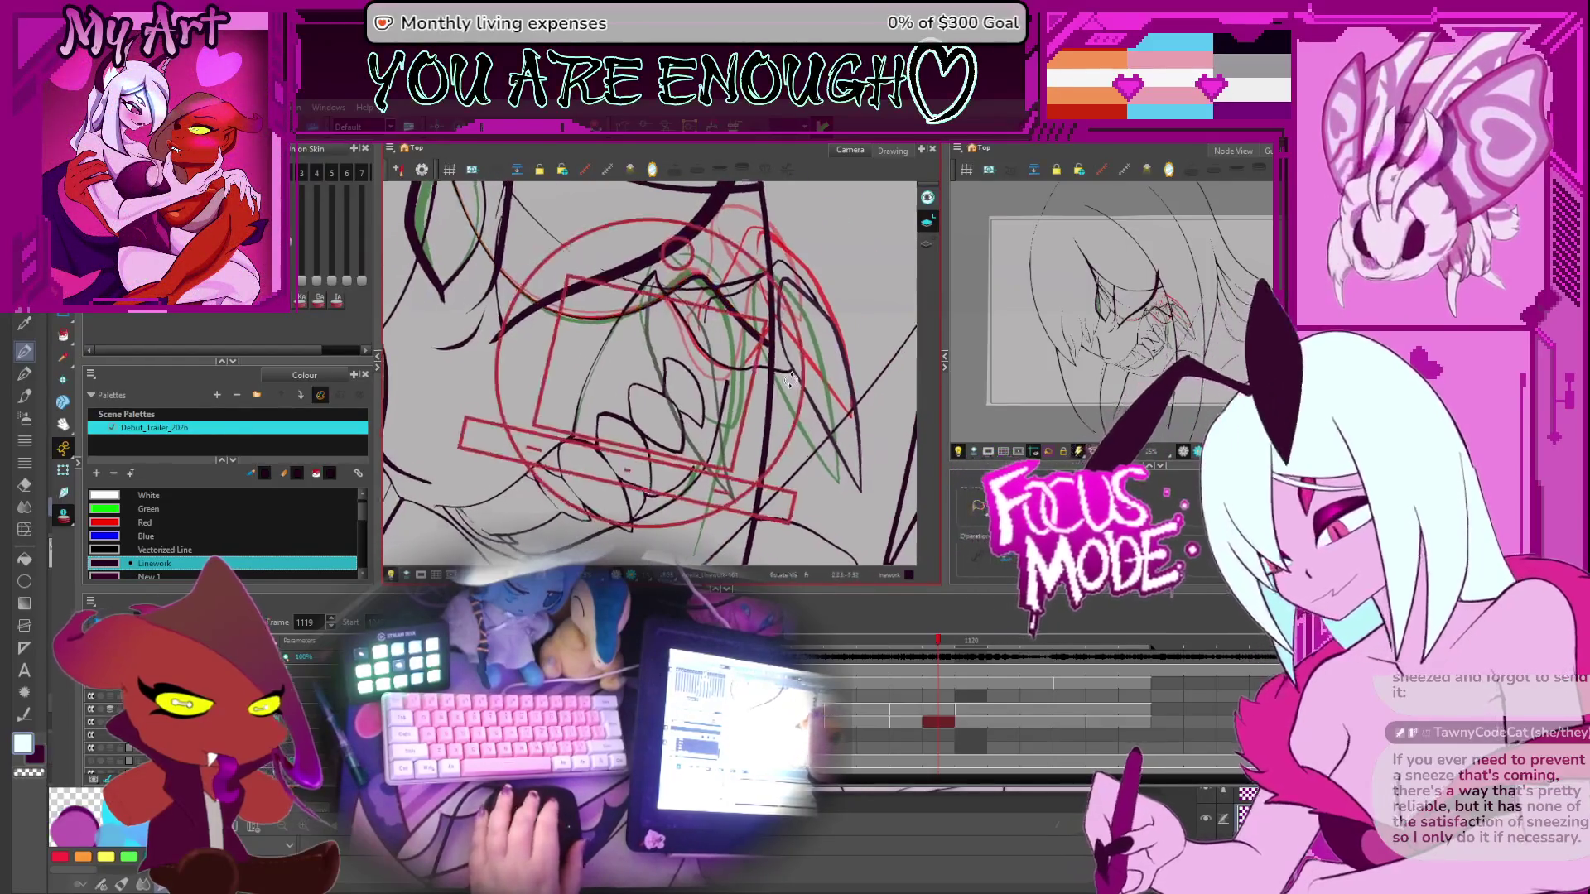
pyautogui.scroll(-3, 762, 343)
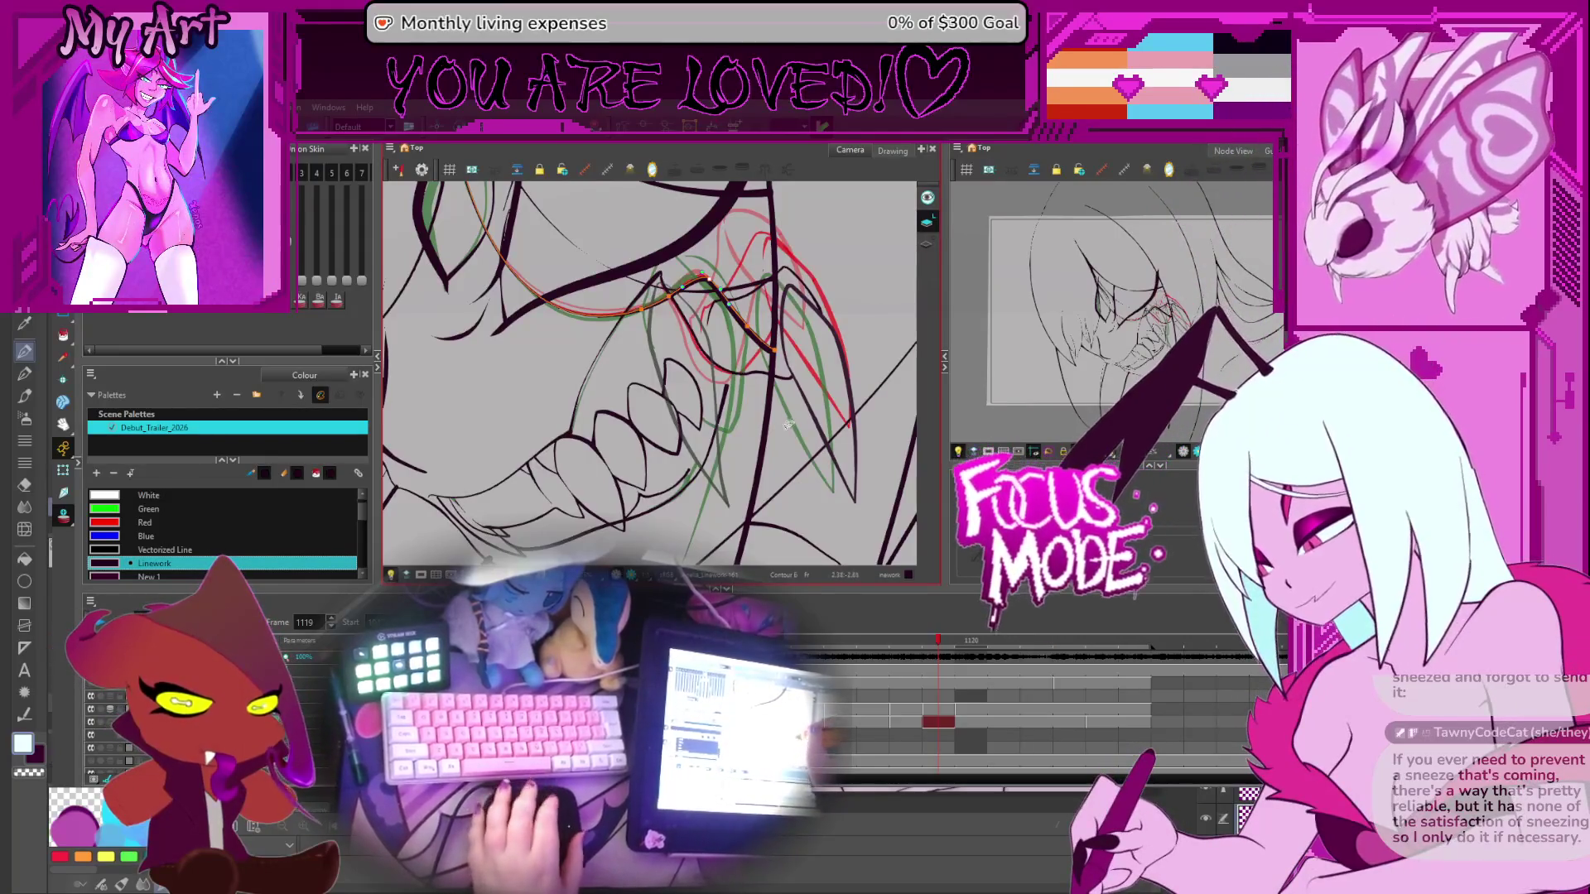
pyautogui.moveTo(755, 346)
pyautogui.mouseDown()
pyautogui.moveTo(853, 325)
pyautogui.moveTo(790, 333)
pyautogui.mouseUp()
# Scrub through frames 1119–1123 to check the motion, settling on frame 1120
pyautogui.press('.')
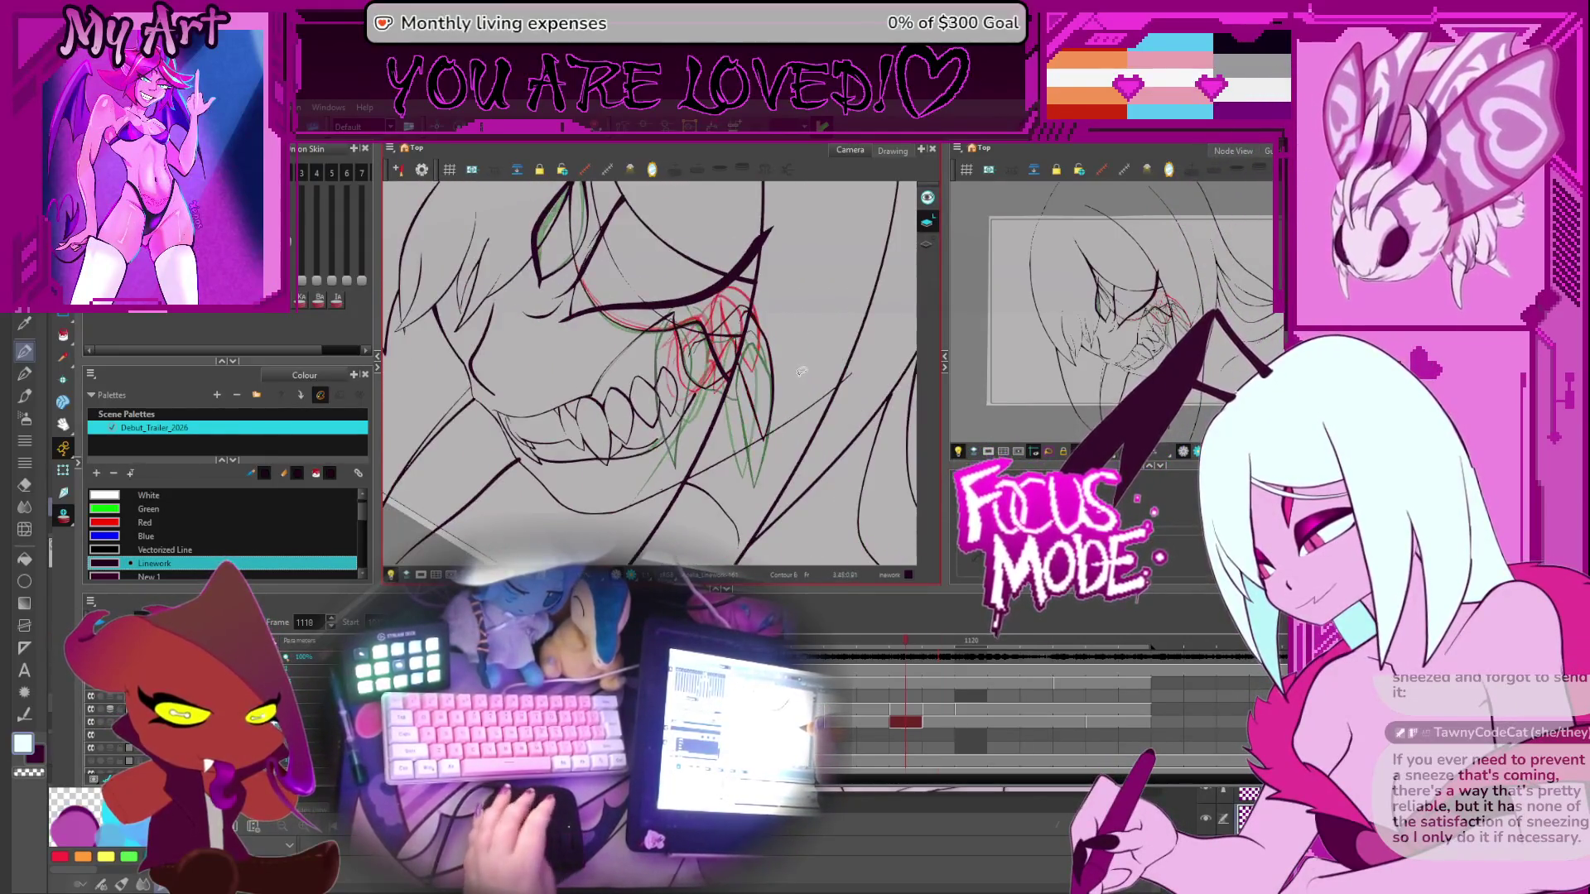
pyautogui.press('.')
pyautogui.press('.')
pyautogui.press('.')
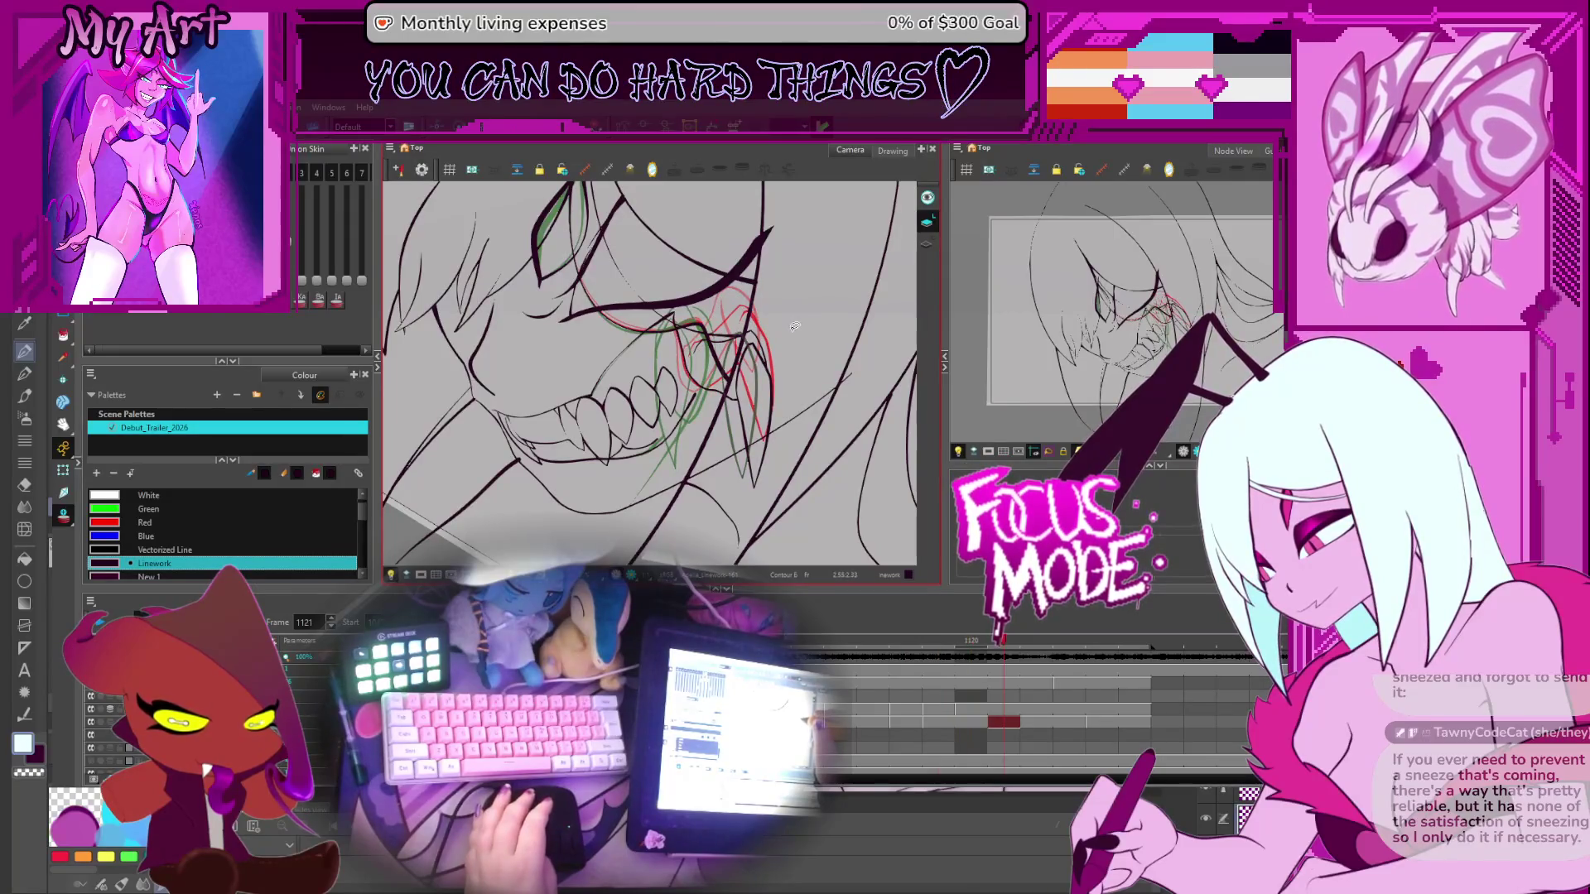
pyautogui.press(',')
pyautogui.press(',')
pyautogui.press(',')
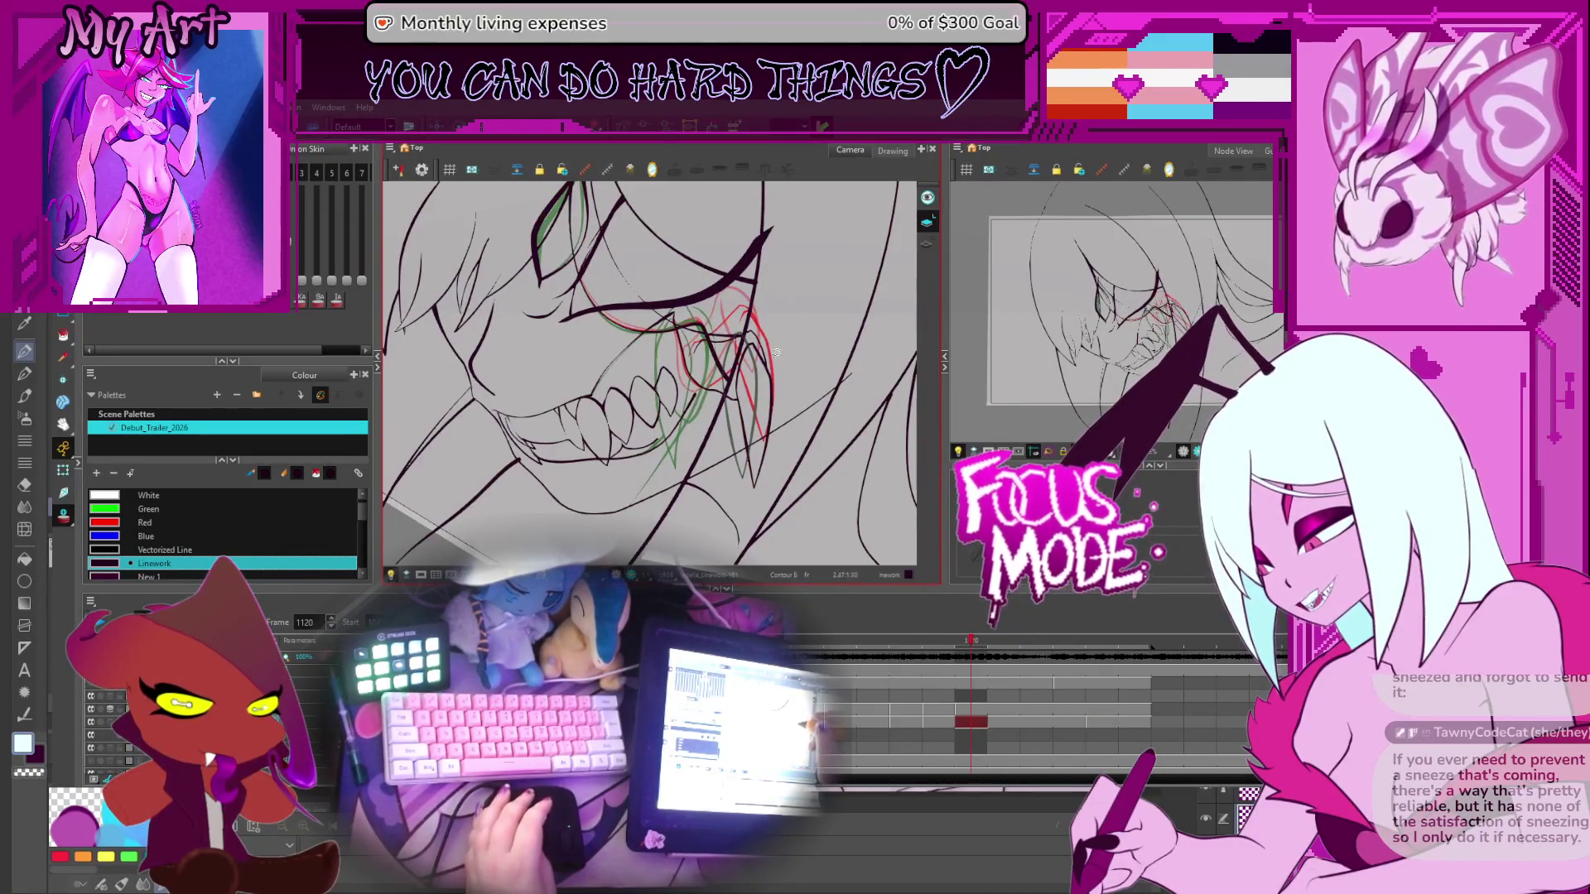
pyautogui.click(946, 729)
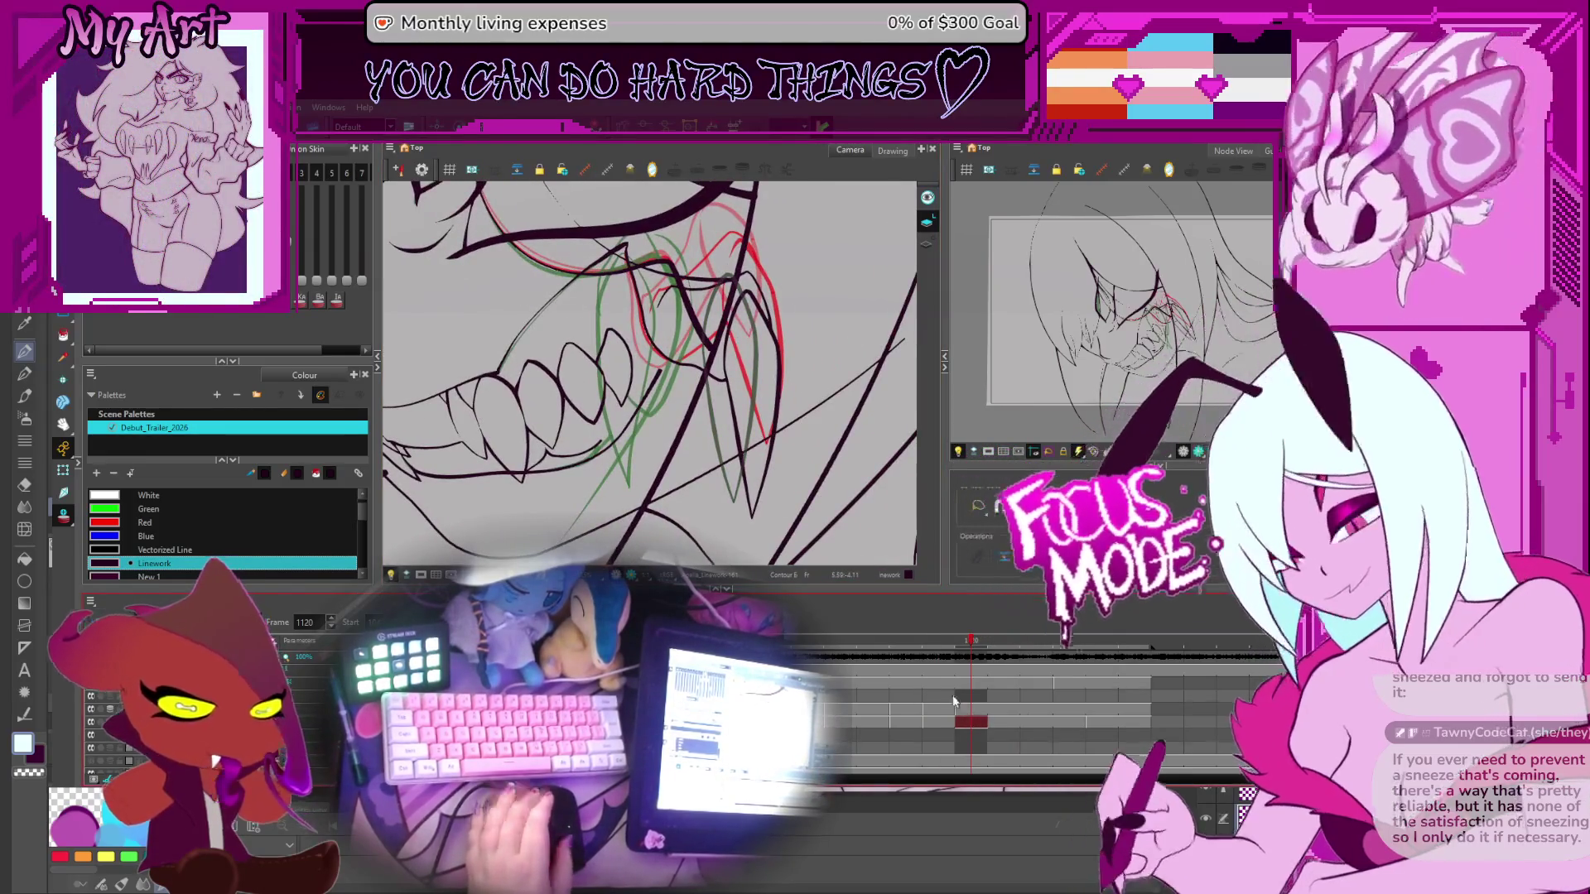
pyautogui.press('.')
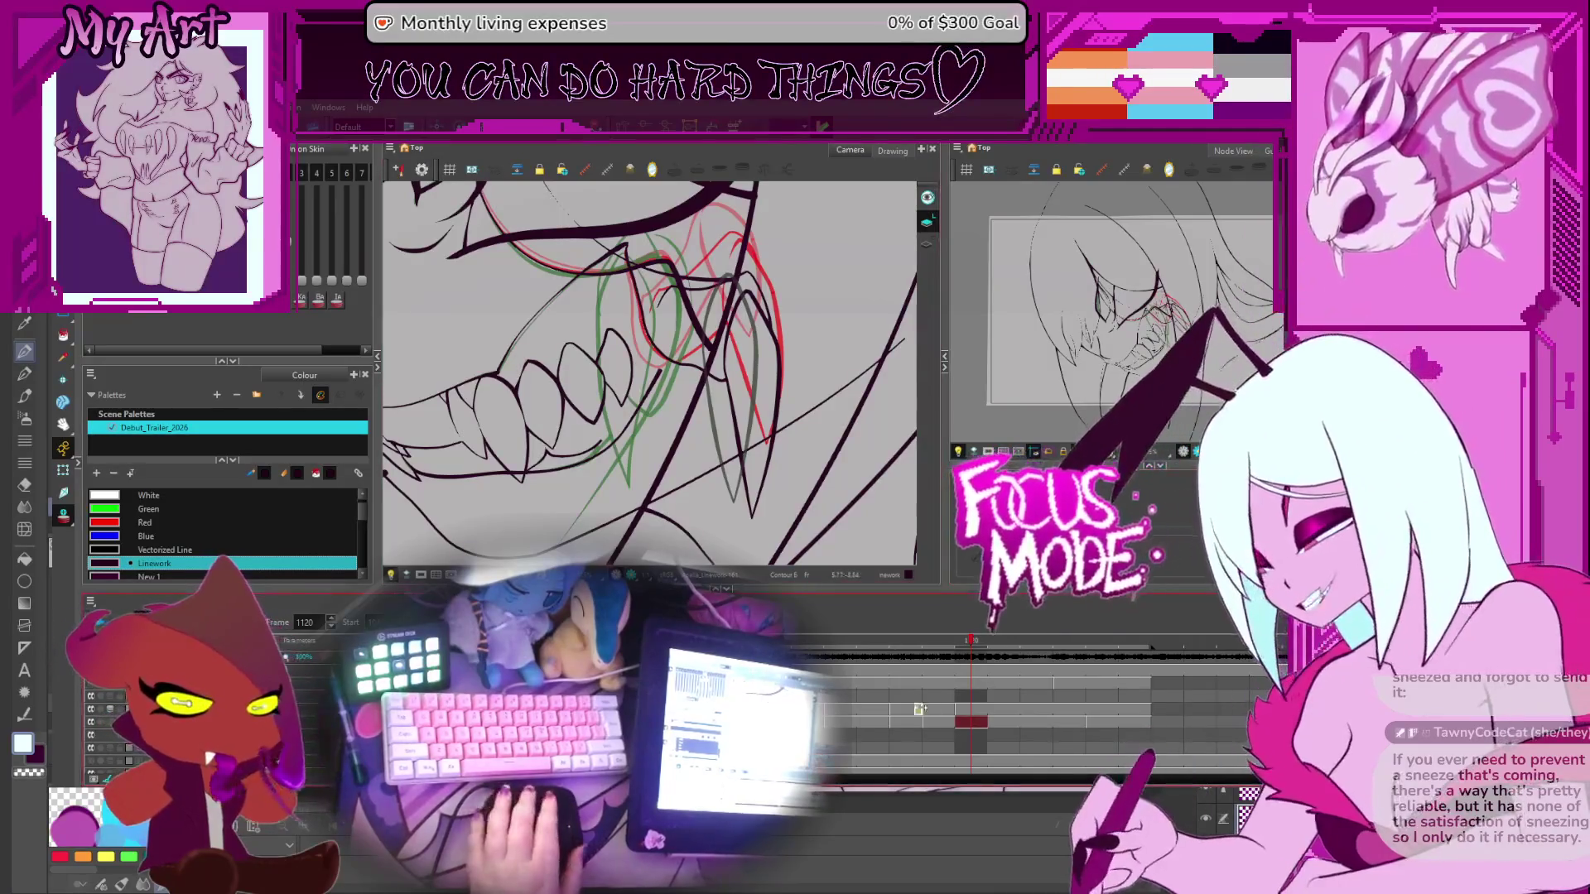
pyautogui.moveTo(771, 329); pyautogui.dragTo(782, 350)
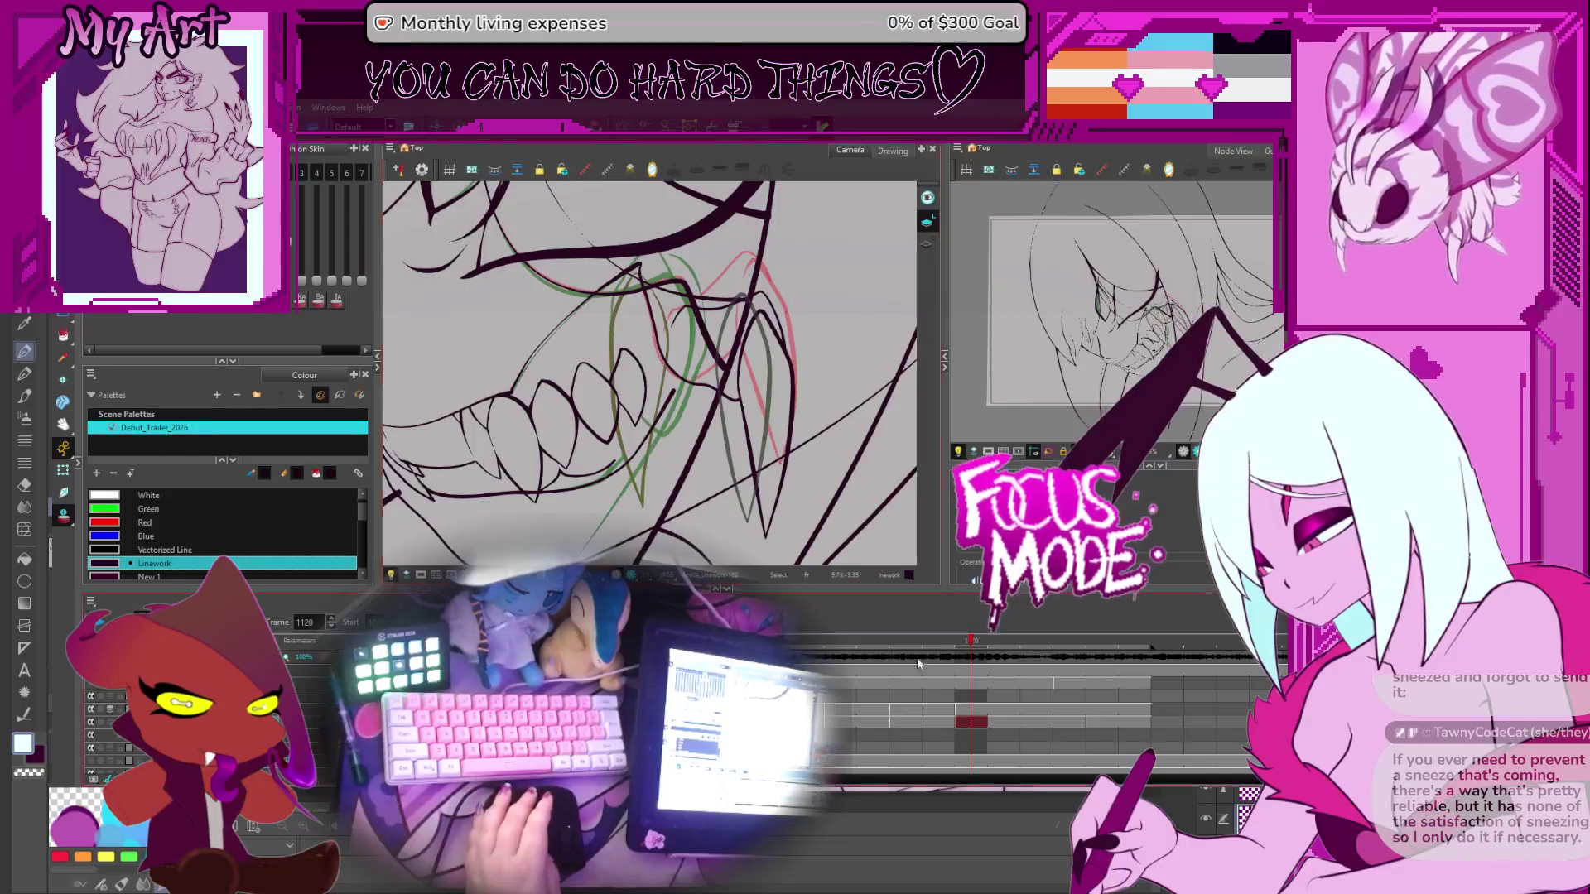
# Switch between the fang and dark linework drawings on frame 1120, selecting the right fang stroke
pyautogui.click(969, 709)
pyautogui.click(771, 476)
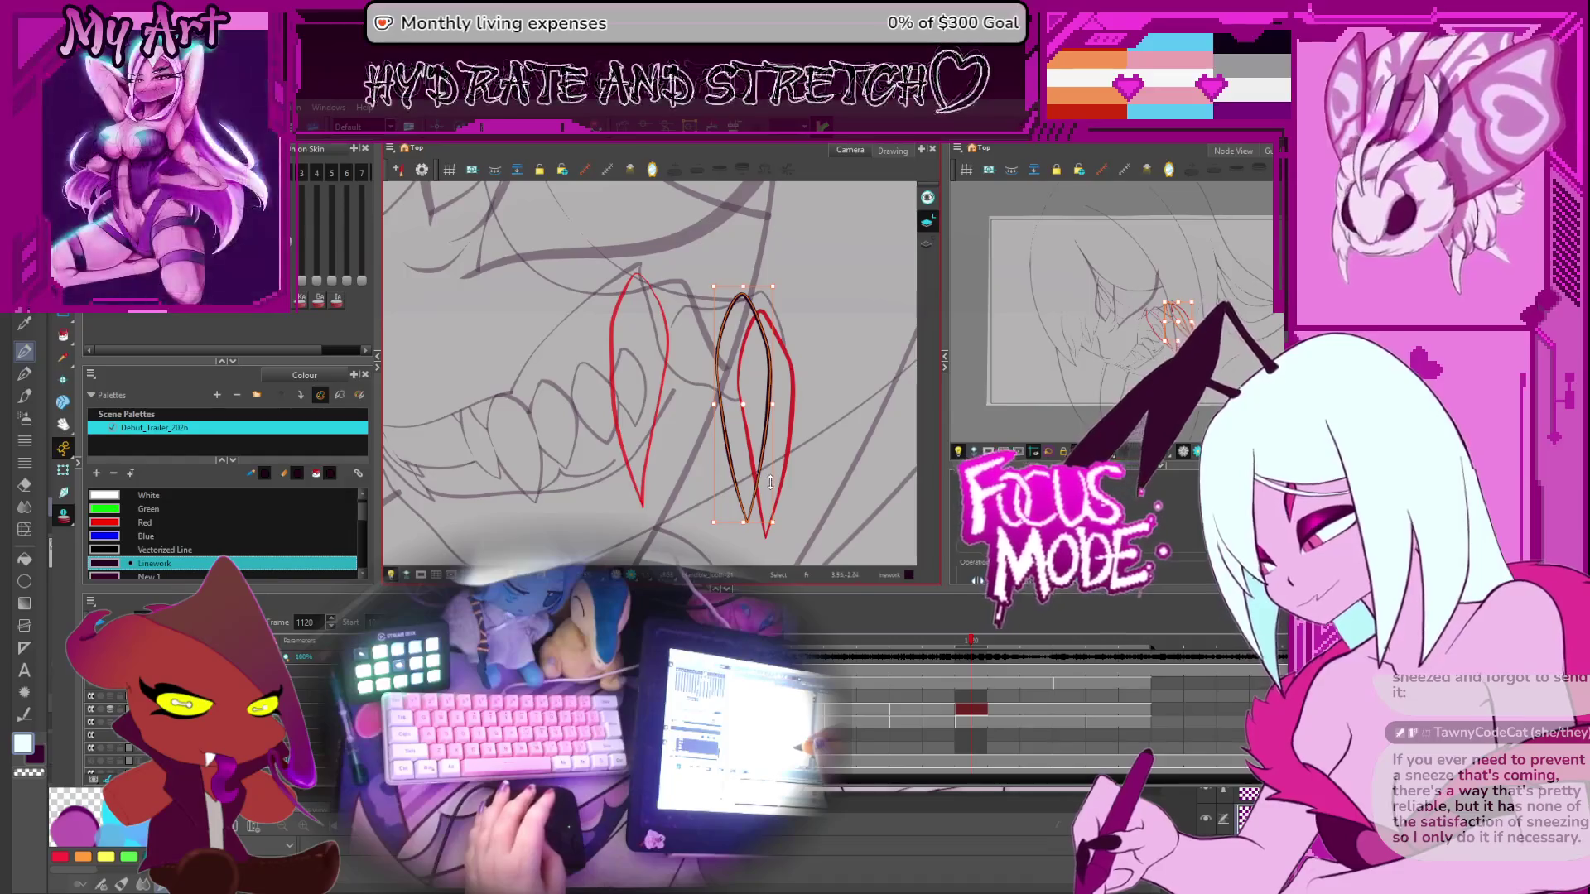
pyautogui.click(971, 722)
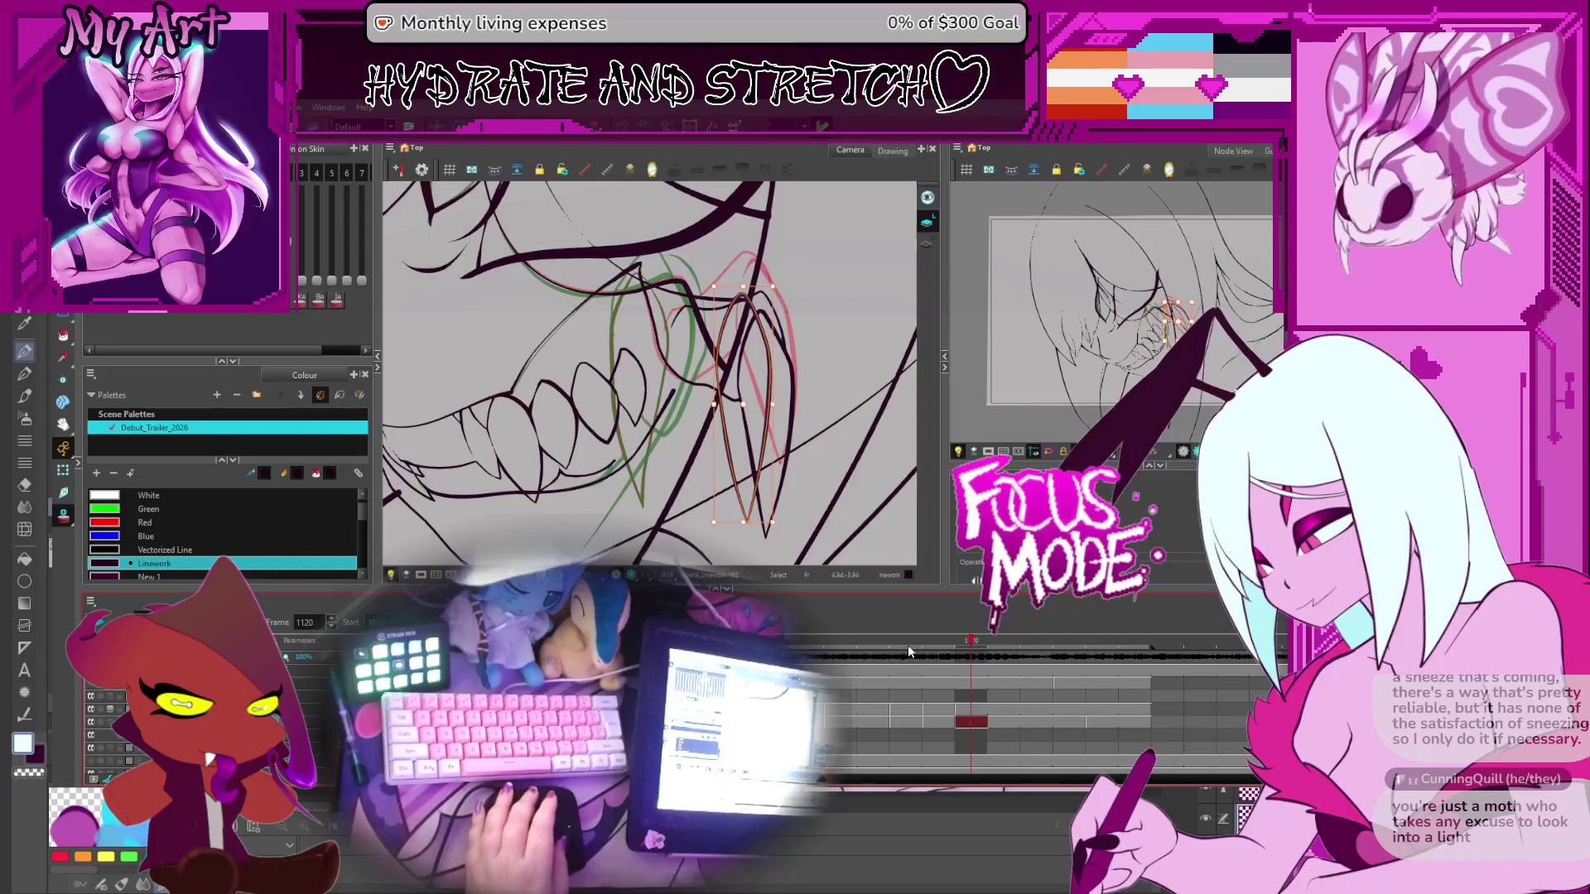
pyautogui.click(971, 709)
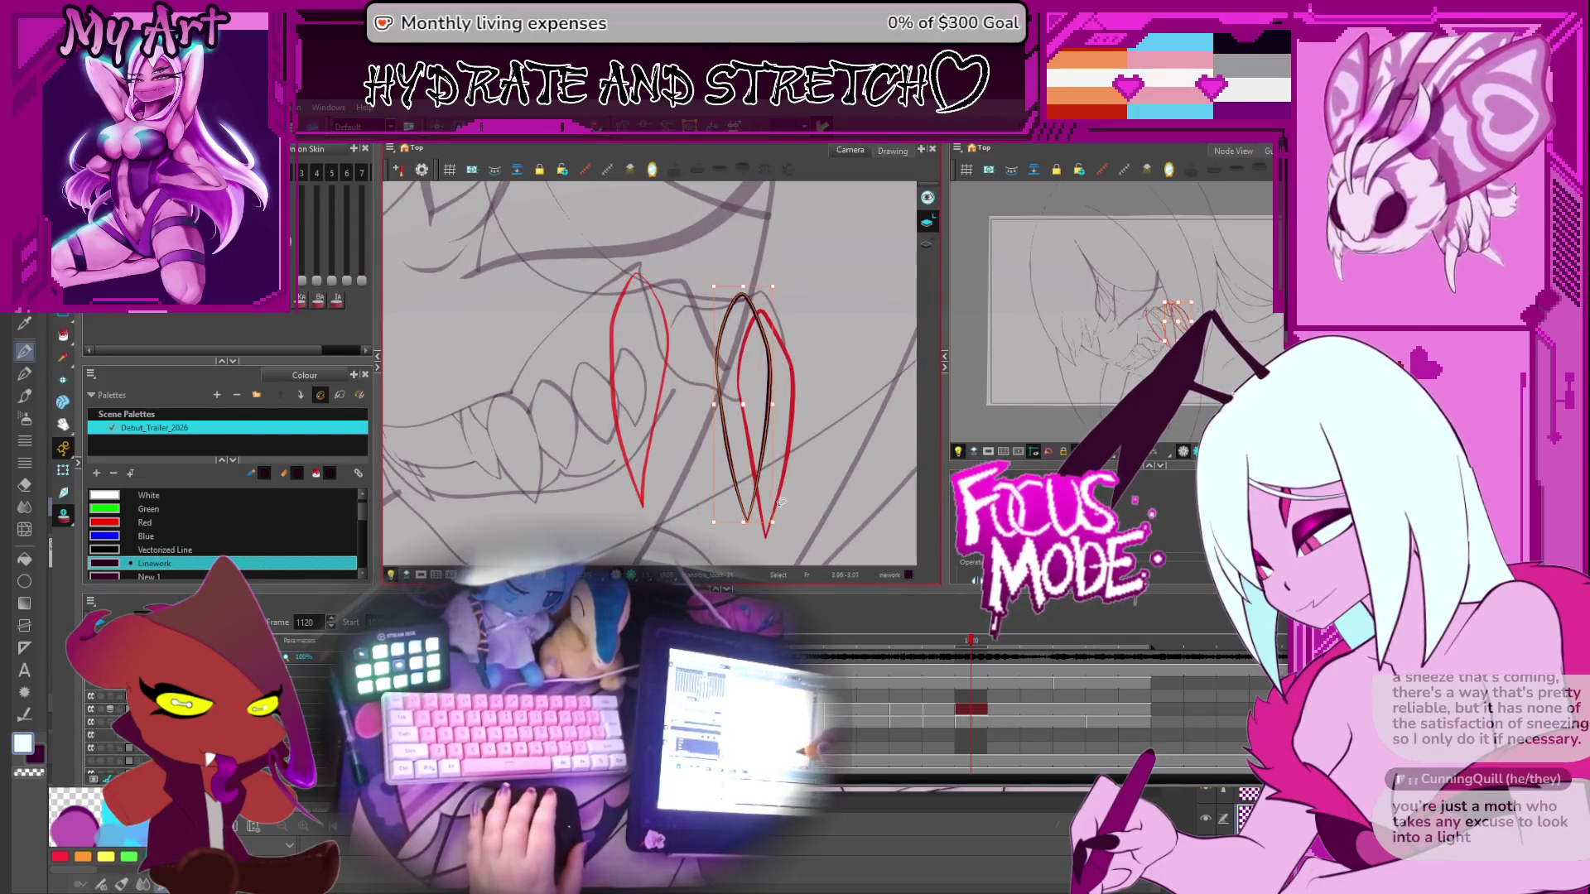
pyautogui.click(969, 722)
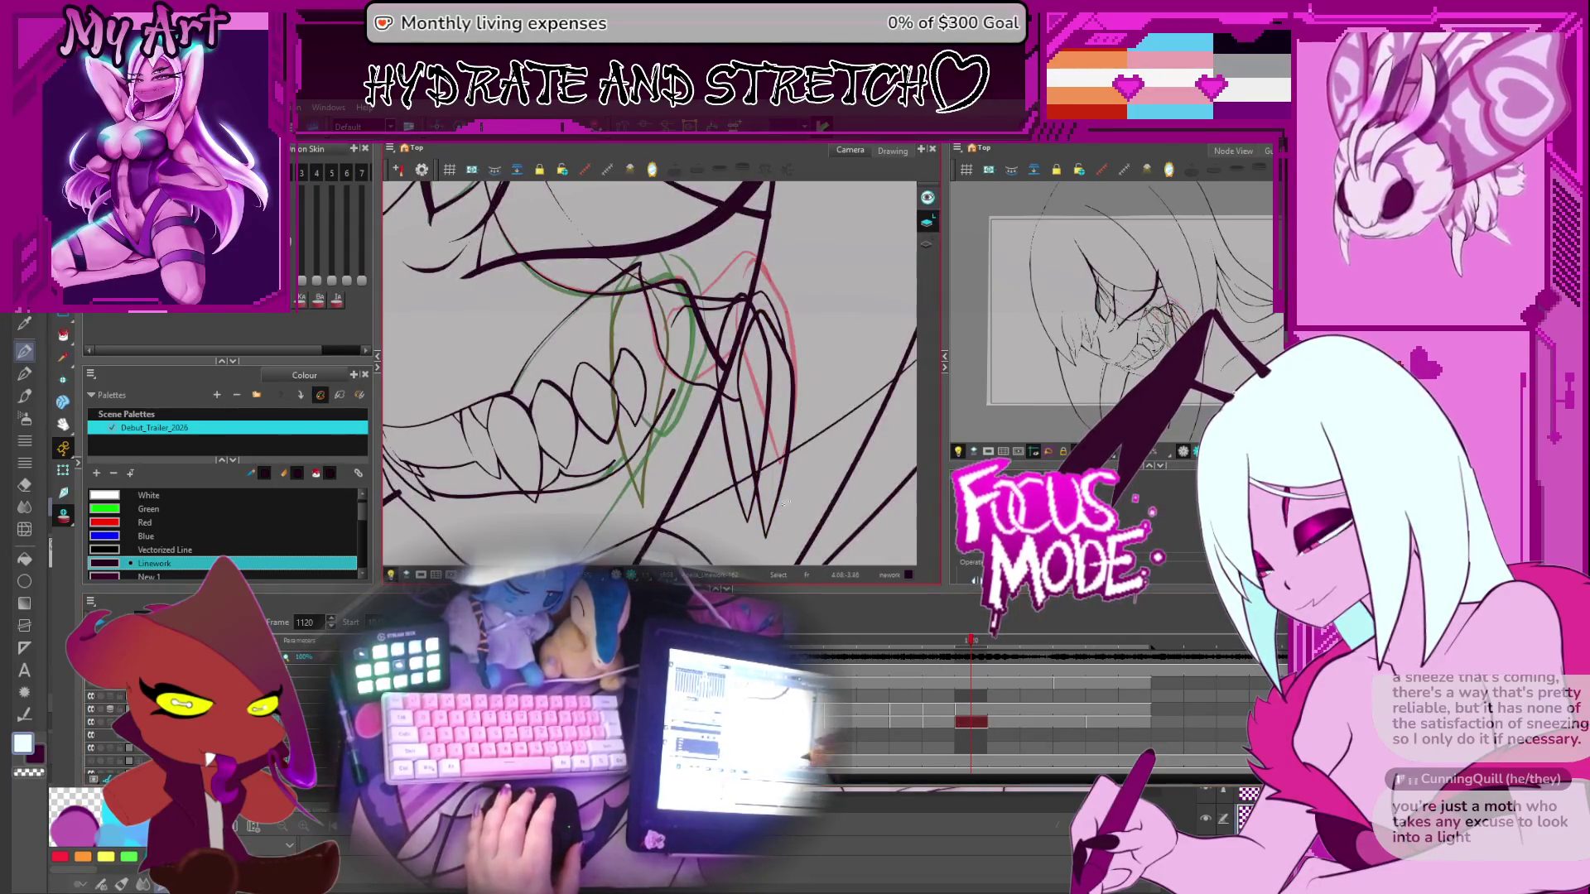
pyautogui.click(791, 410)
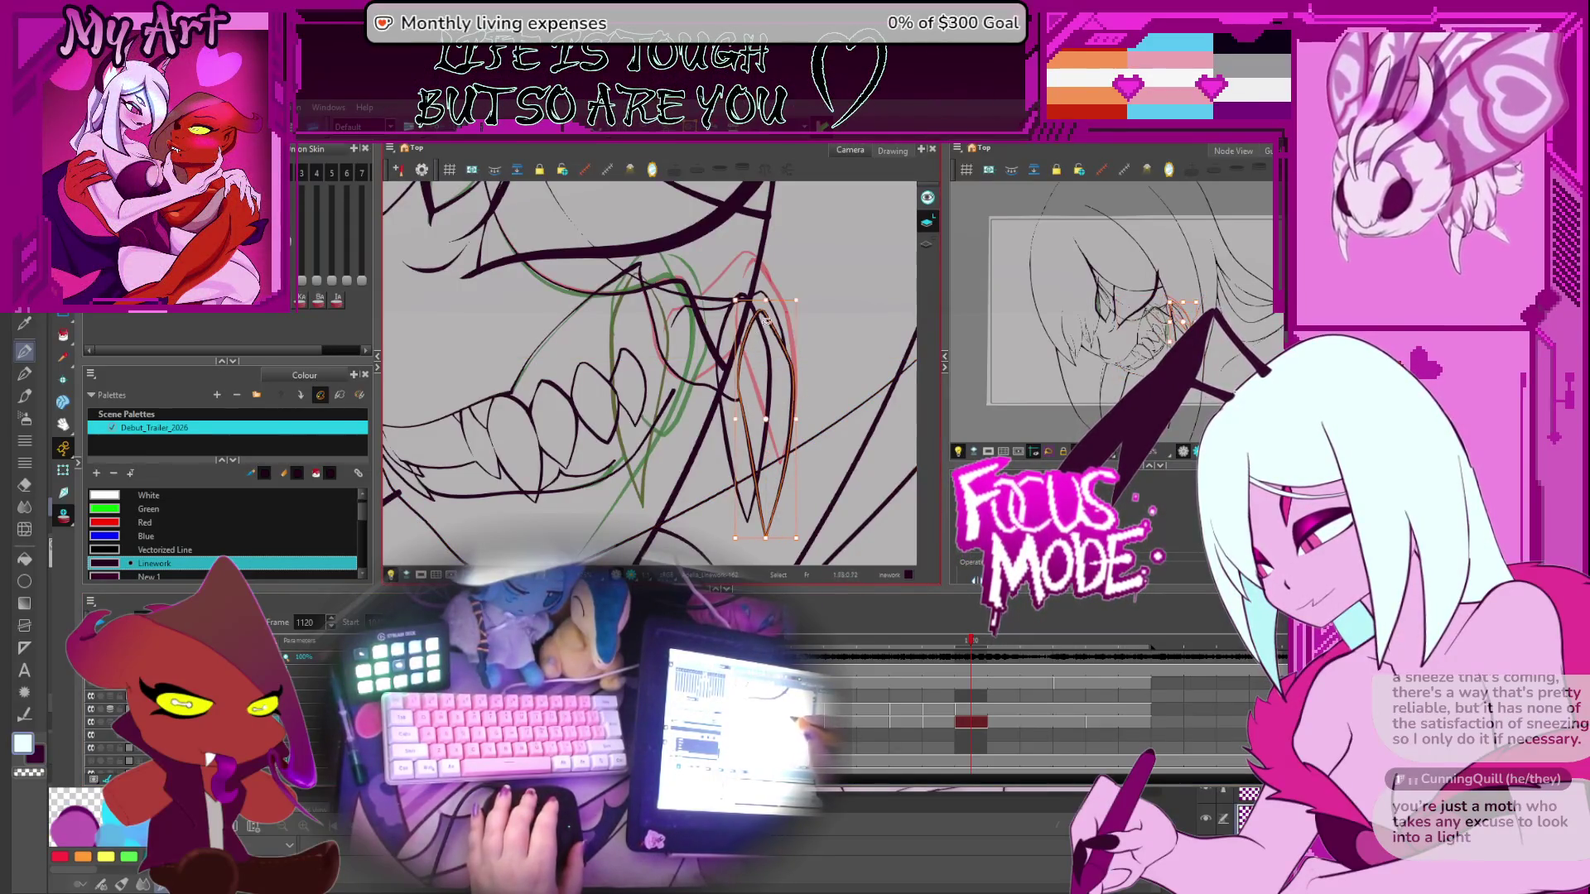
pyautogui.moveTo(774, 353); pyautogui.dragTo(758, 381)
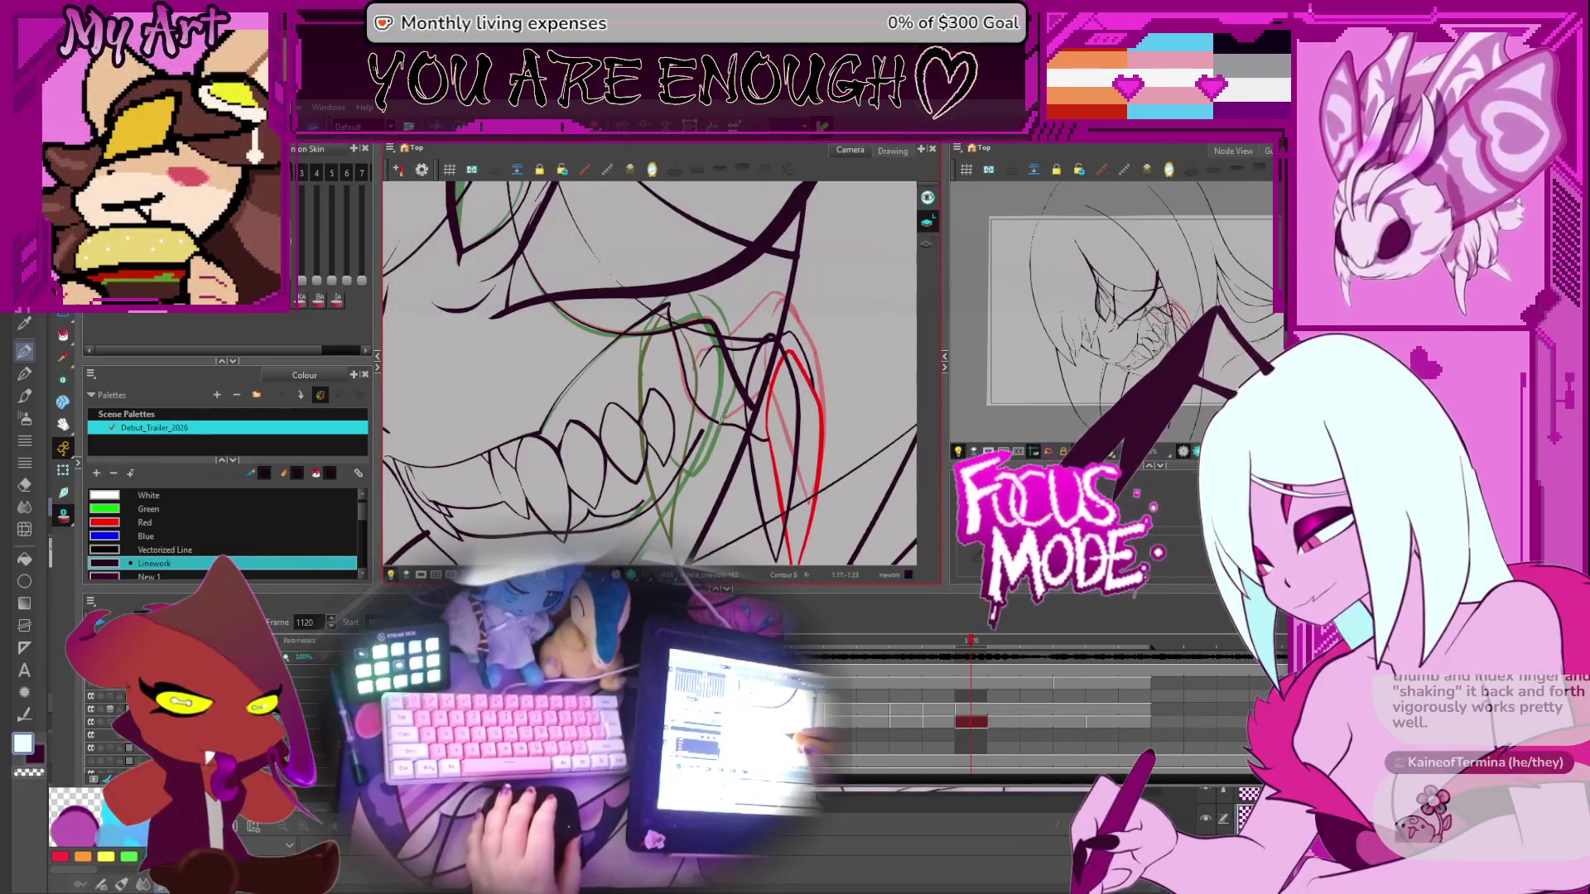
# Zoom in and rotate around the inner mouth, then switch to Contour Editor point editing
pyautogui.press('2')
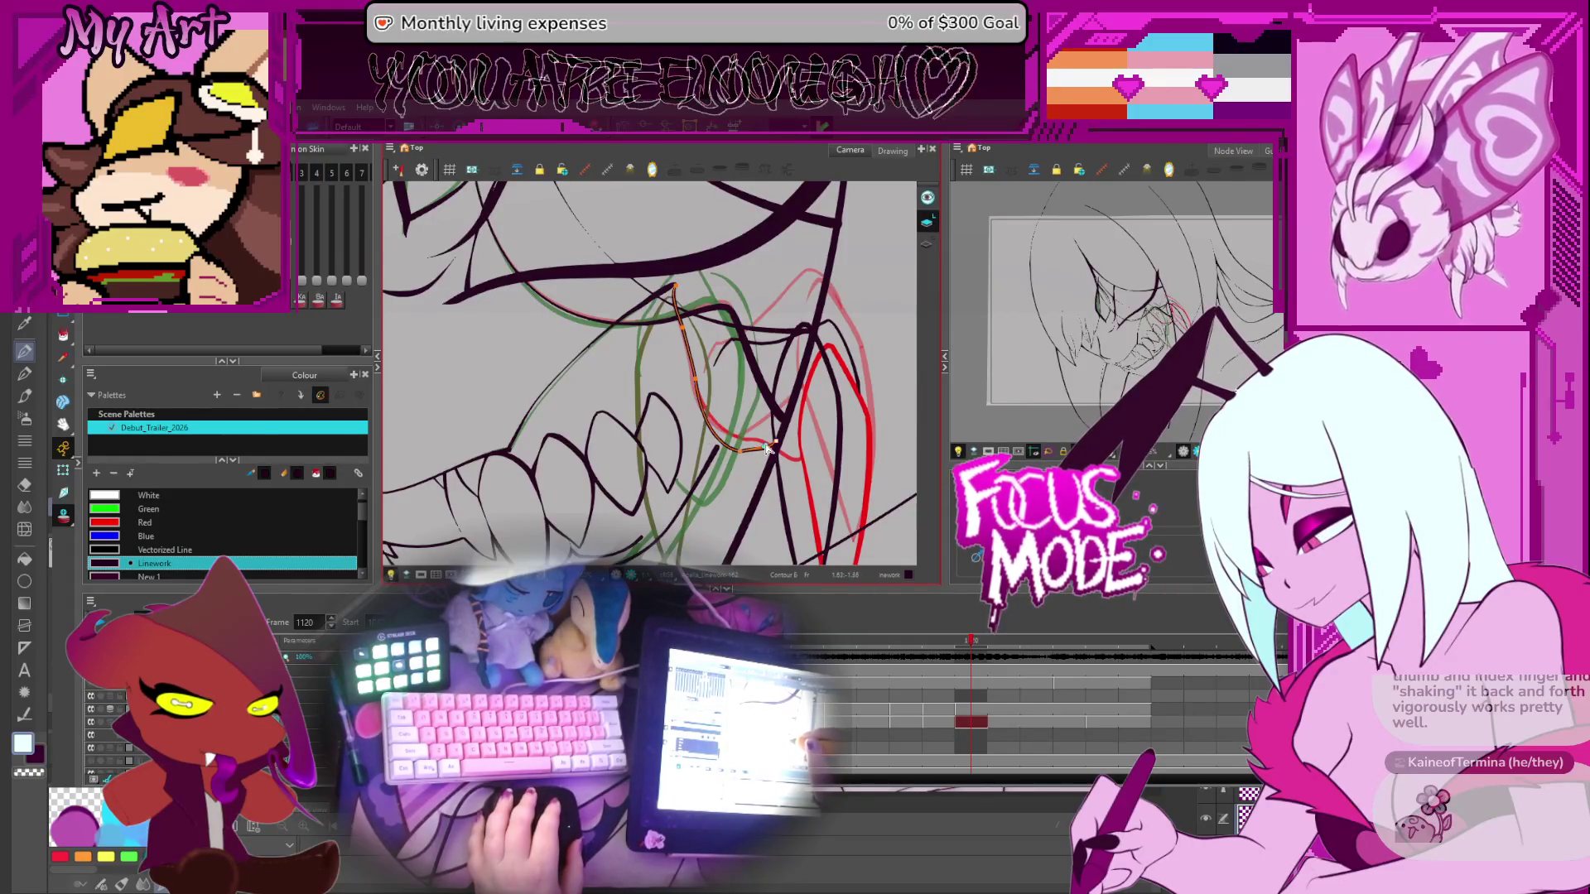
pyautogui.scroll(2, 766, 455)
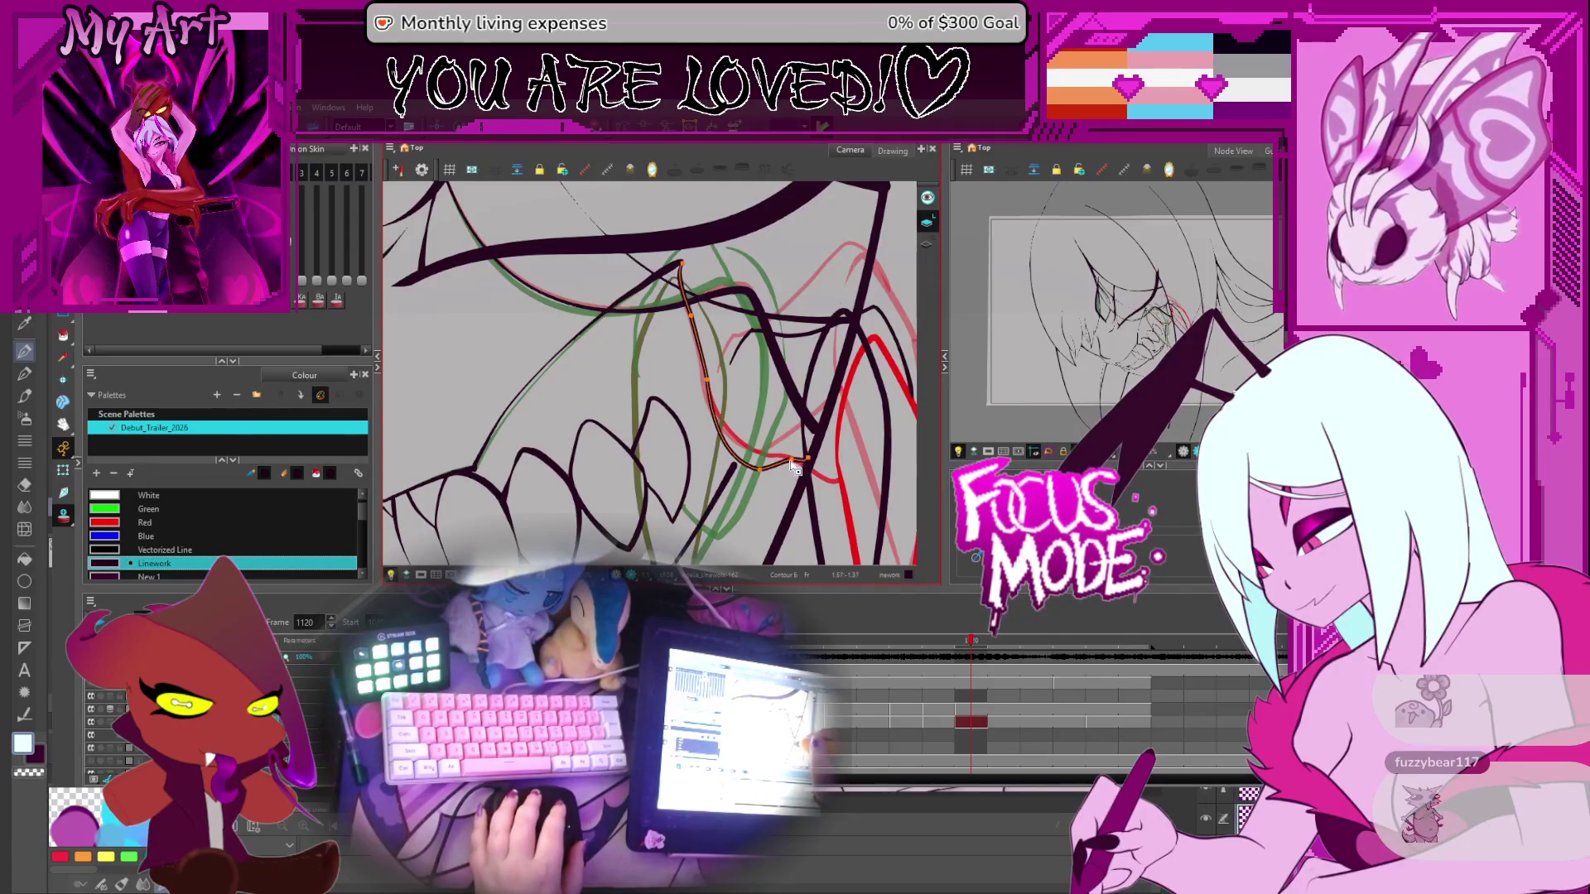
pyautogui.hotkey('alt', 's')
pyautogui.moveTo(793, 468)
pyautogui.mouseDown()
pyautogui.moveTo(816, 360)
pyautogui.moveTo(818, 377)
pyautogui.mouseUp()
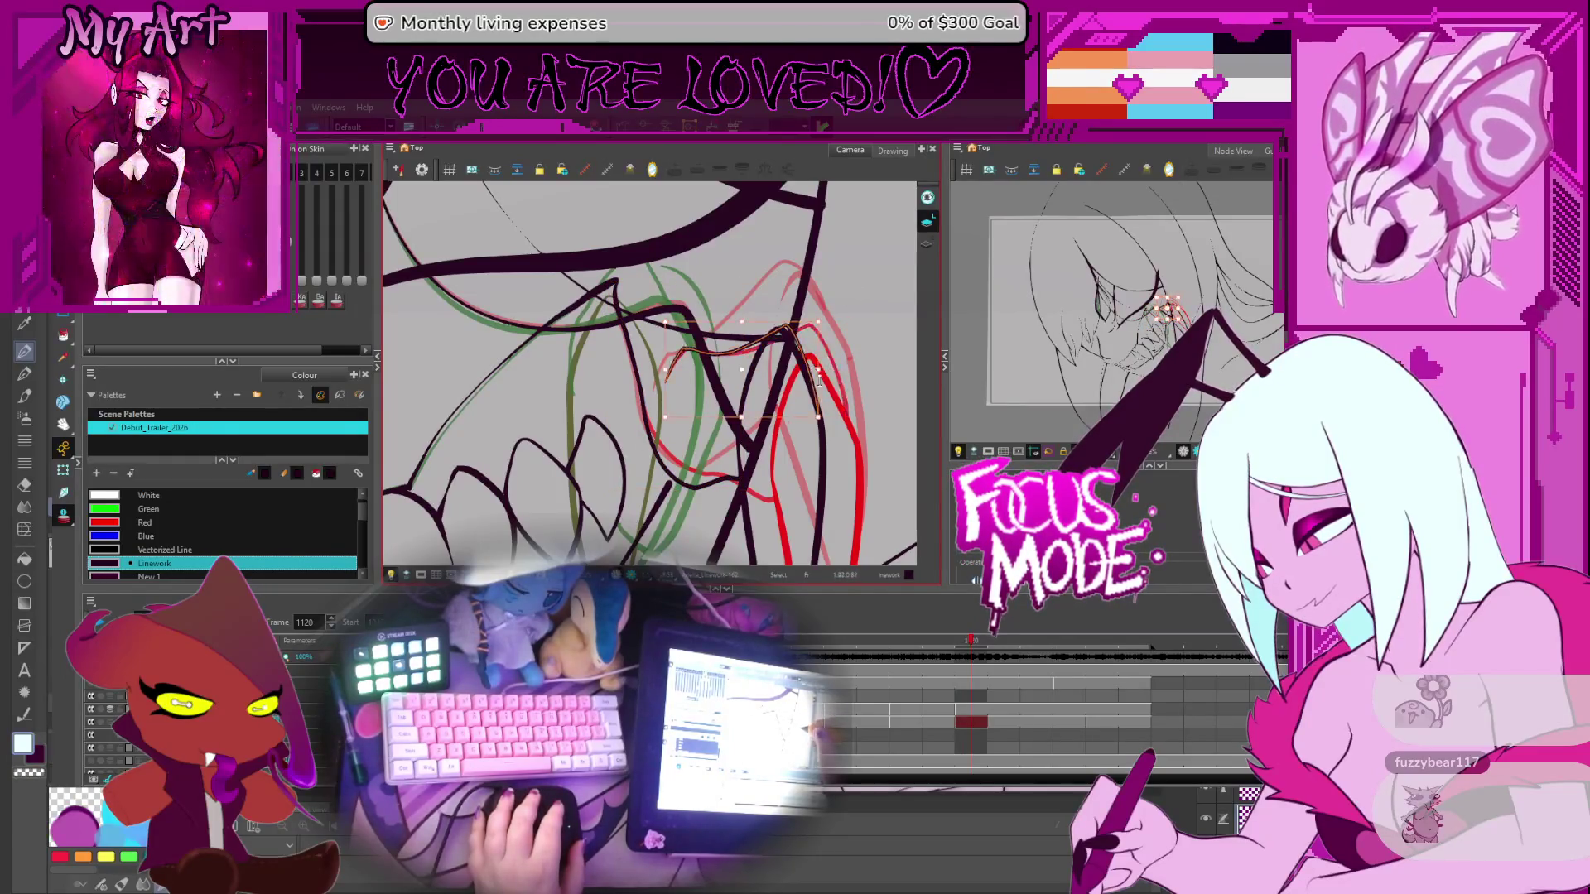
pyautogui.hotkey('alt', 'q')
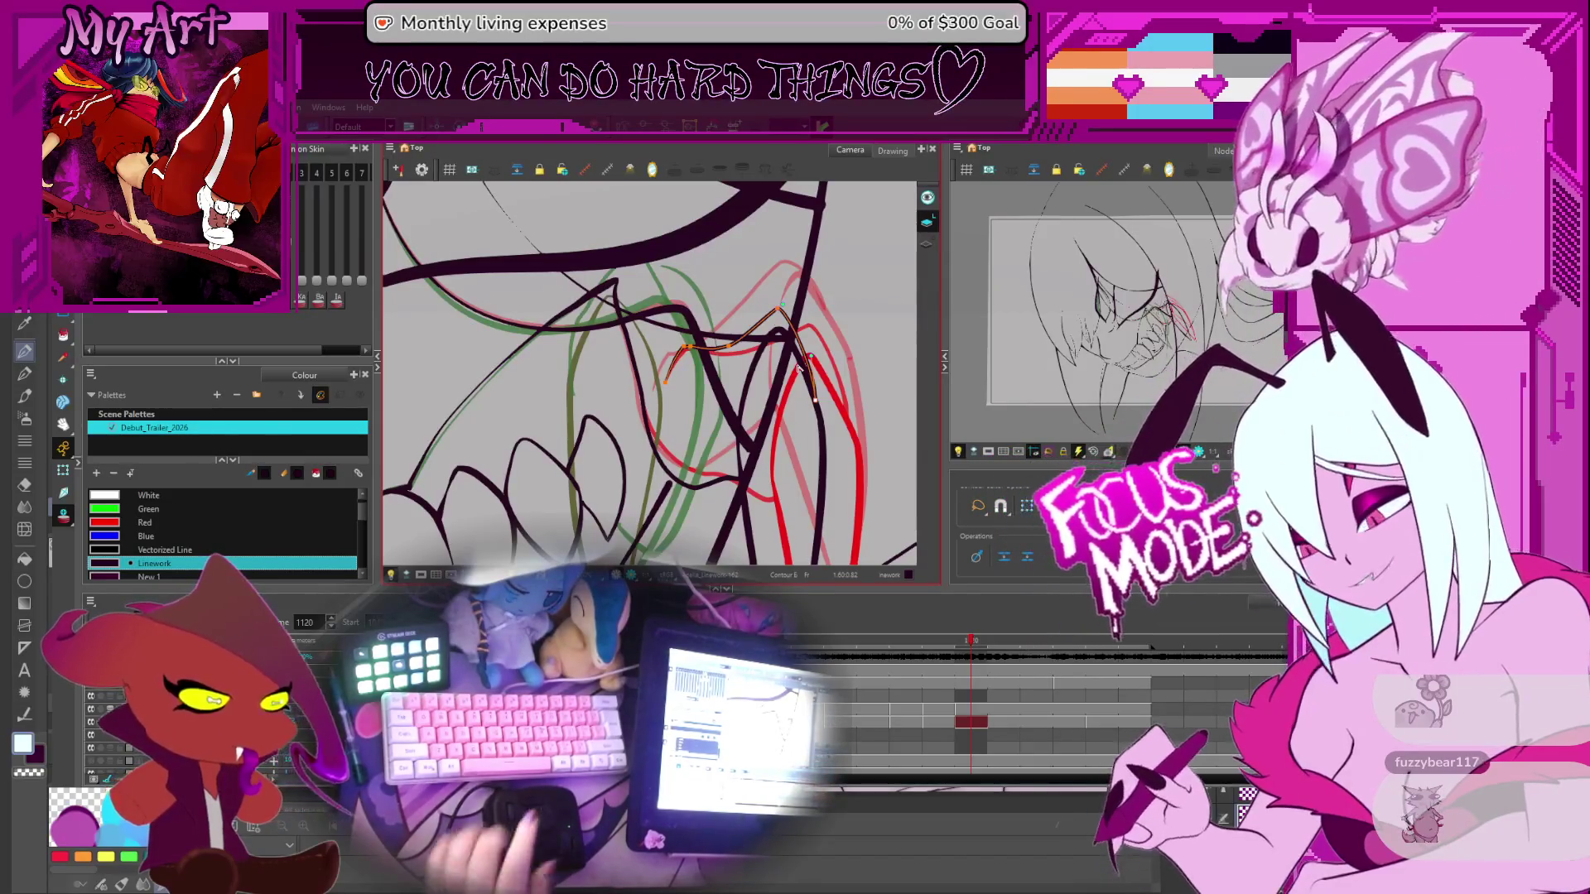
pyautogui.click(720, 397)
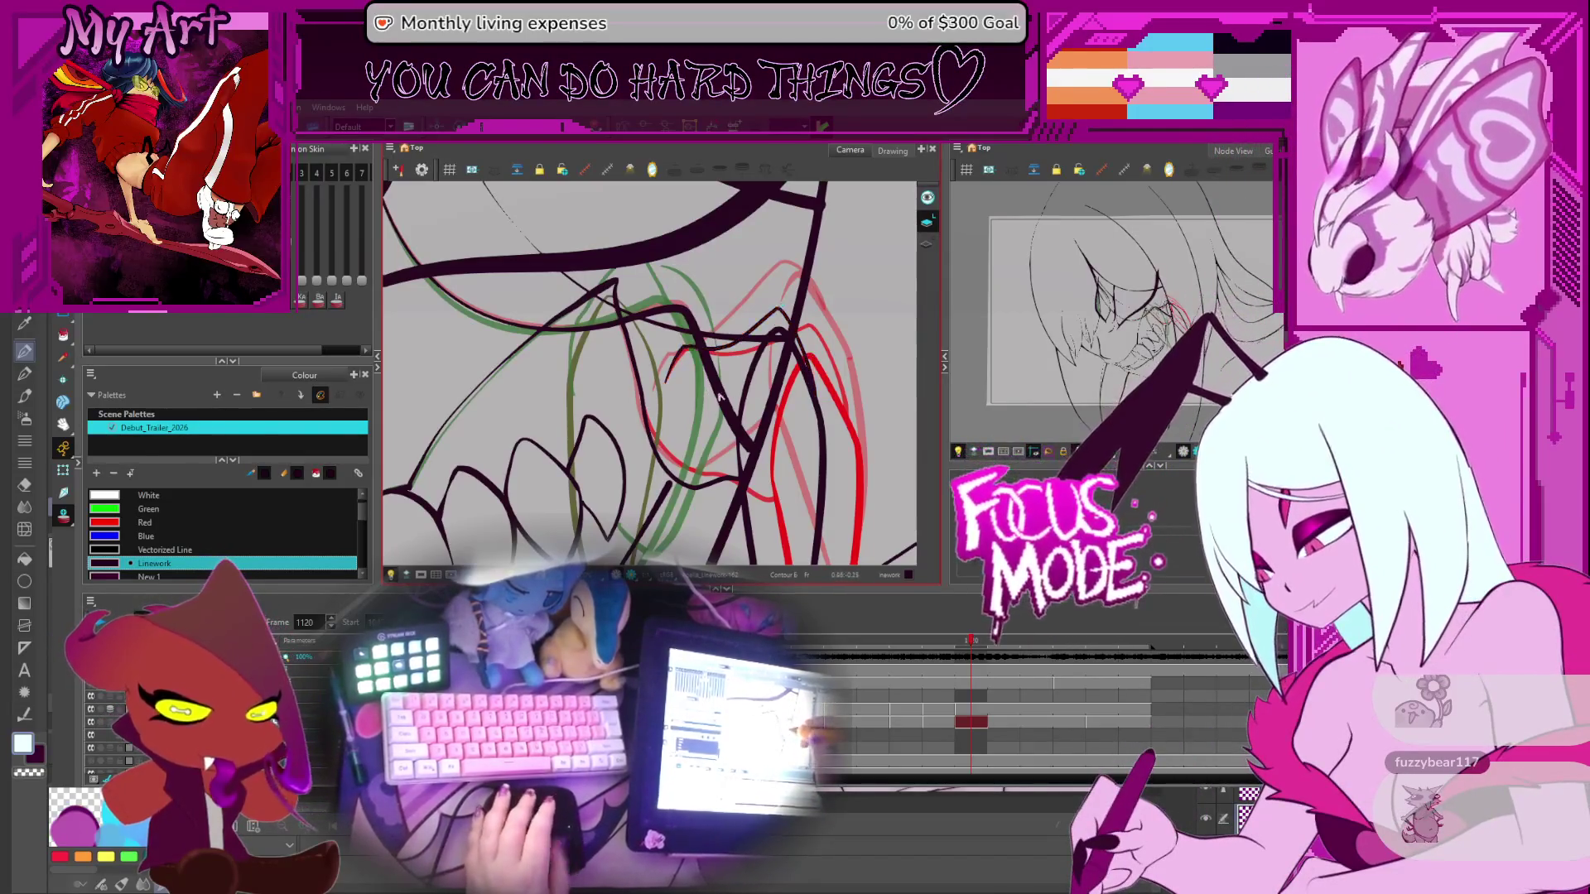
# Pick another dark inner-mouth stroke on frame 1120 for point editing
pyautogui.click(689, 346)
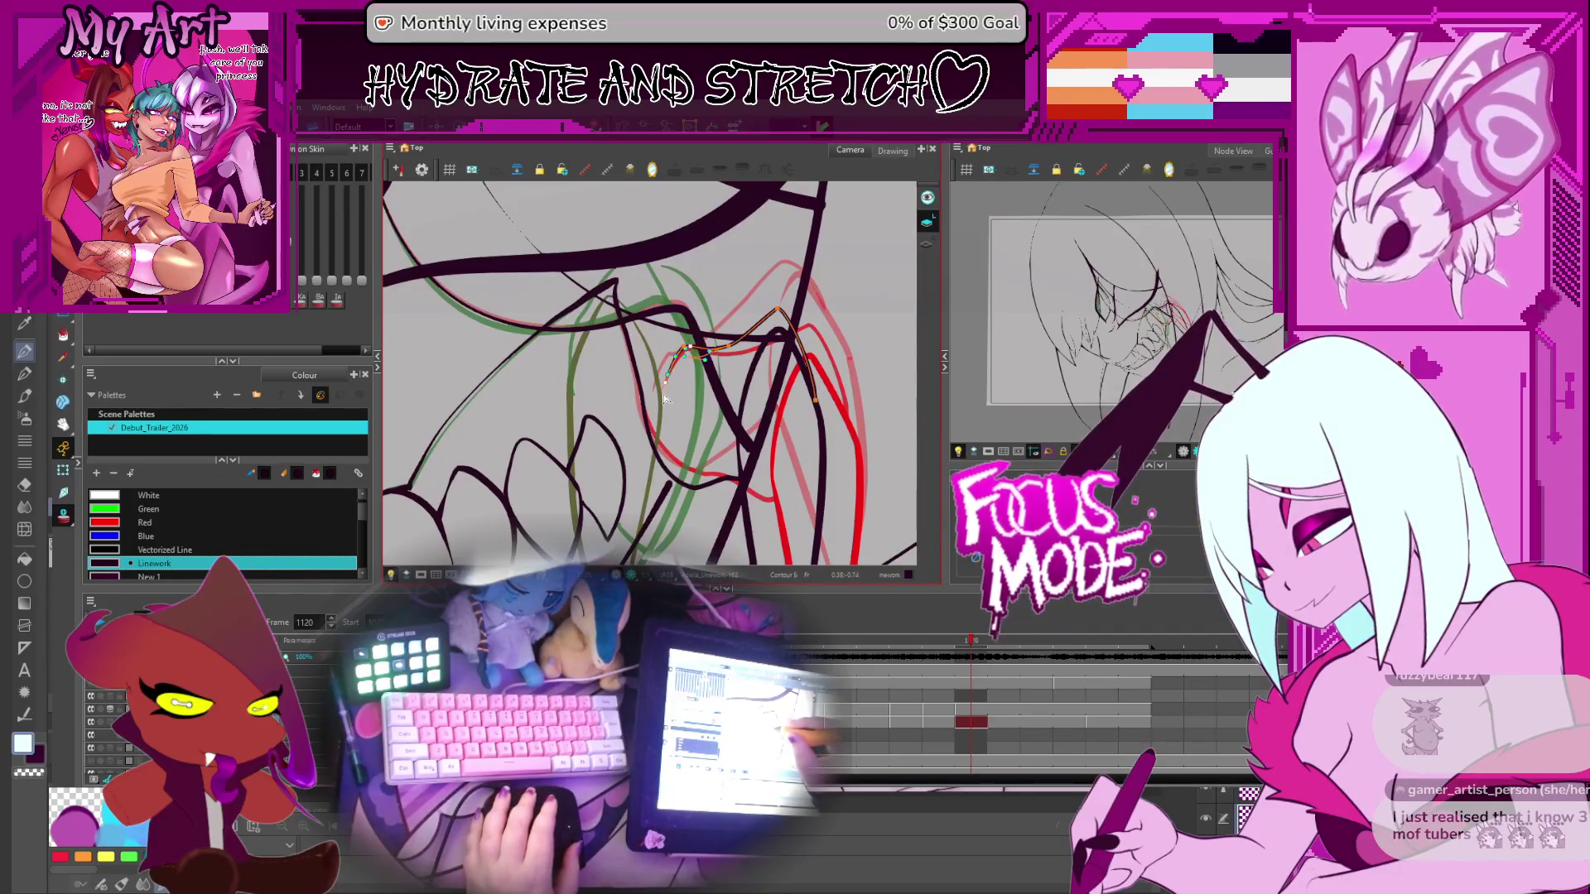
pyautogui.moveTo(686, 370); pyautogui.dragTo(690, 385)
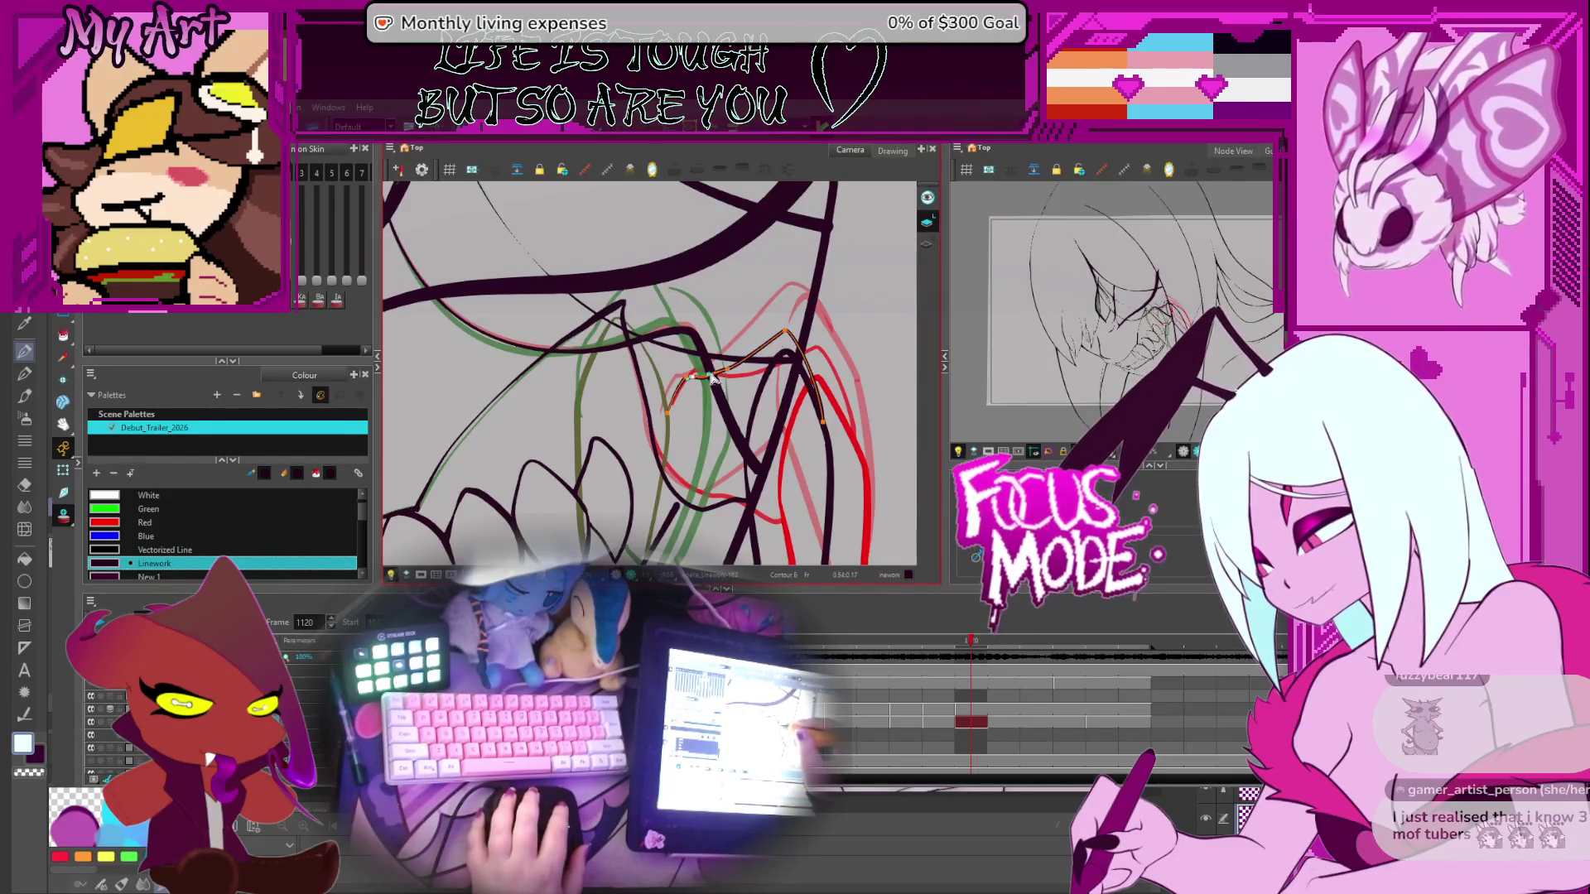
pyautogui.scroll(2, 682, 429)
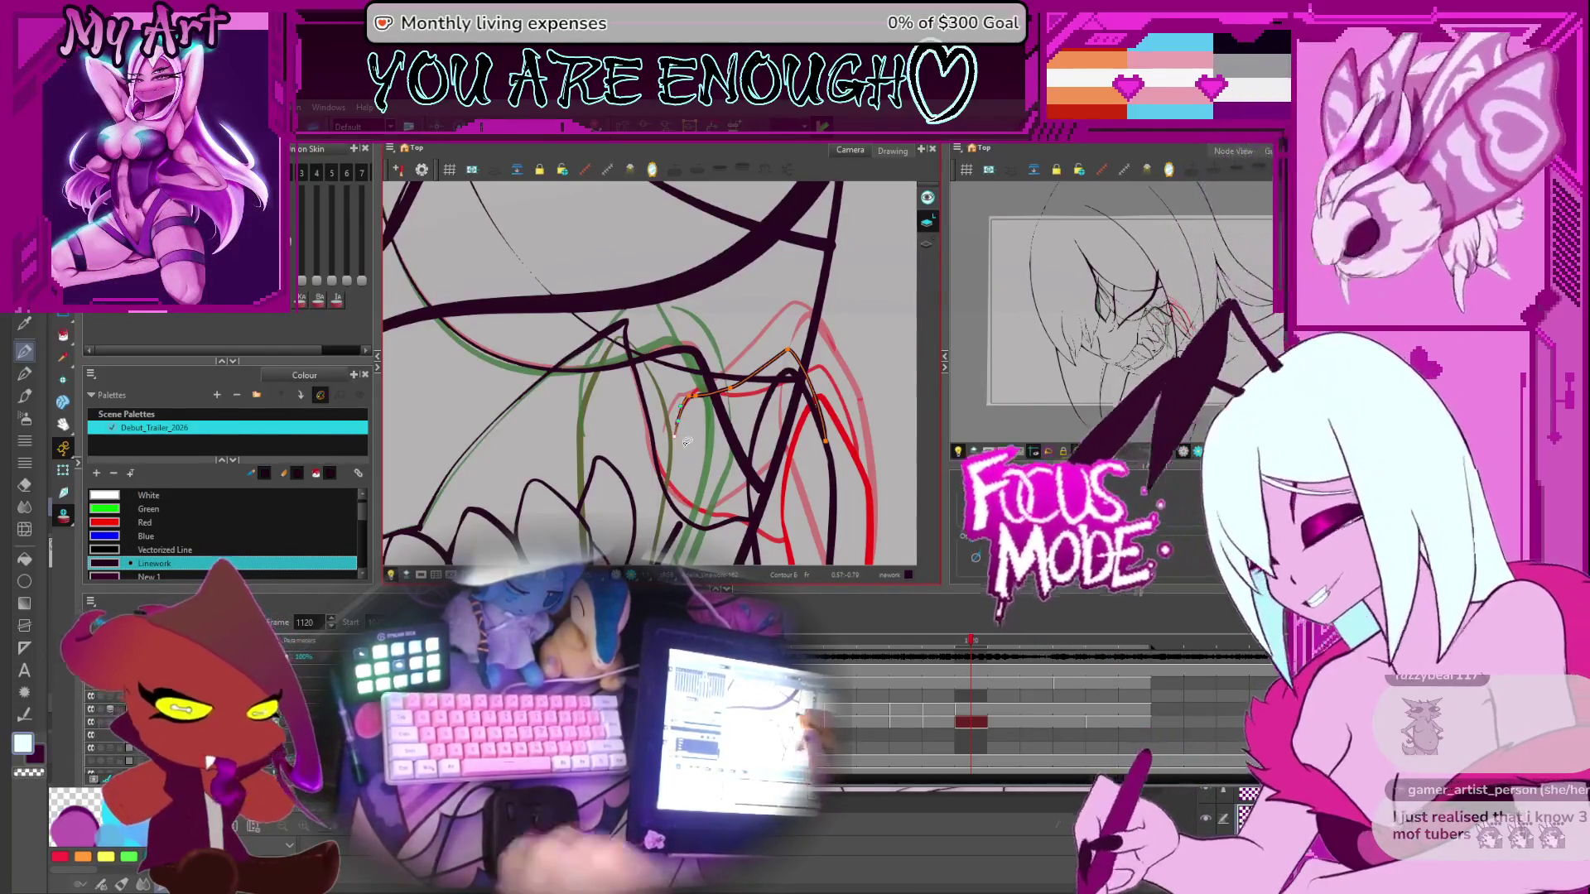
pyautogui.scroll(-1, 712, 423)
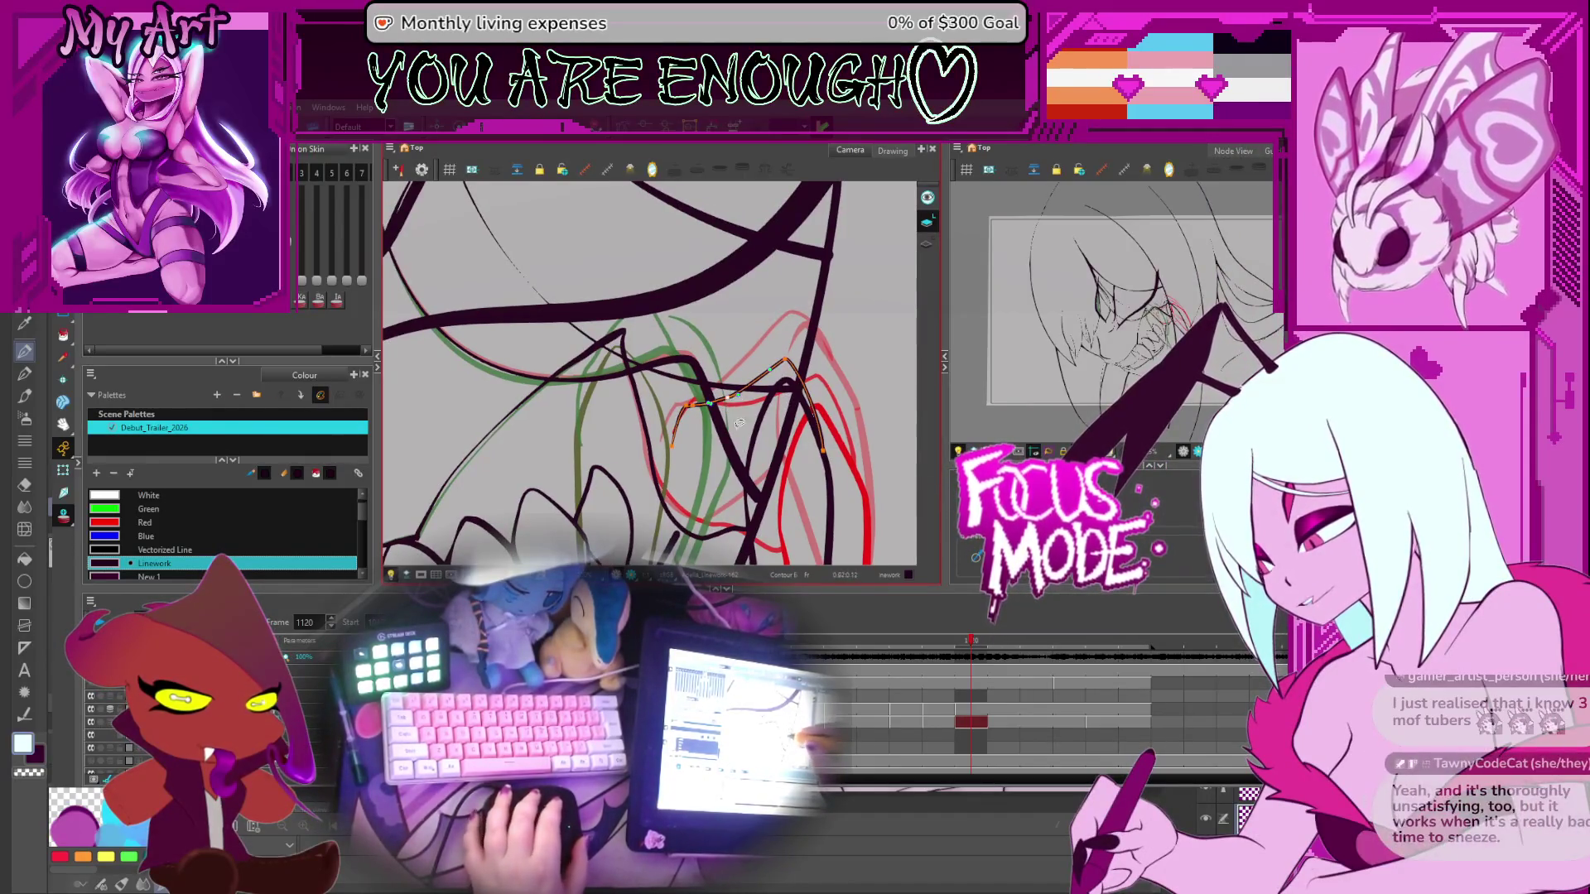
pyautogui.scroll(-1, 726, 405)
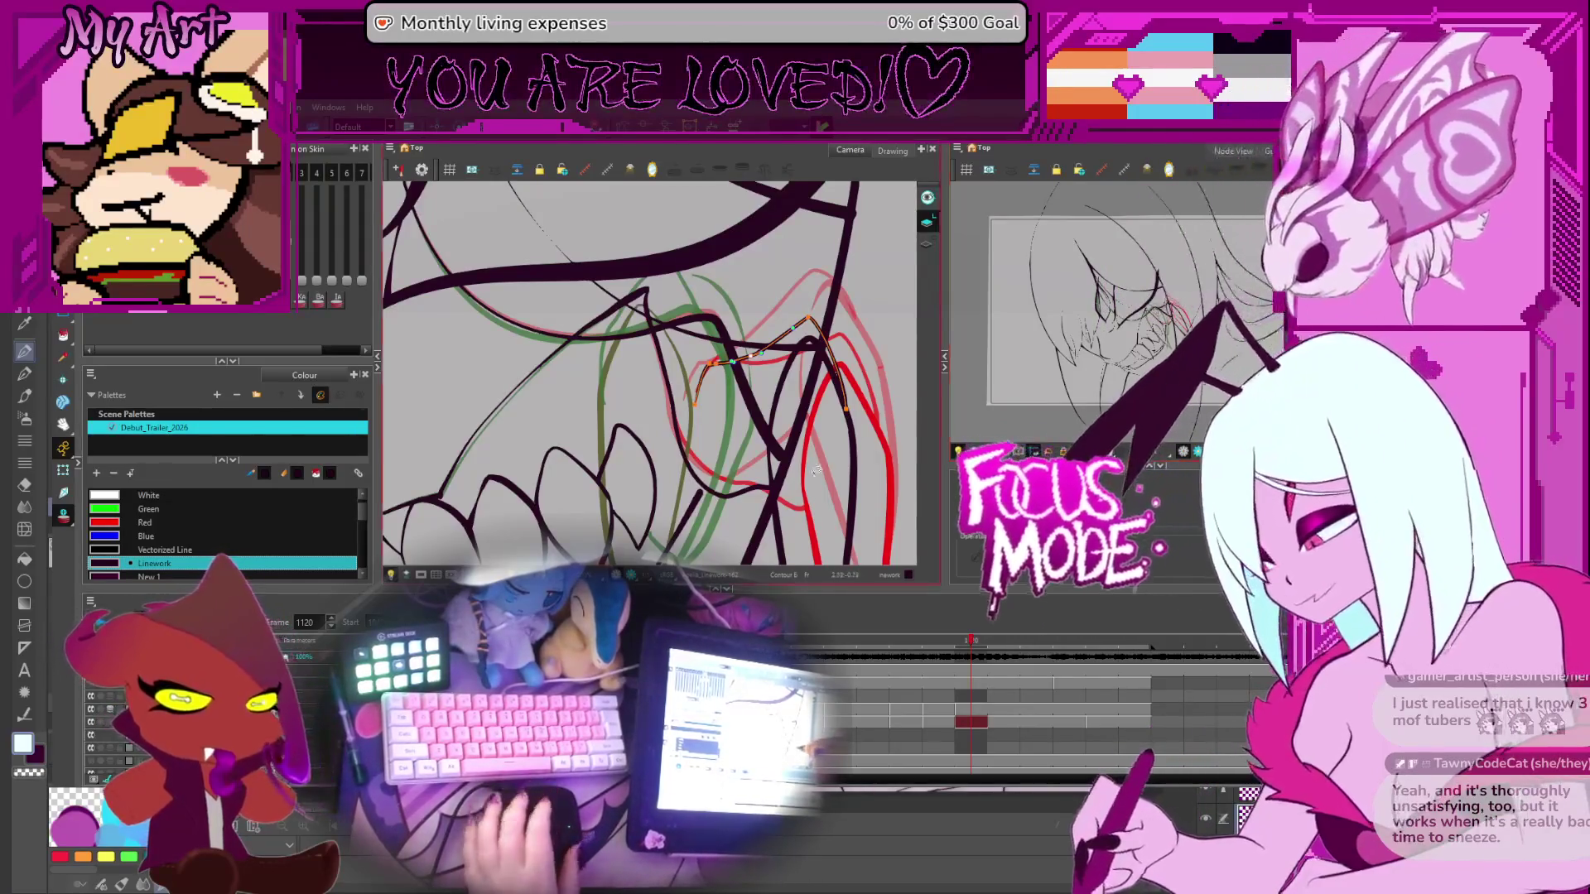
# Compare frames 1119 and 1120, then drag the lip curve's point and Bezier handle along the red rough
pyautogui.press(',')
pyautogui.press('.')
pyautogui.press(',')
pyautogui.press('.')
pyautogui.scroll(1, 692, 374)
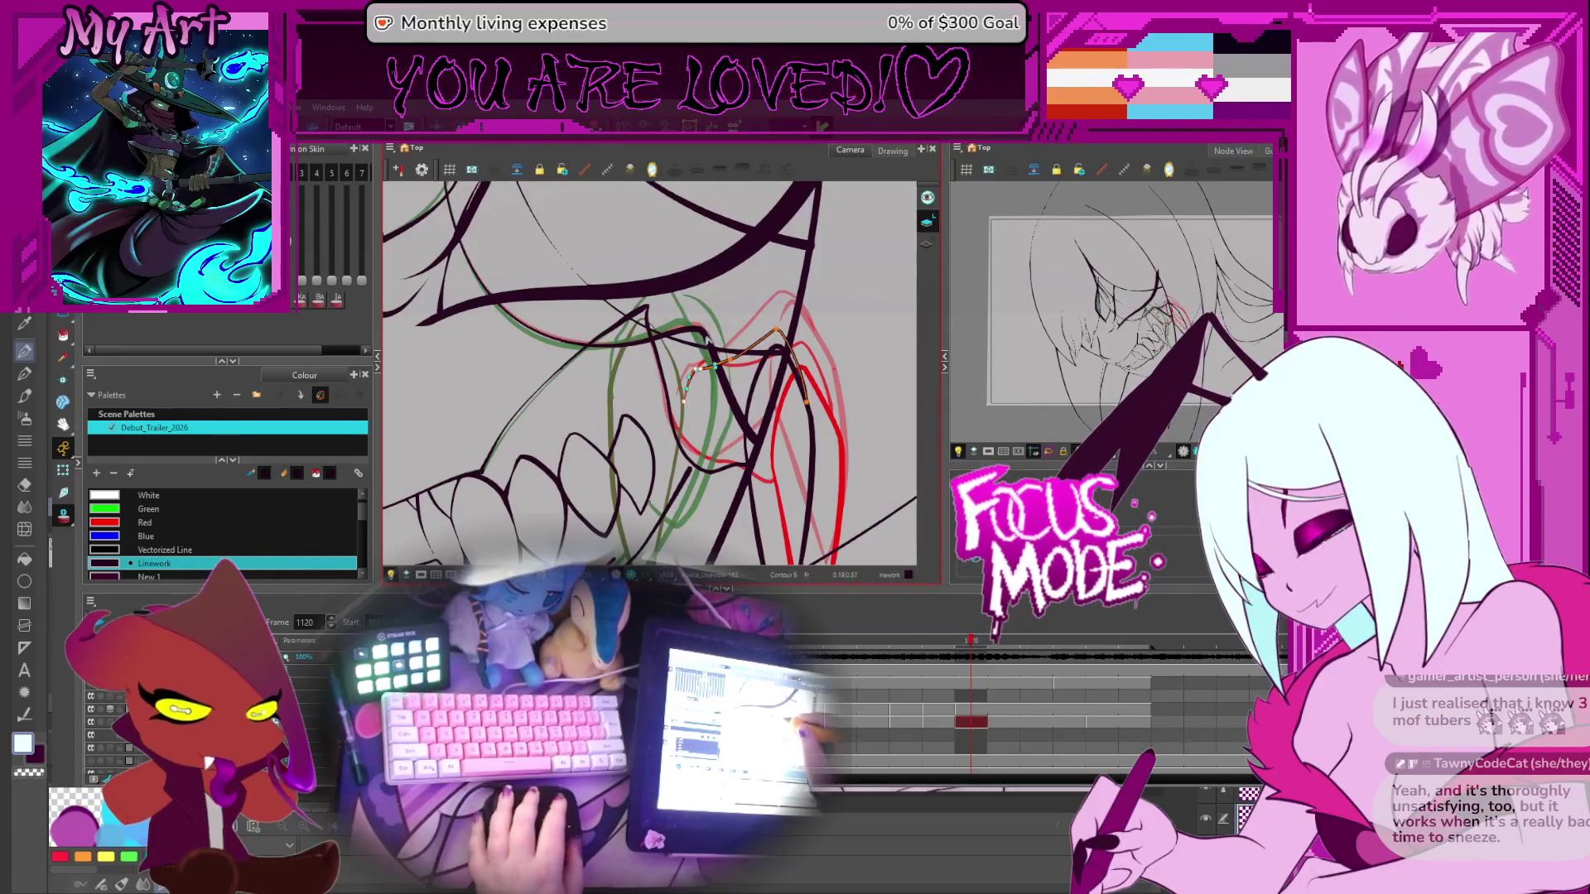
pyautogui.scroll(1, 719, 354)
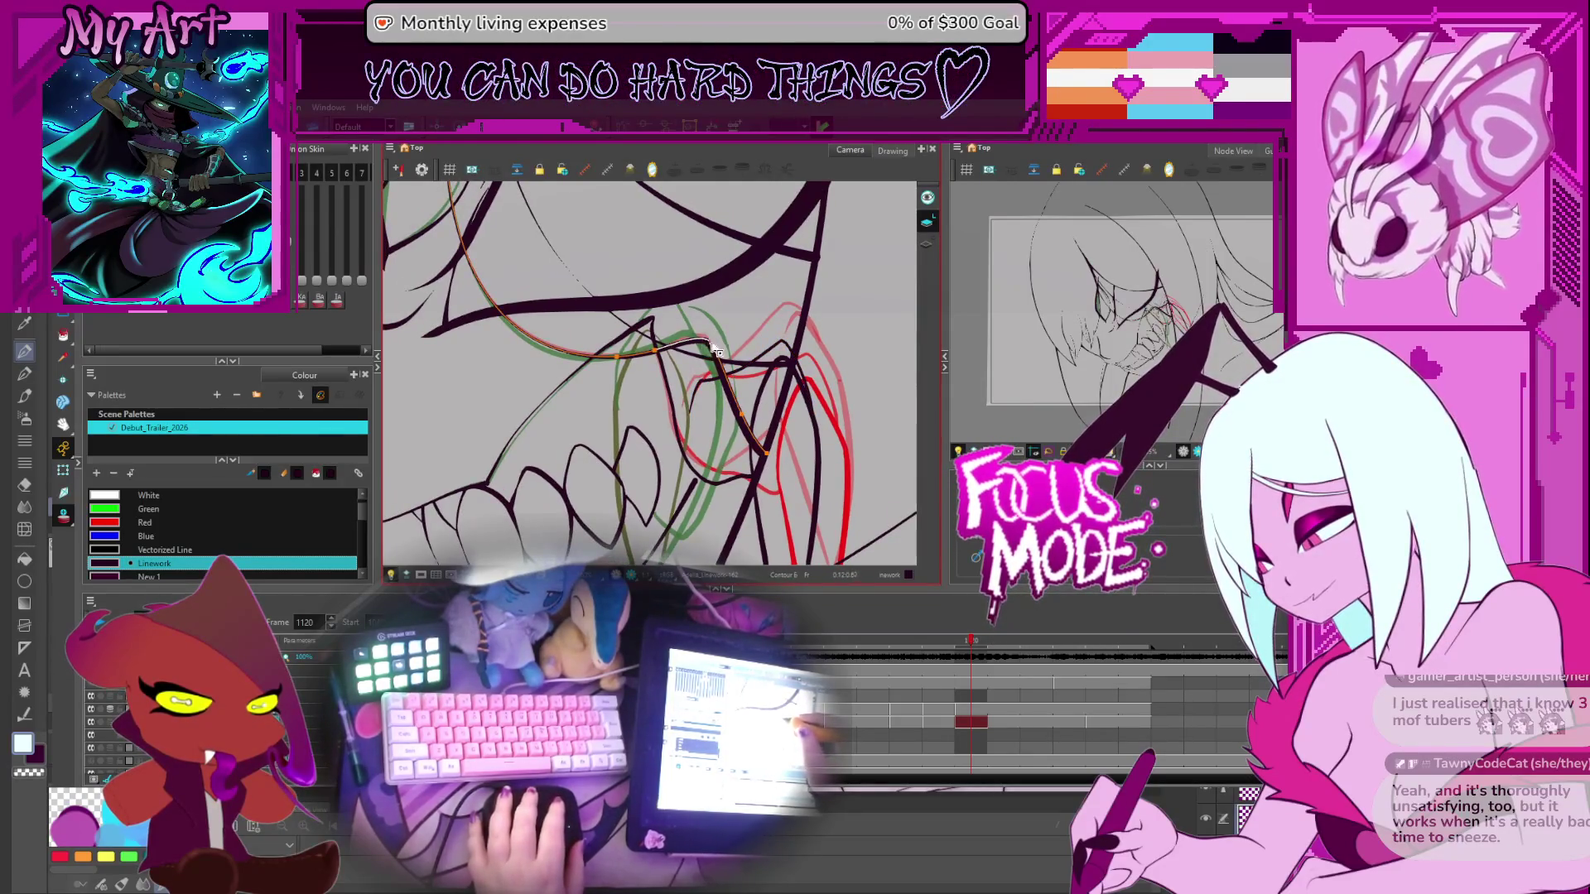
pyautogui.moveTo(712, 356); pyautogui.dragTo(651, 363)
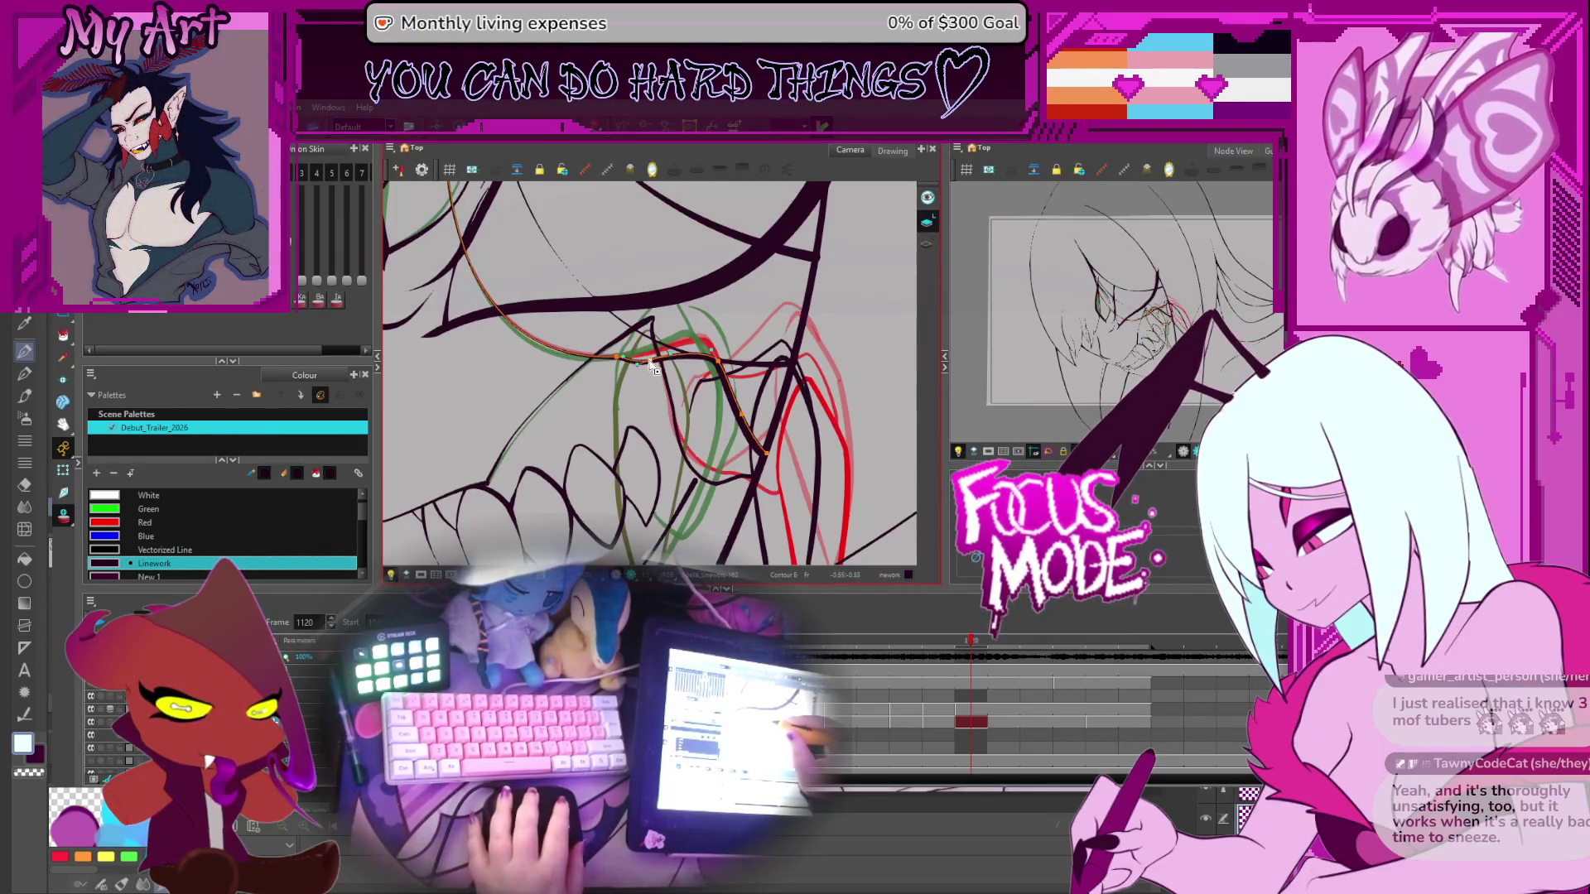
pyautogui.moveTo(620, 365); pyautogui.dragTo(684, 370)
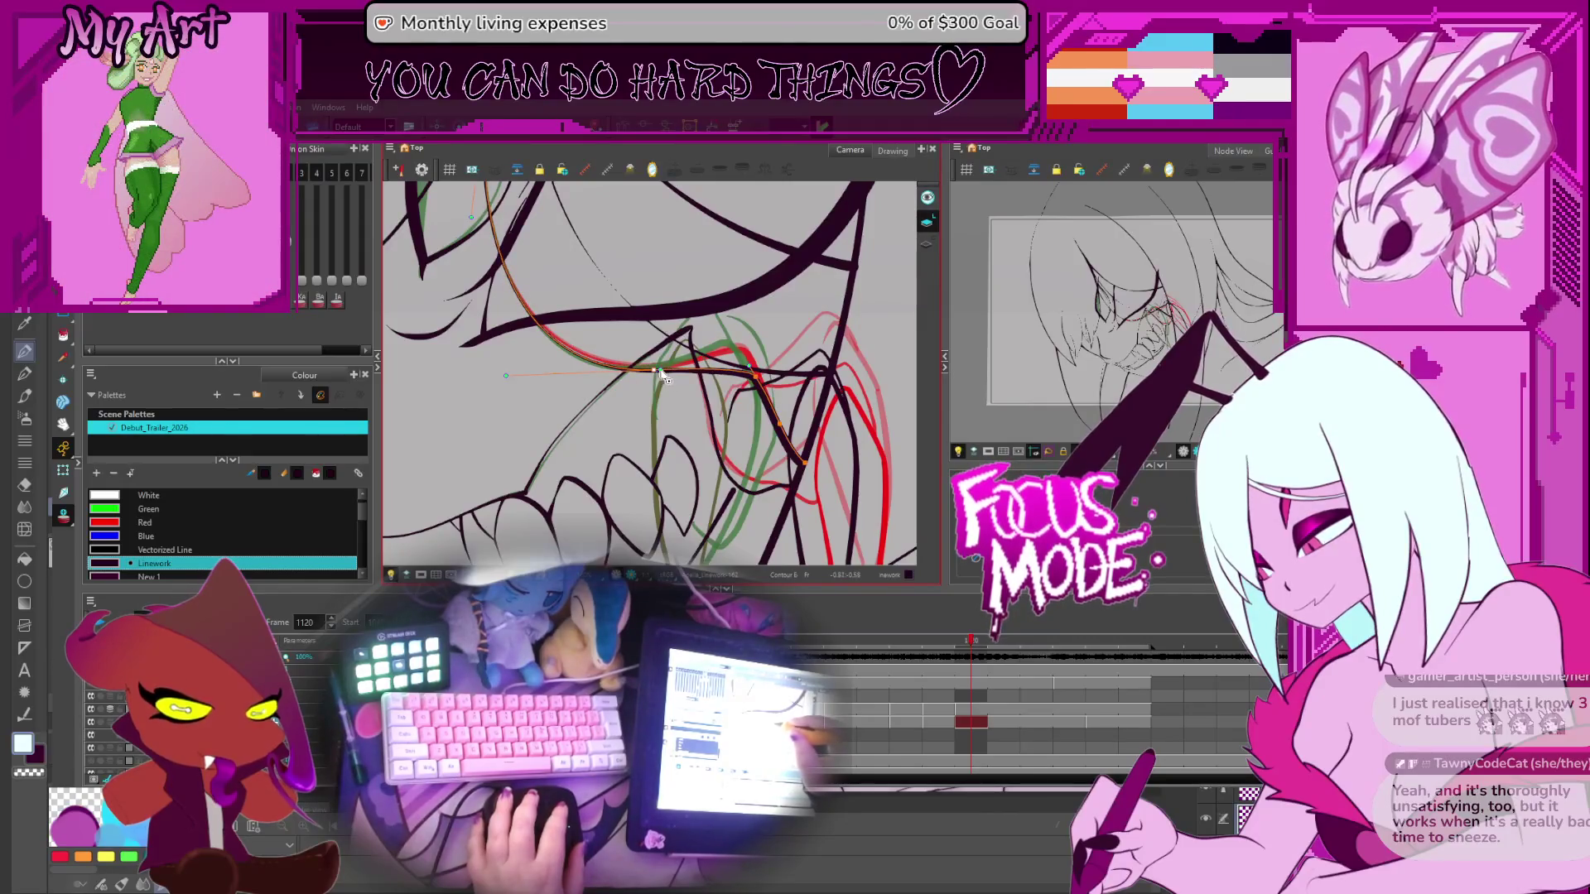
pyautogui.moveTo(654, 377); pyautogui.dragTo(651, 379)
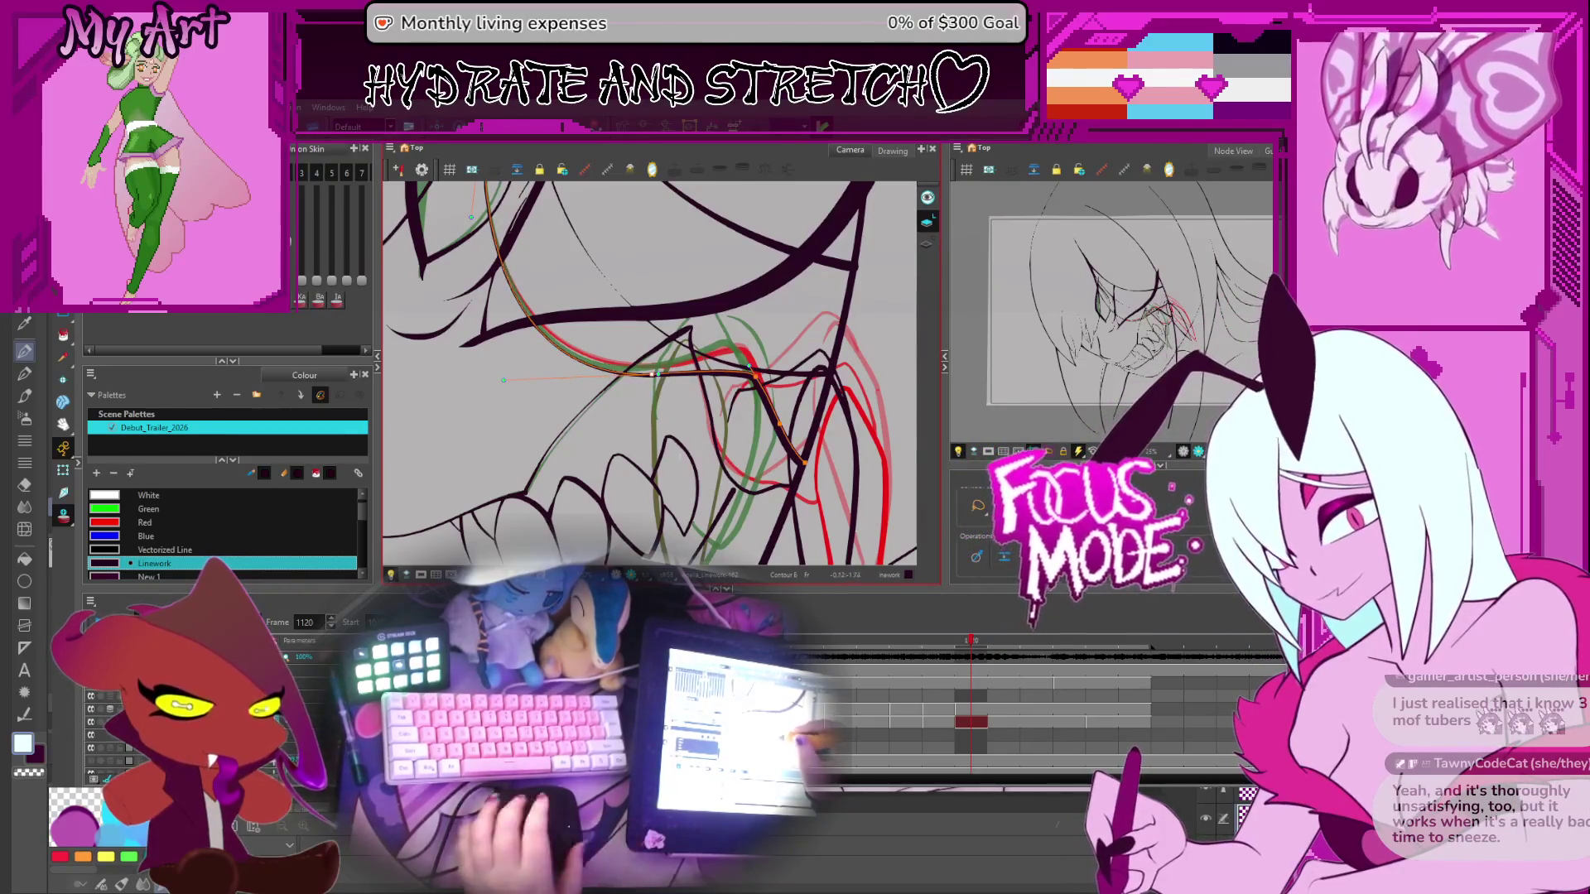
pyautogui.scroll(-2, 666, 384)
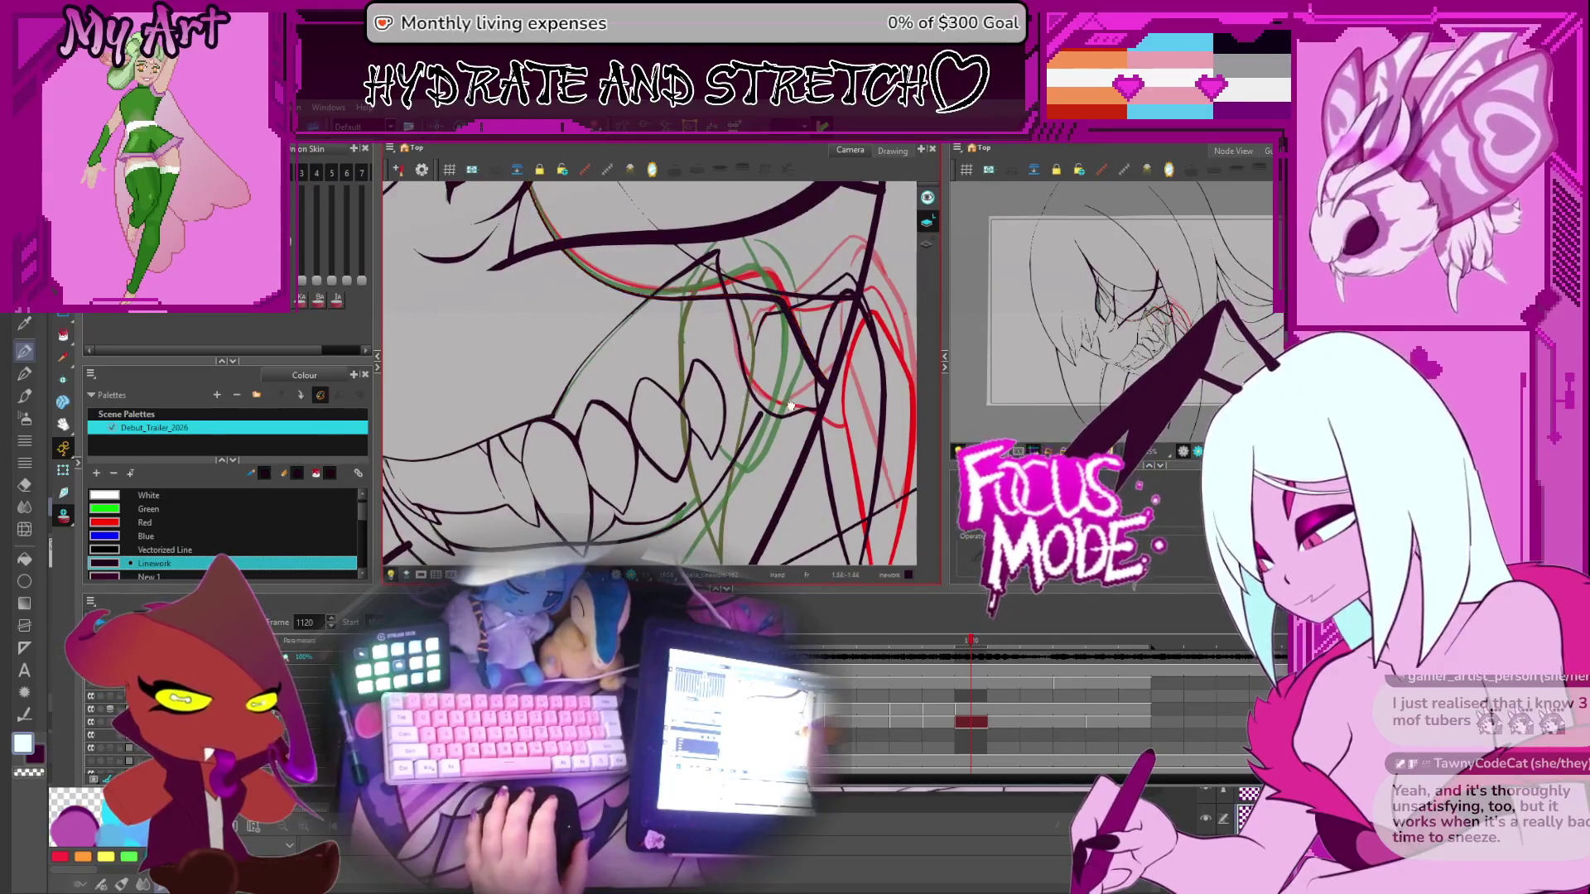
pyautogui.scroll(3, 746, 414)
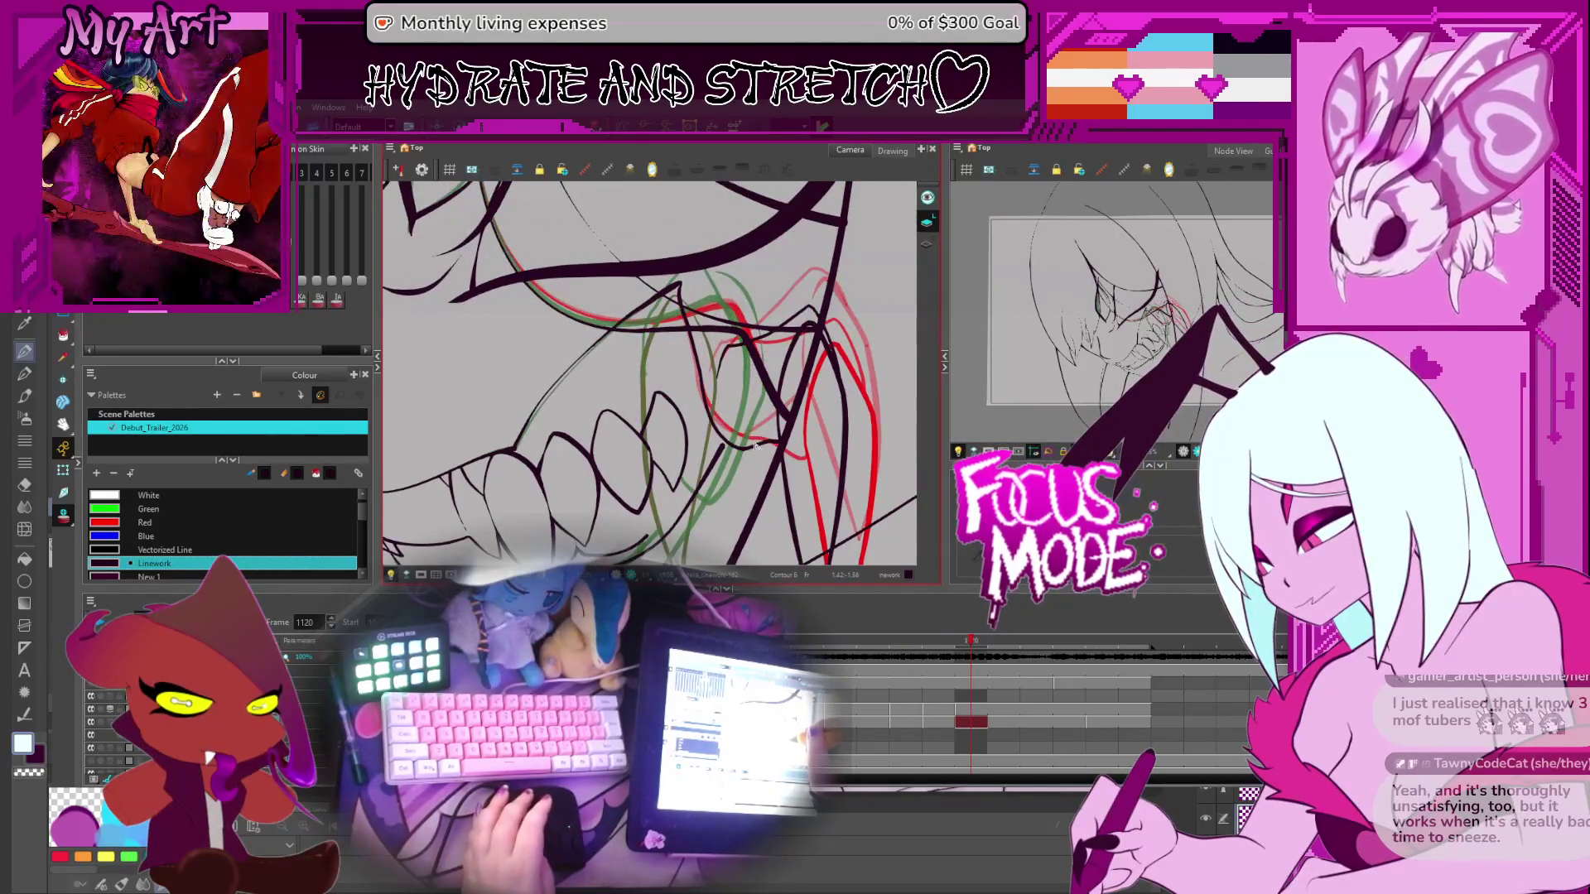
# Play back the shot and step between frames 1118 and 1120 to check the motion
pyautogui.press(',')
pyautogui.press(',')
pyautogui.scroll(-2, 770, 406)
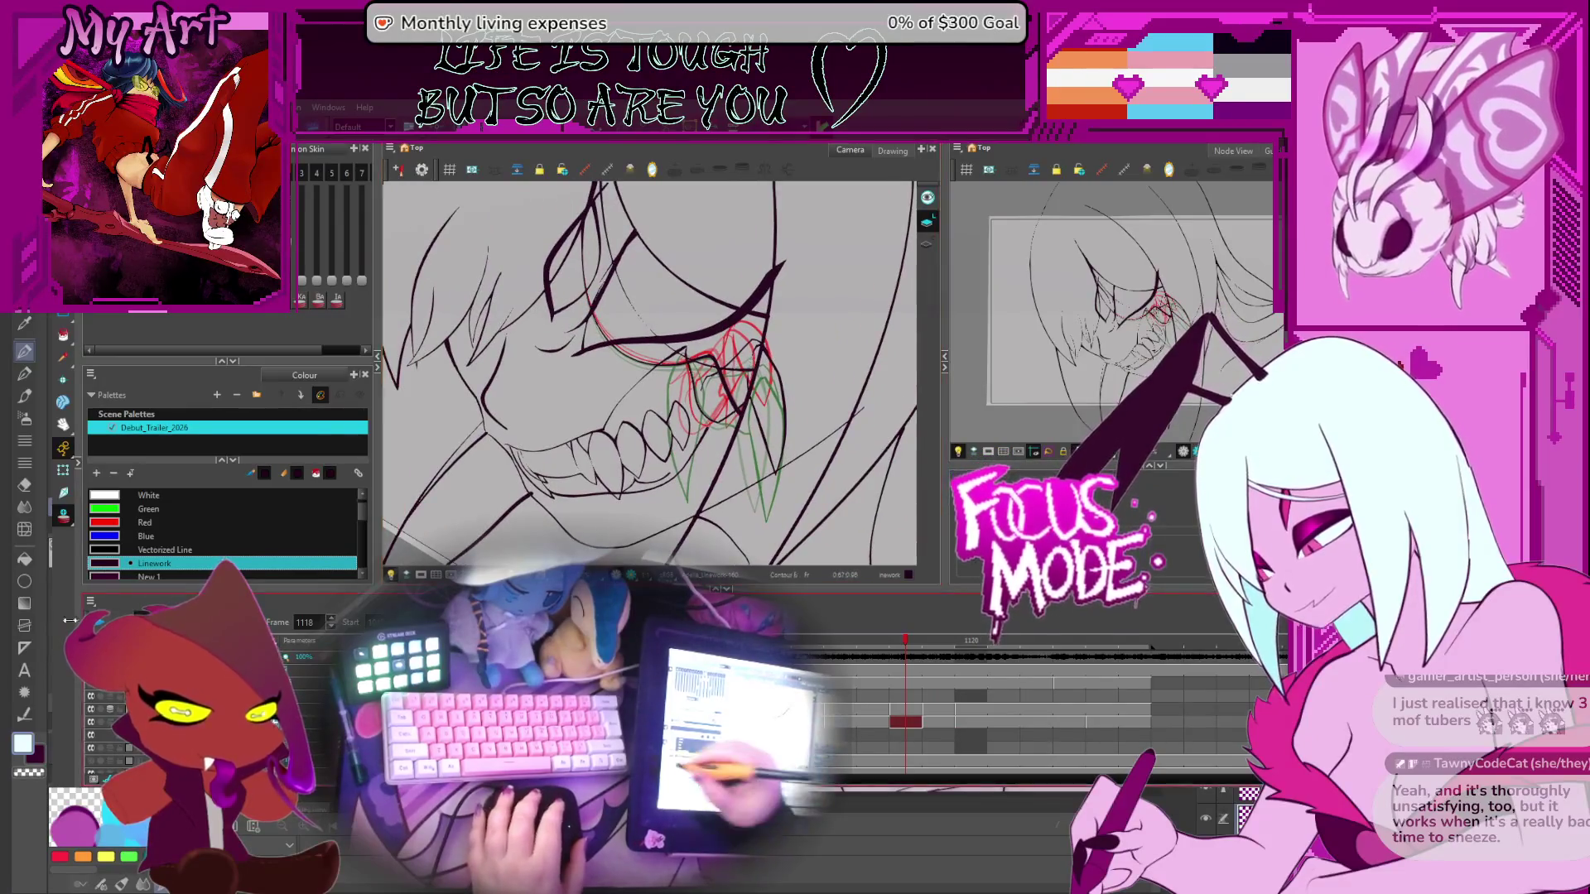
pyautogui.press('f')
pyautogui.press('Return')
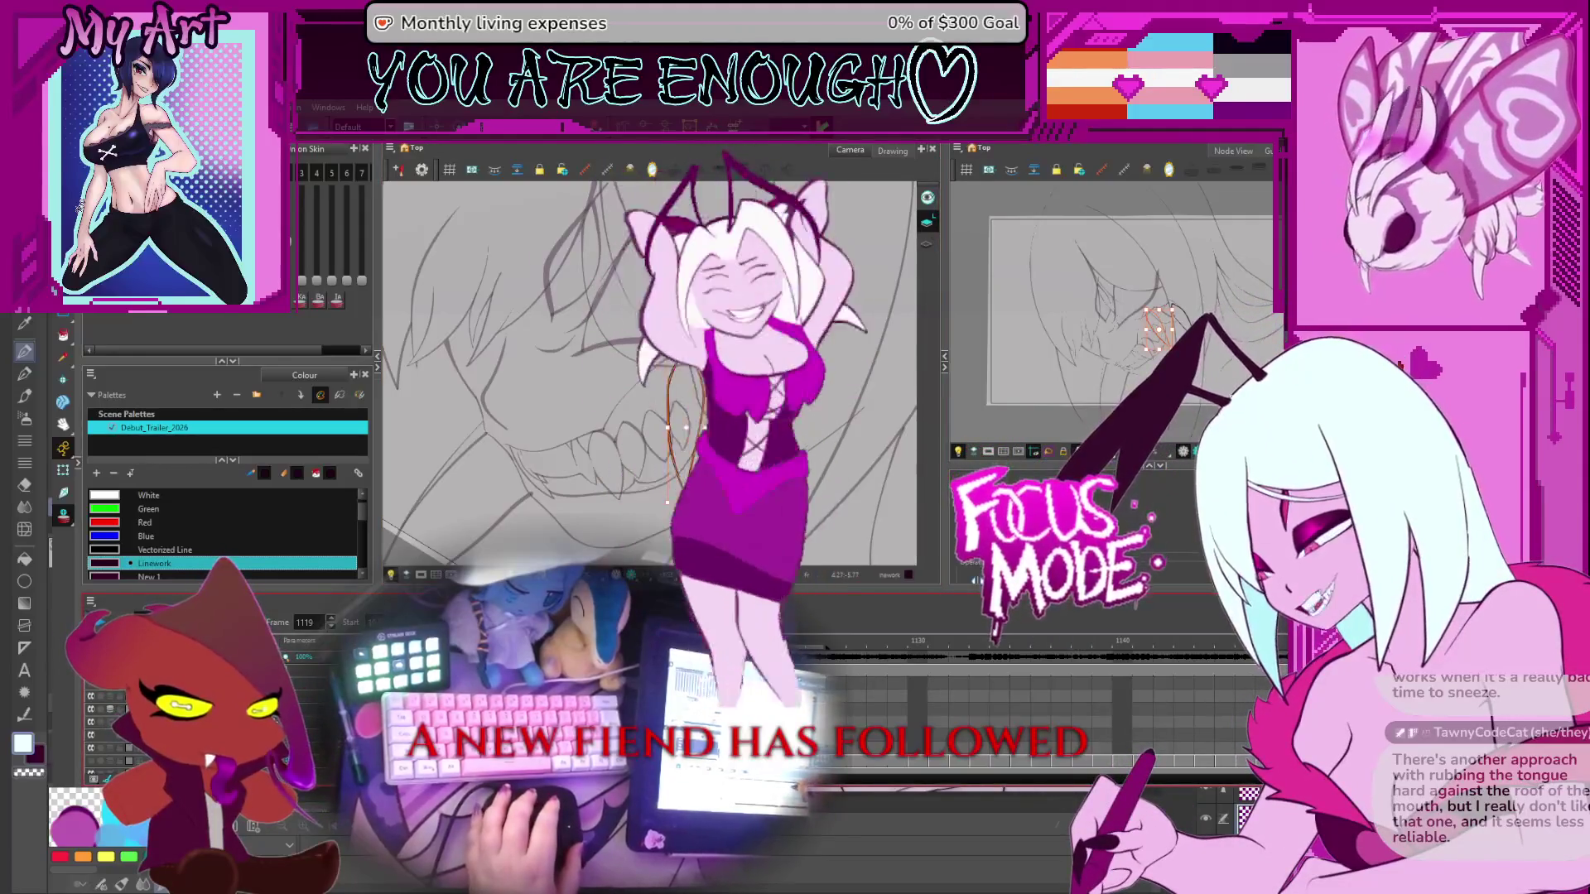
pyautogui.press('.')
pyautogui.press('.')
pyautogui.press('.')
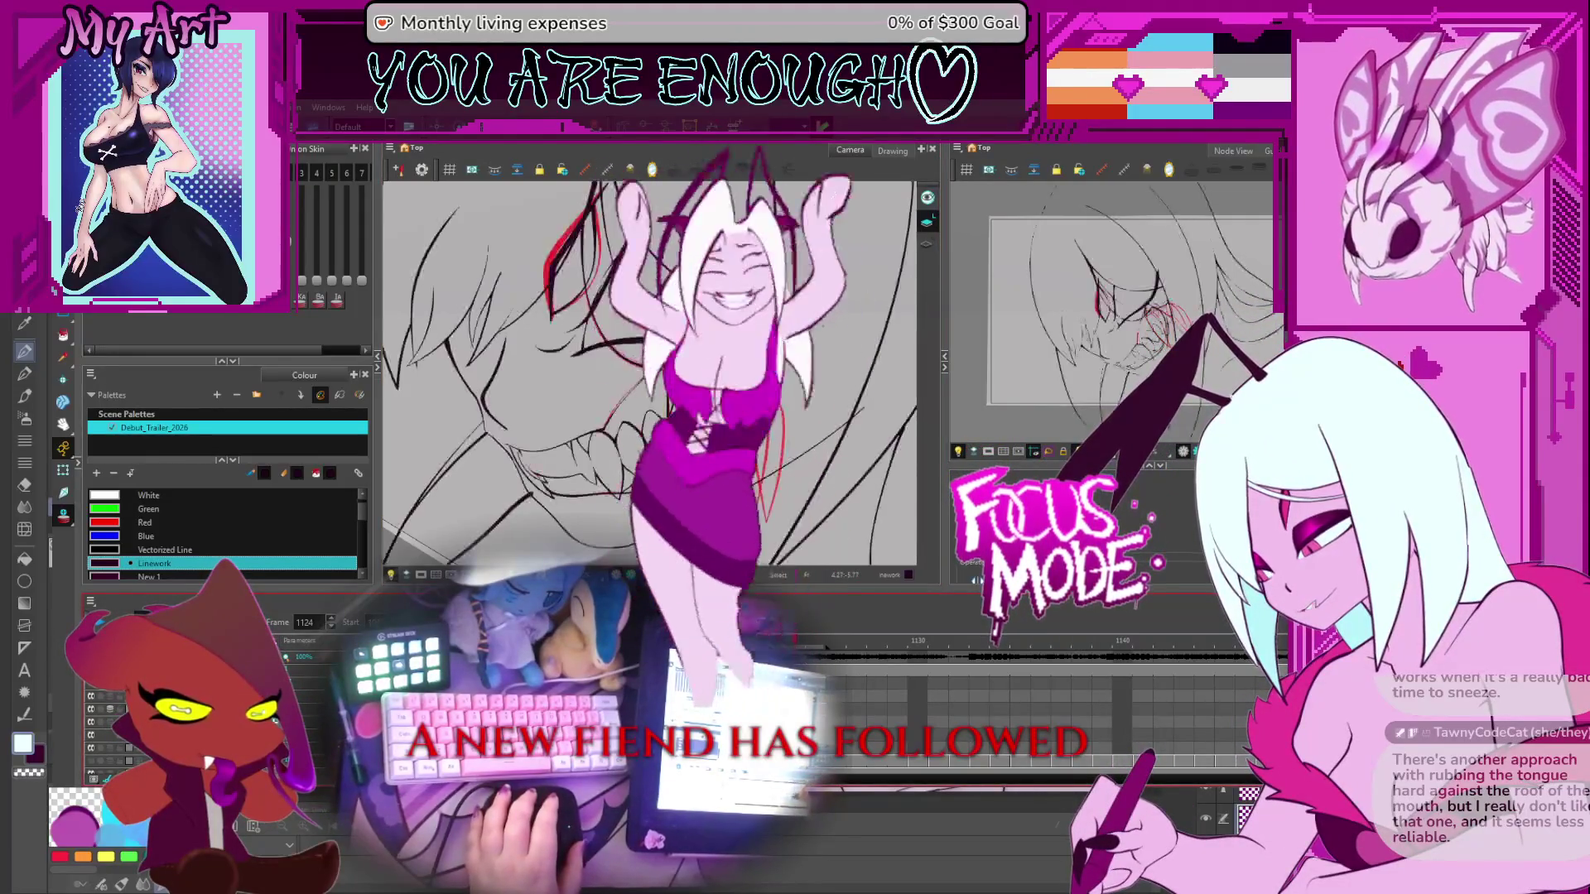
pyautogui.press(',')
pyautogui.press(',')
pyautogui.press(',')
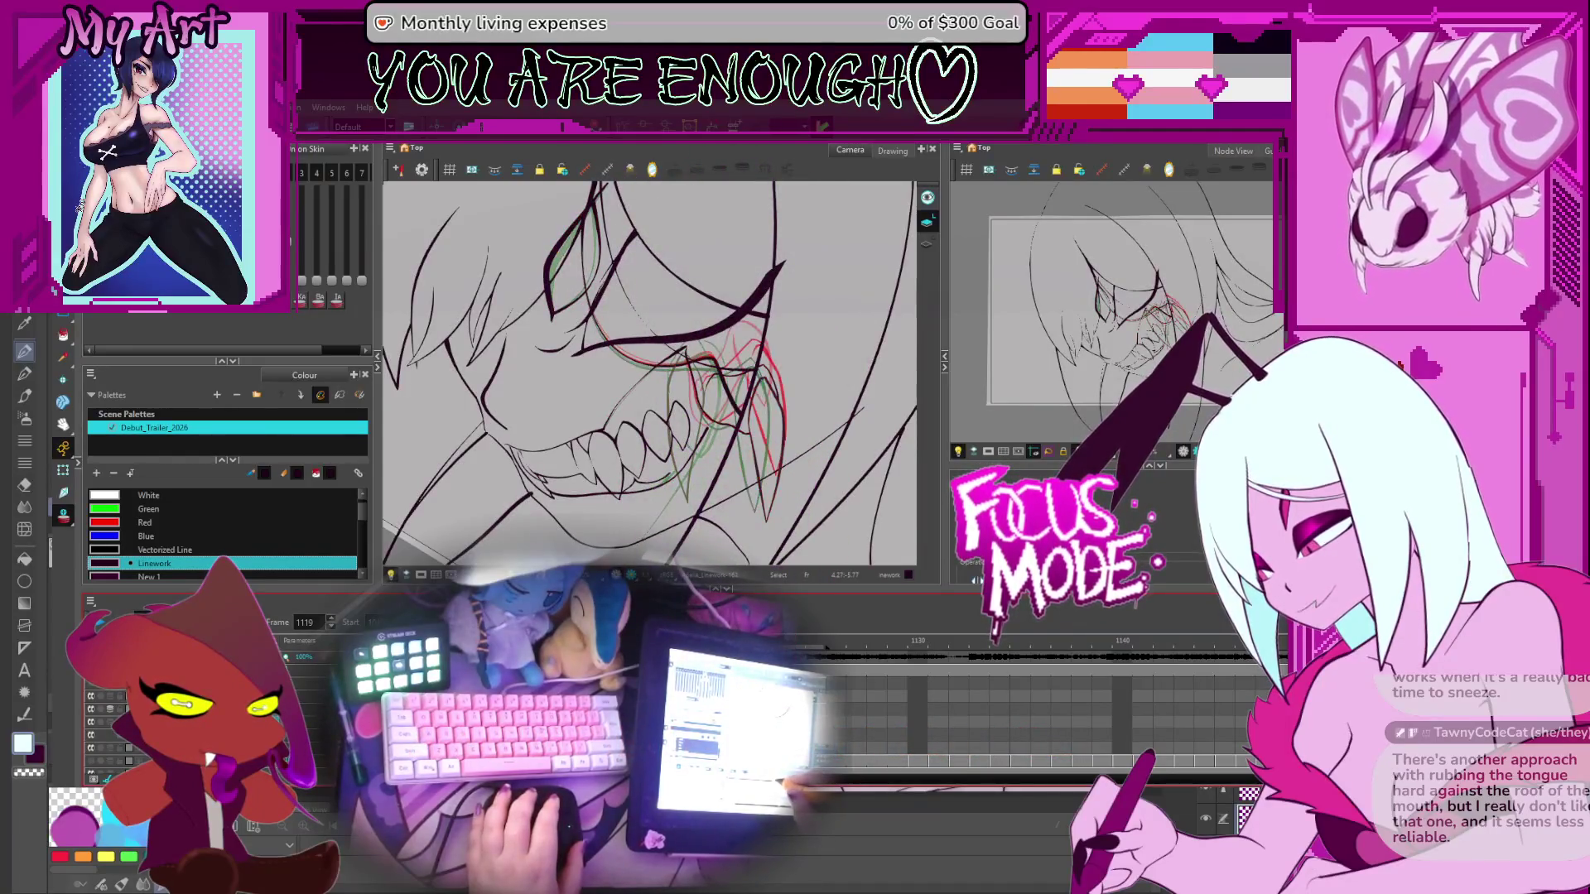
pyautogui.press('.')
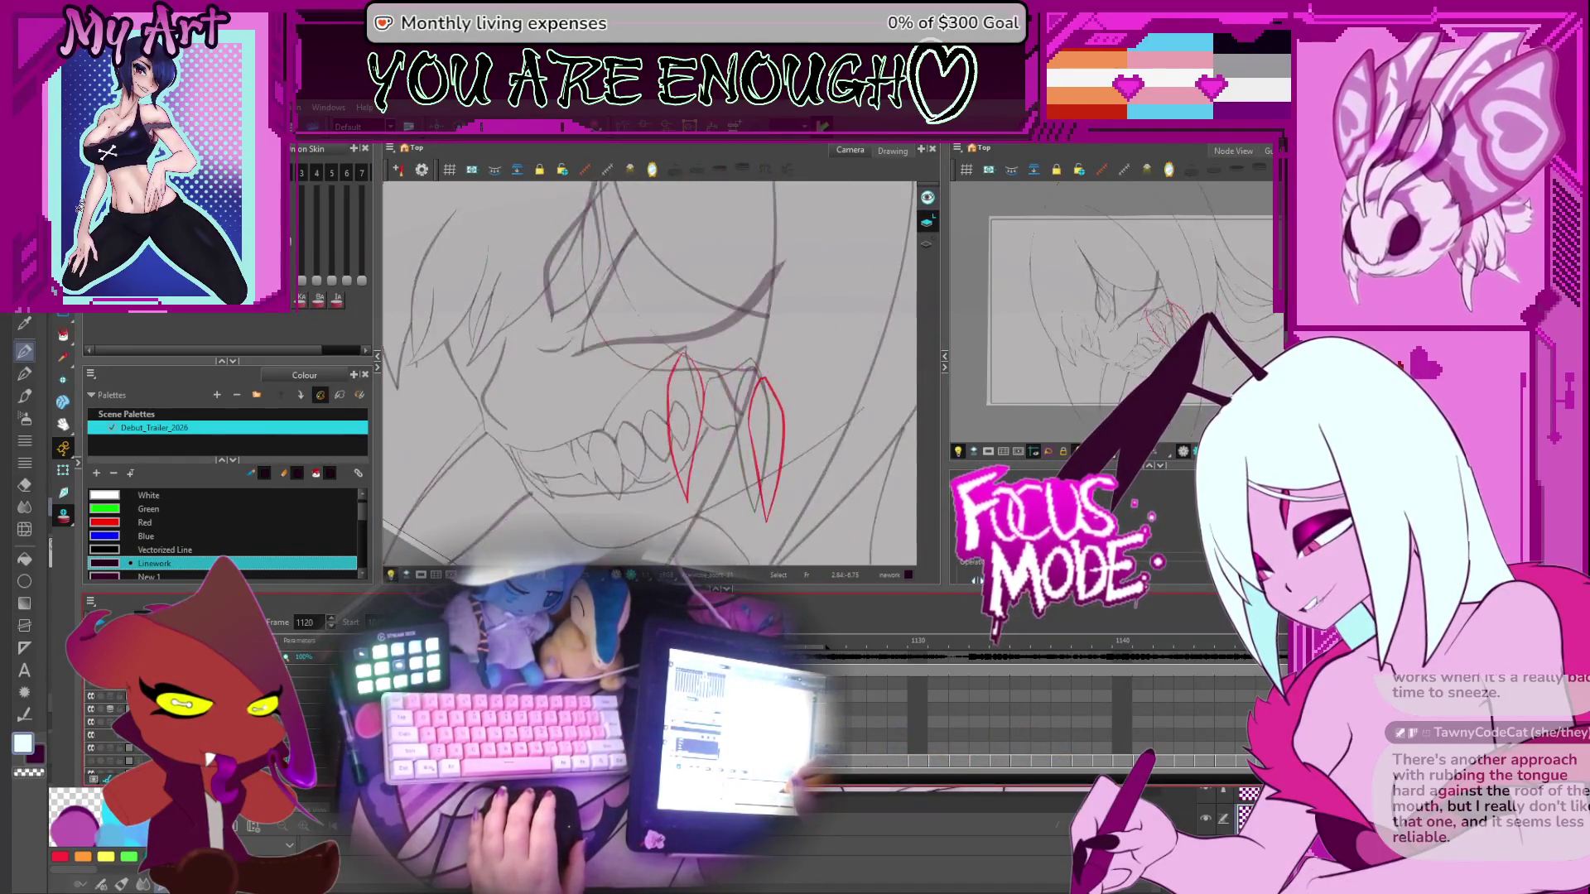
# Select the left fang stroke, then flip through frames 1119 and 1120 to review it
pyautogui.click(706, 437)
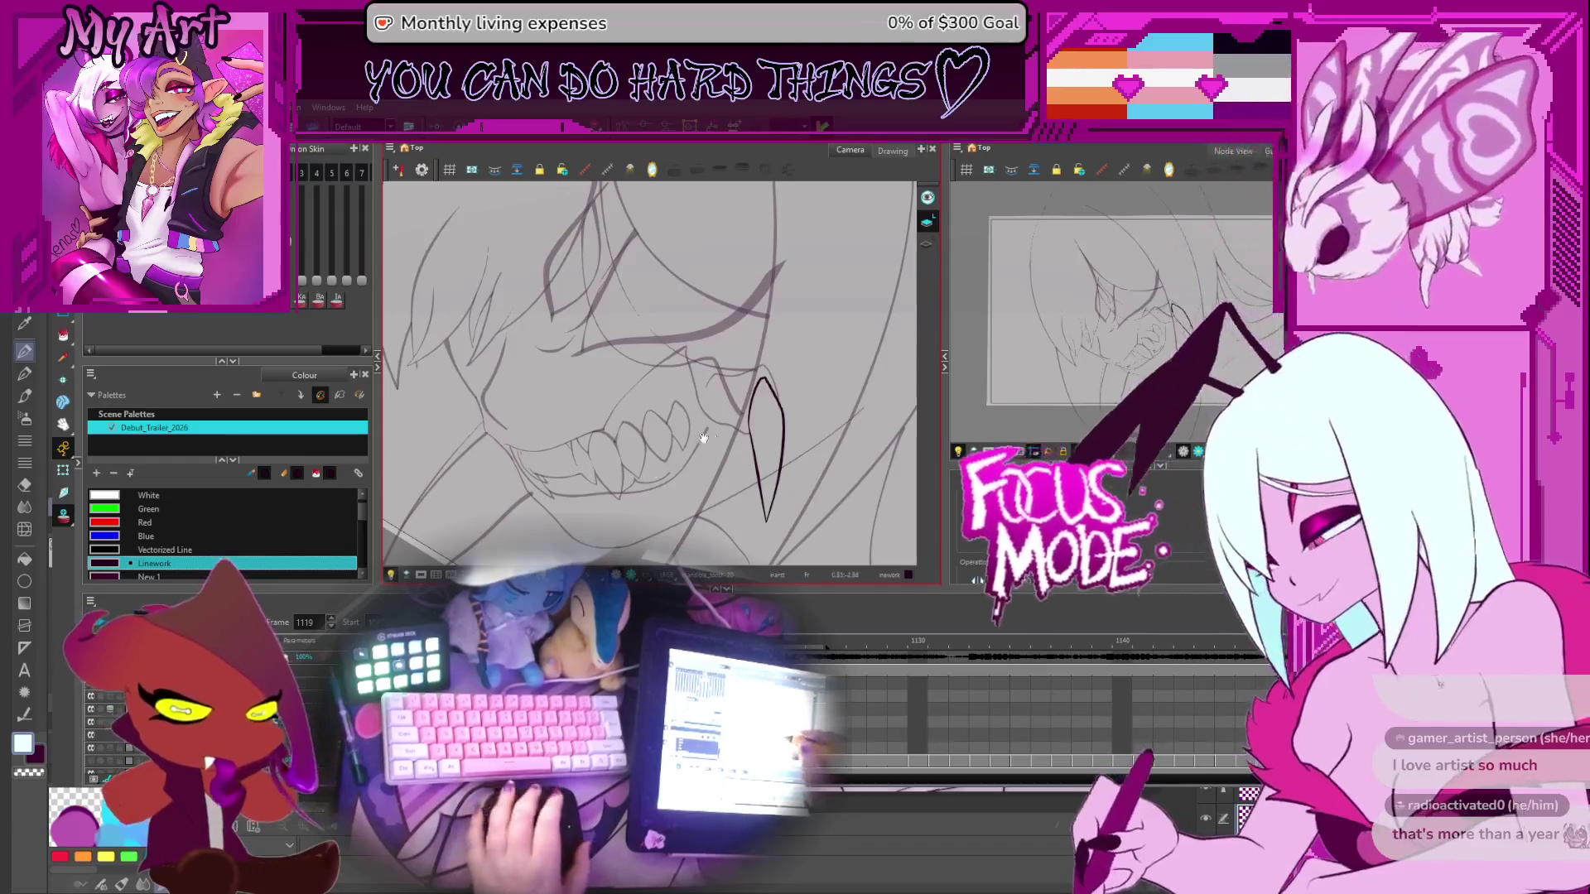
pyautogui.hotkey('alt', 's')
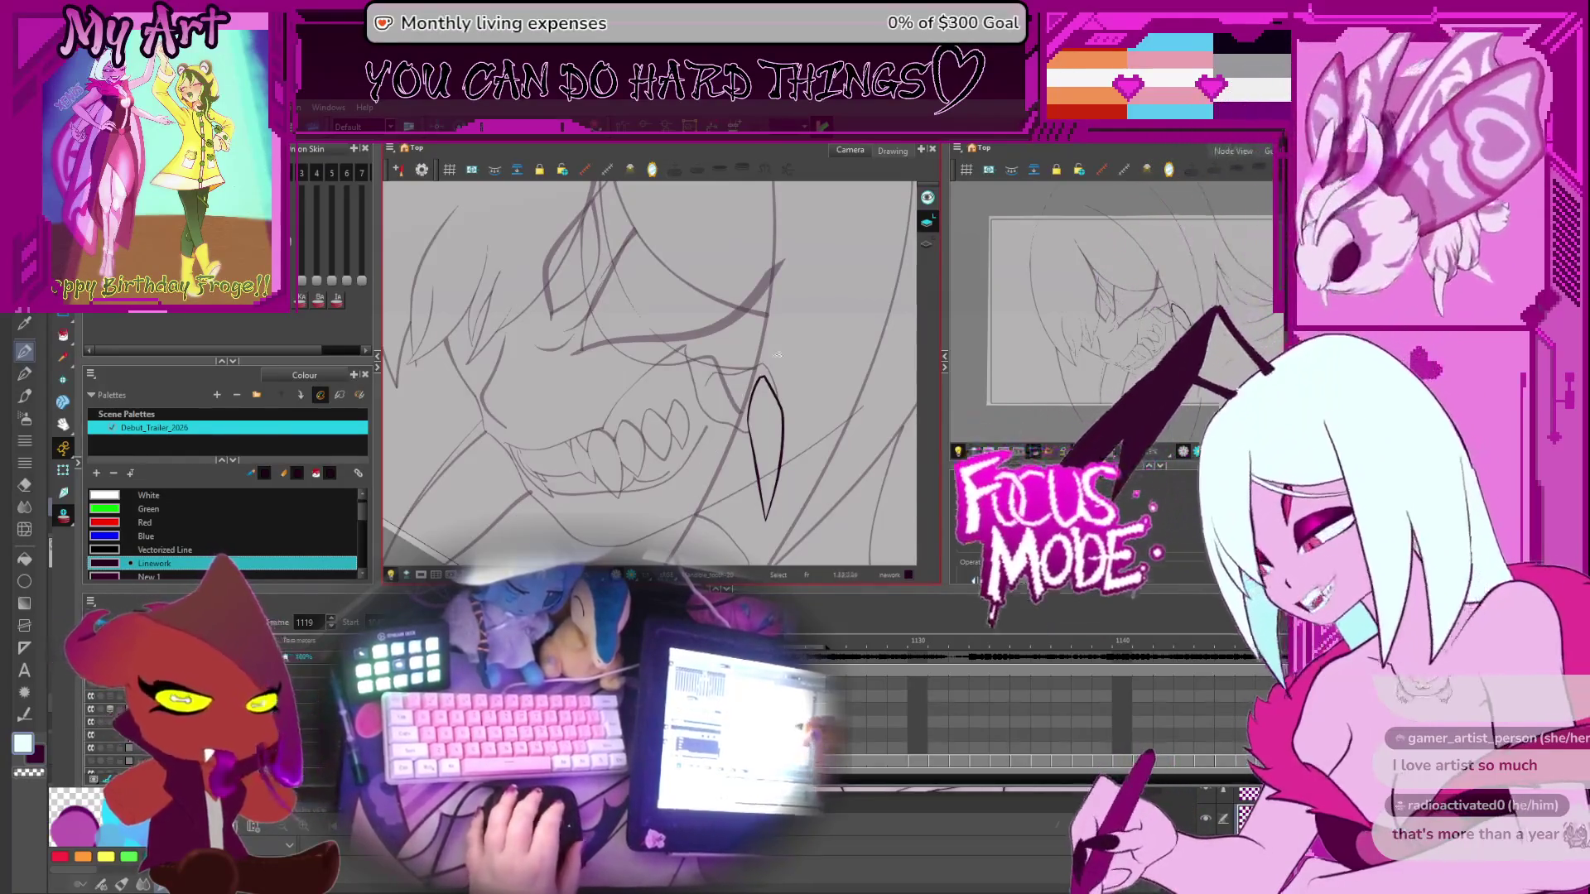
pyautogui.press(',')
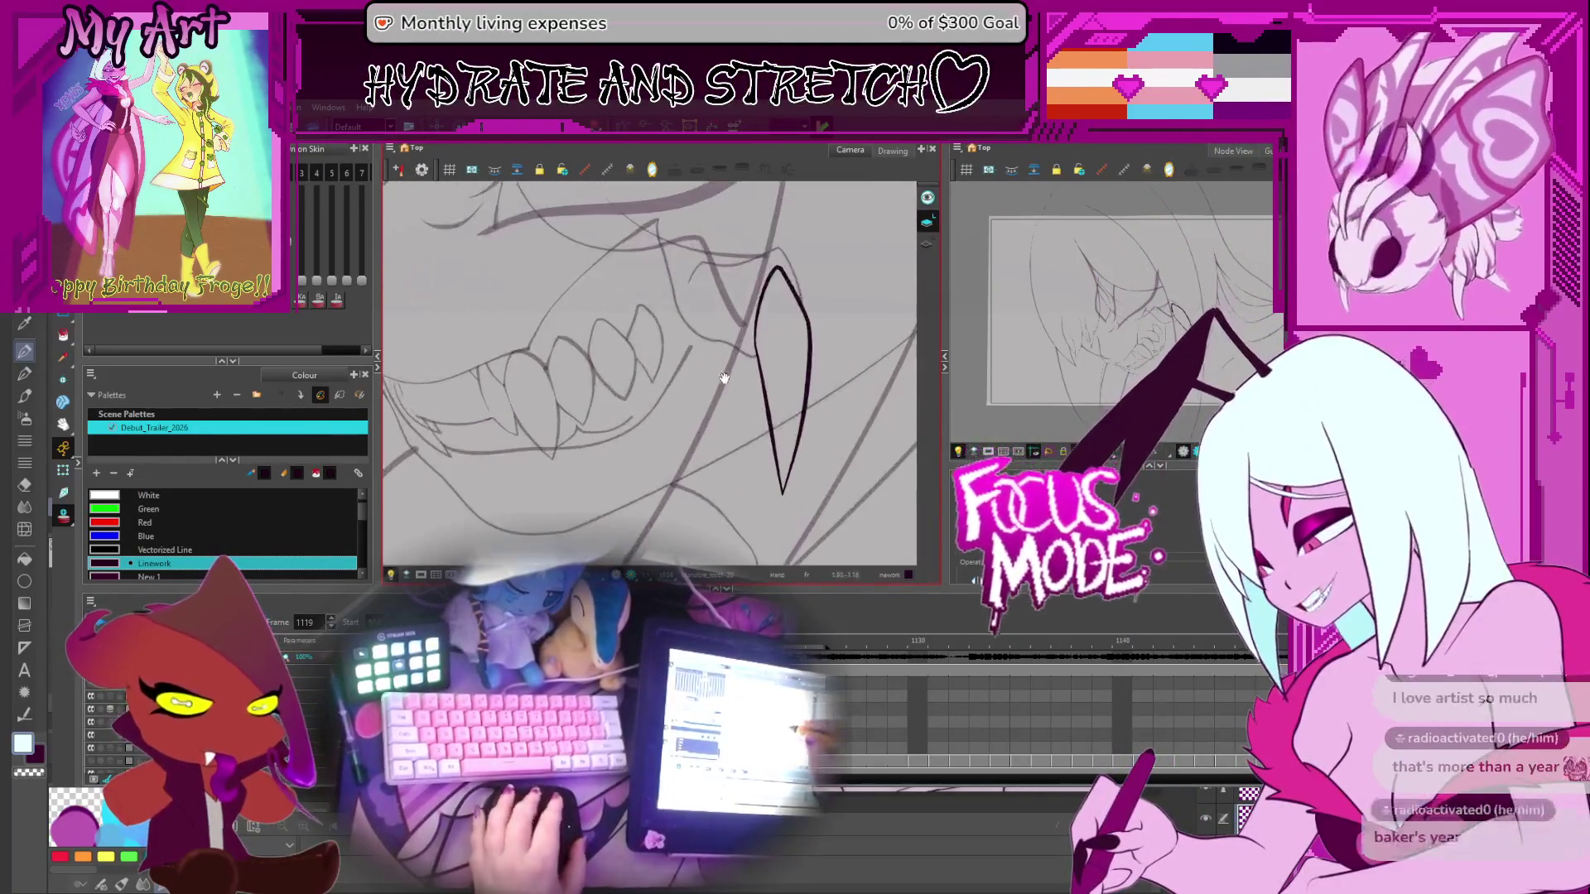
pyautogui.press('.')
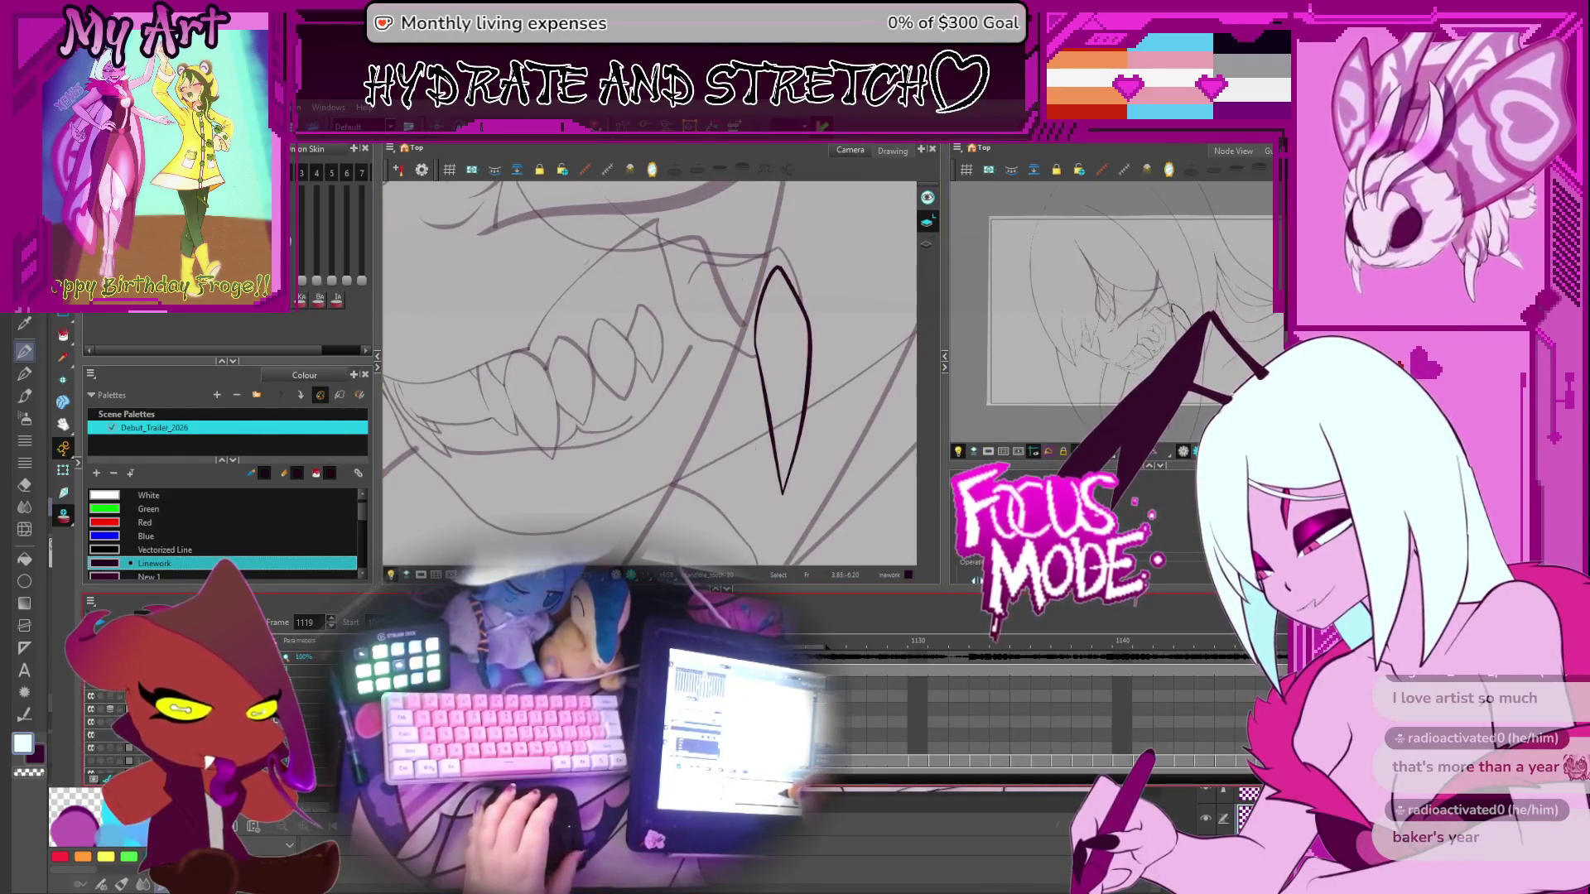
pyautogui.press('.')
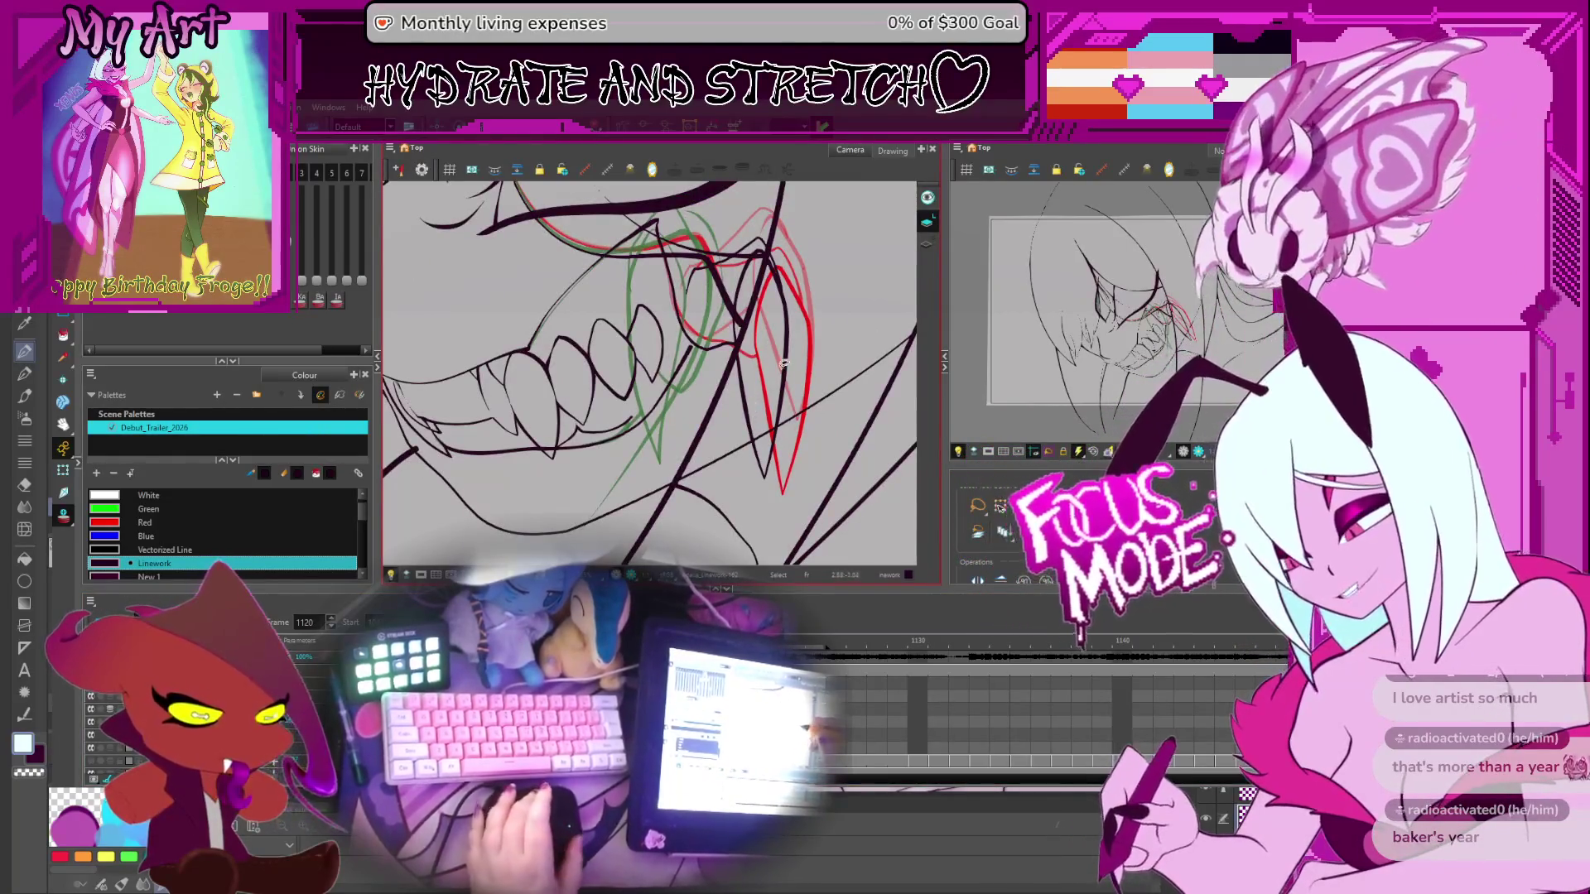
pyautogui.scroll(1, 783, 364)
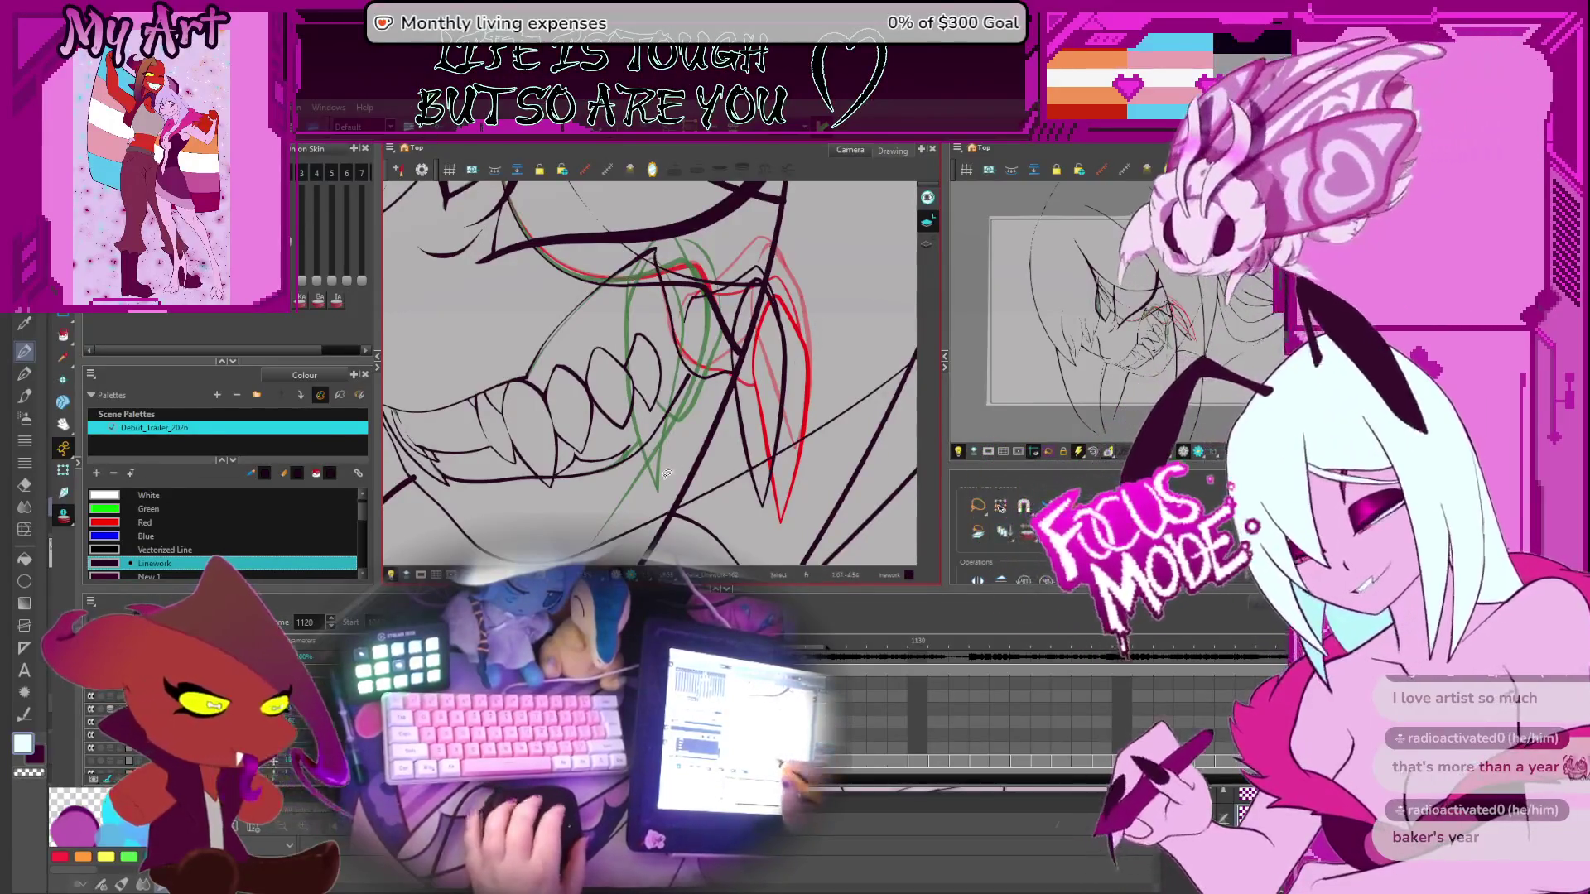
pyautogui.hotkey('alt', 's')
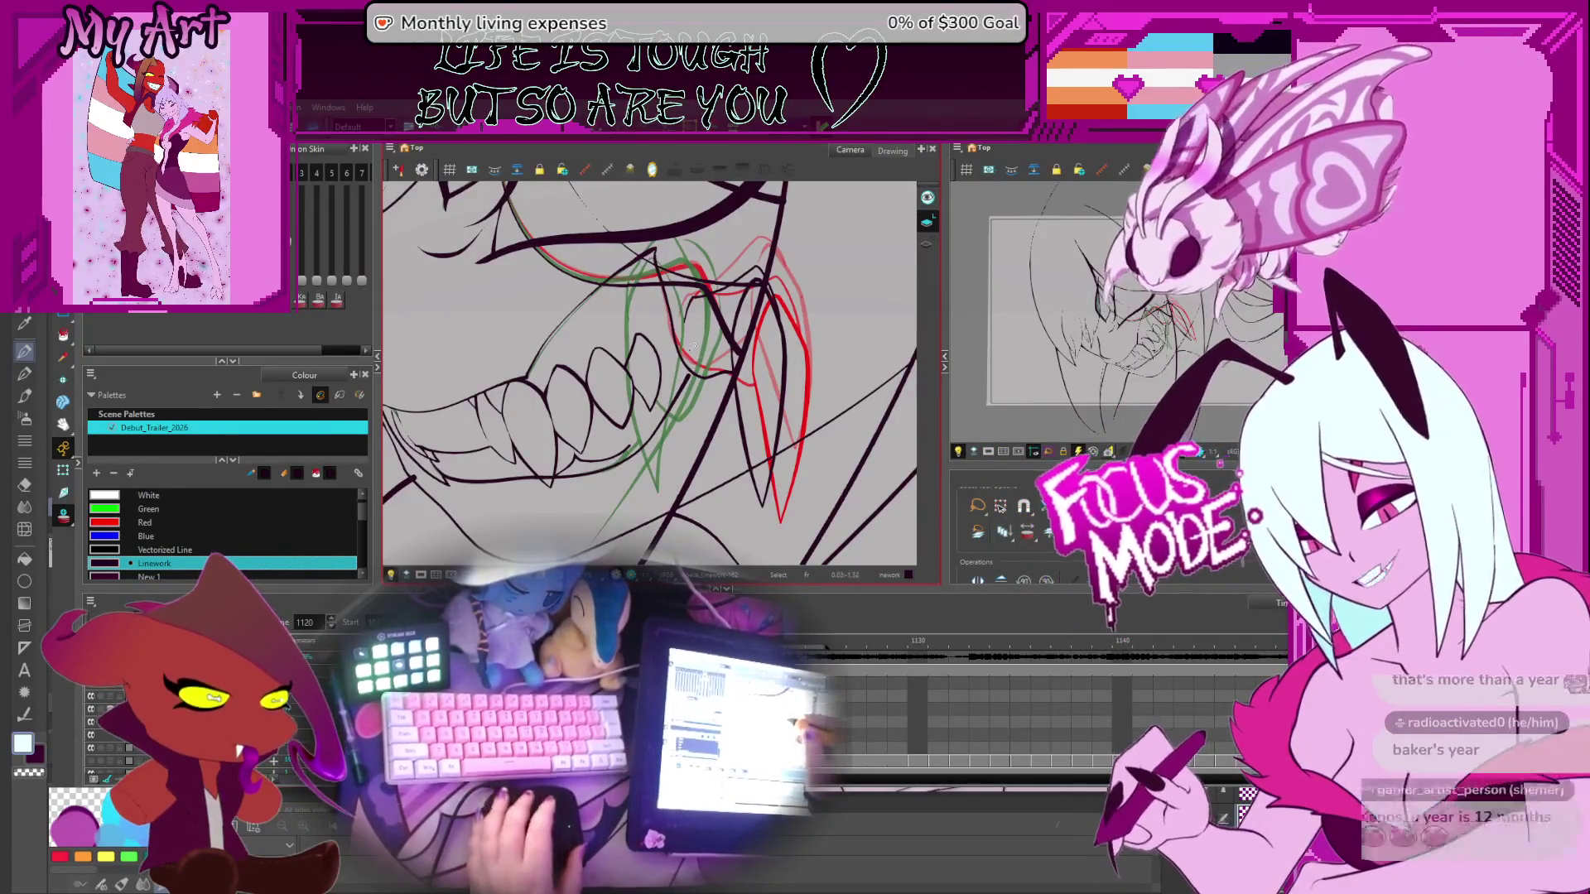
pyautogui.press('.')
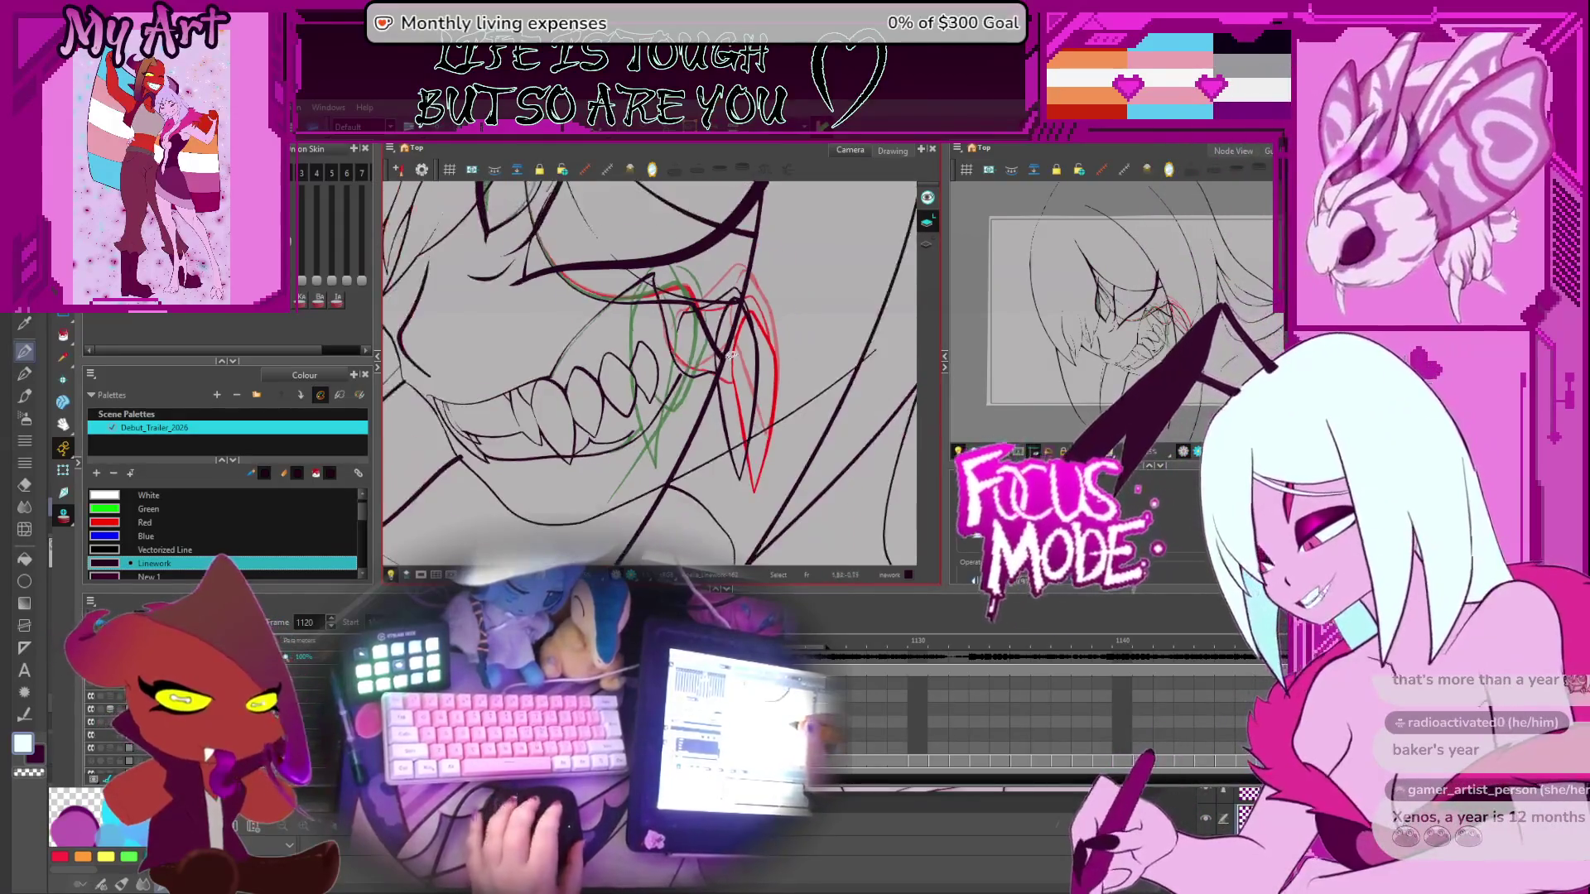
pyautogui.press('.')
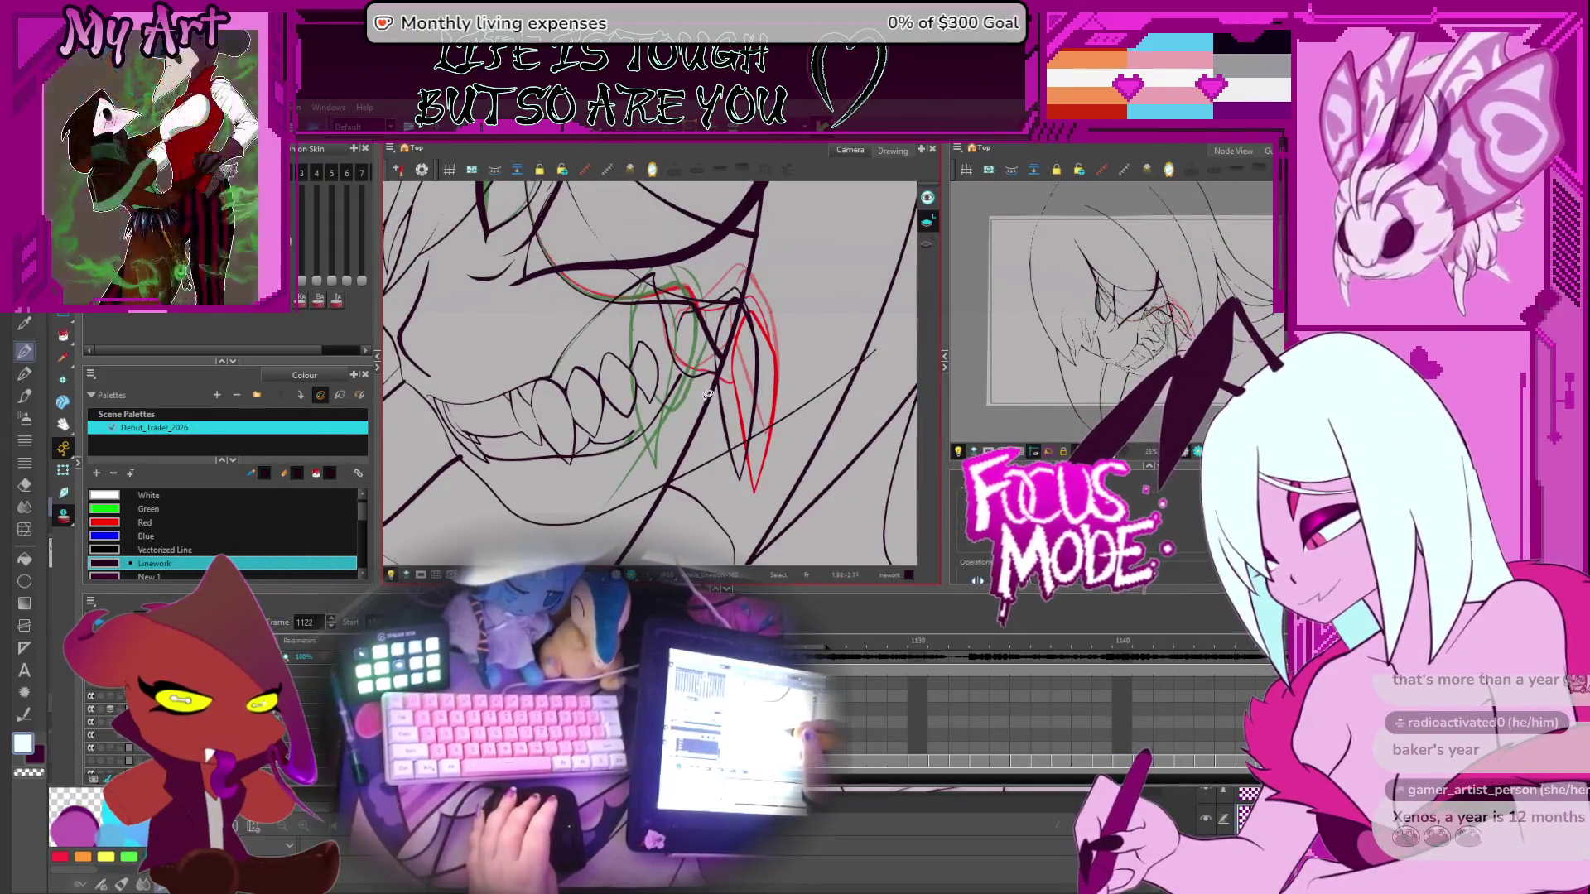
pyautogui.moveTo(696, 390); pyautogui.dragTo(683, 455)
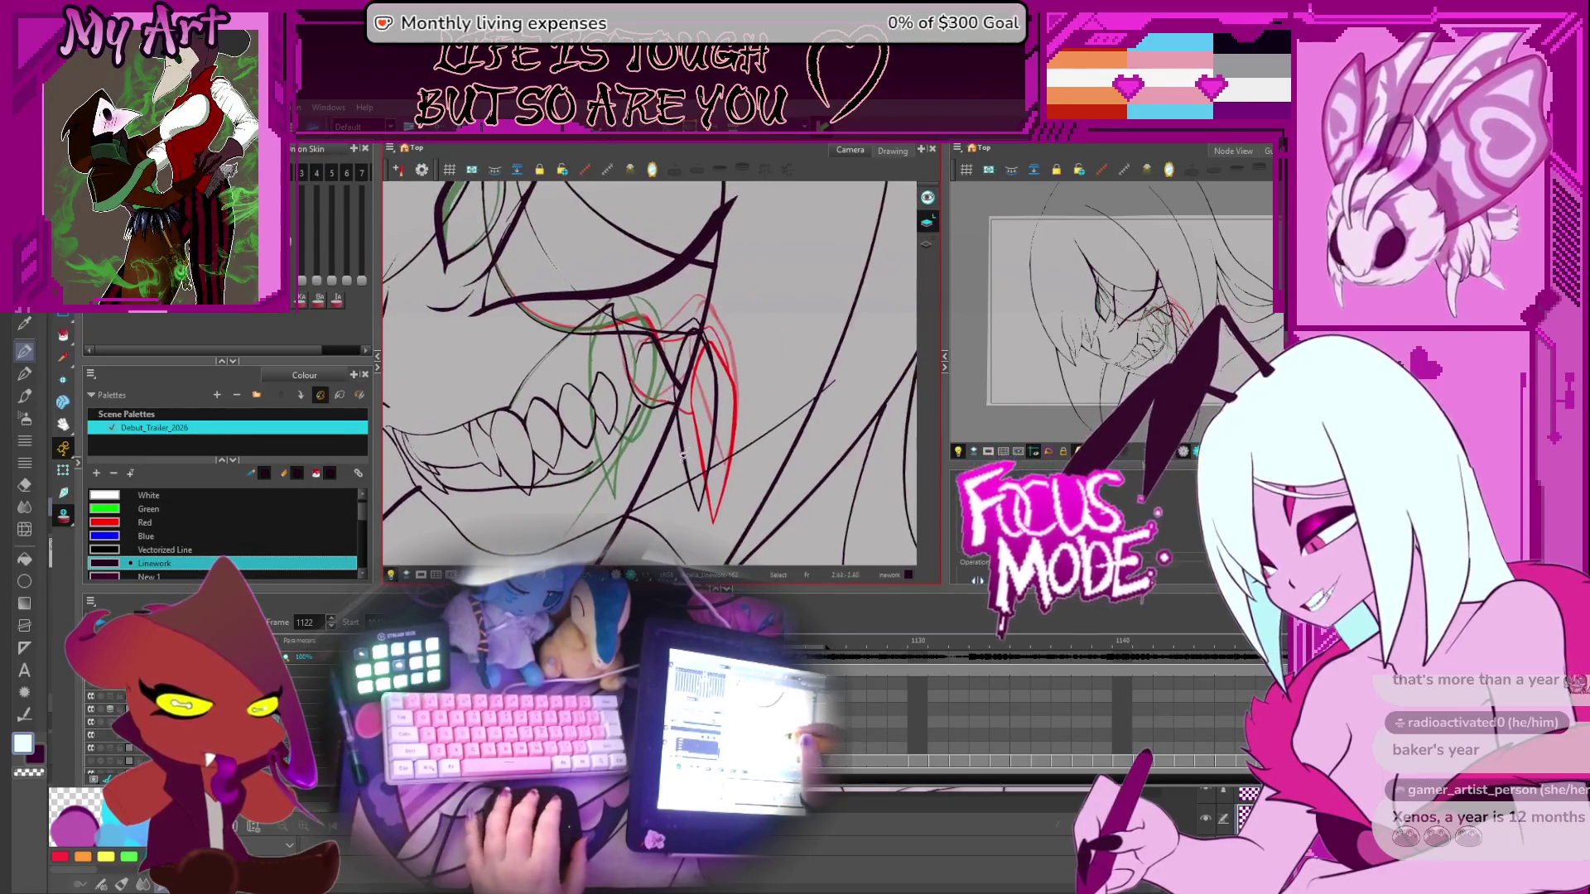
pyautogui.press(',')
pyautogui.press('.')
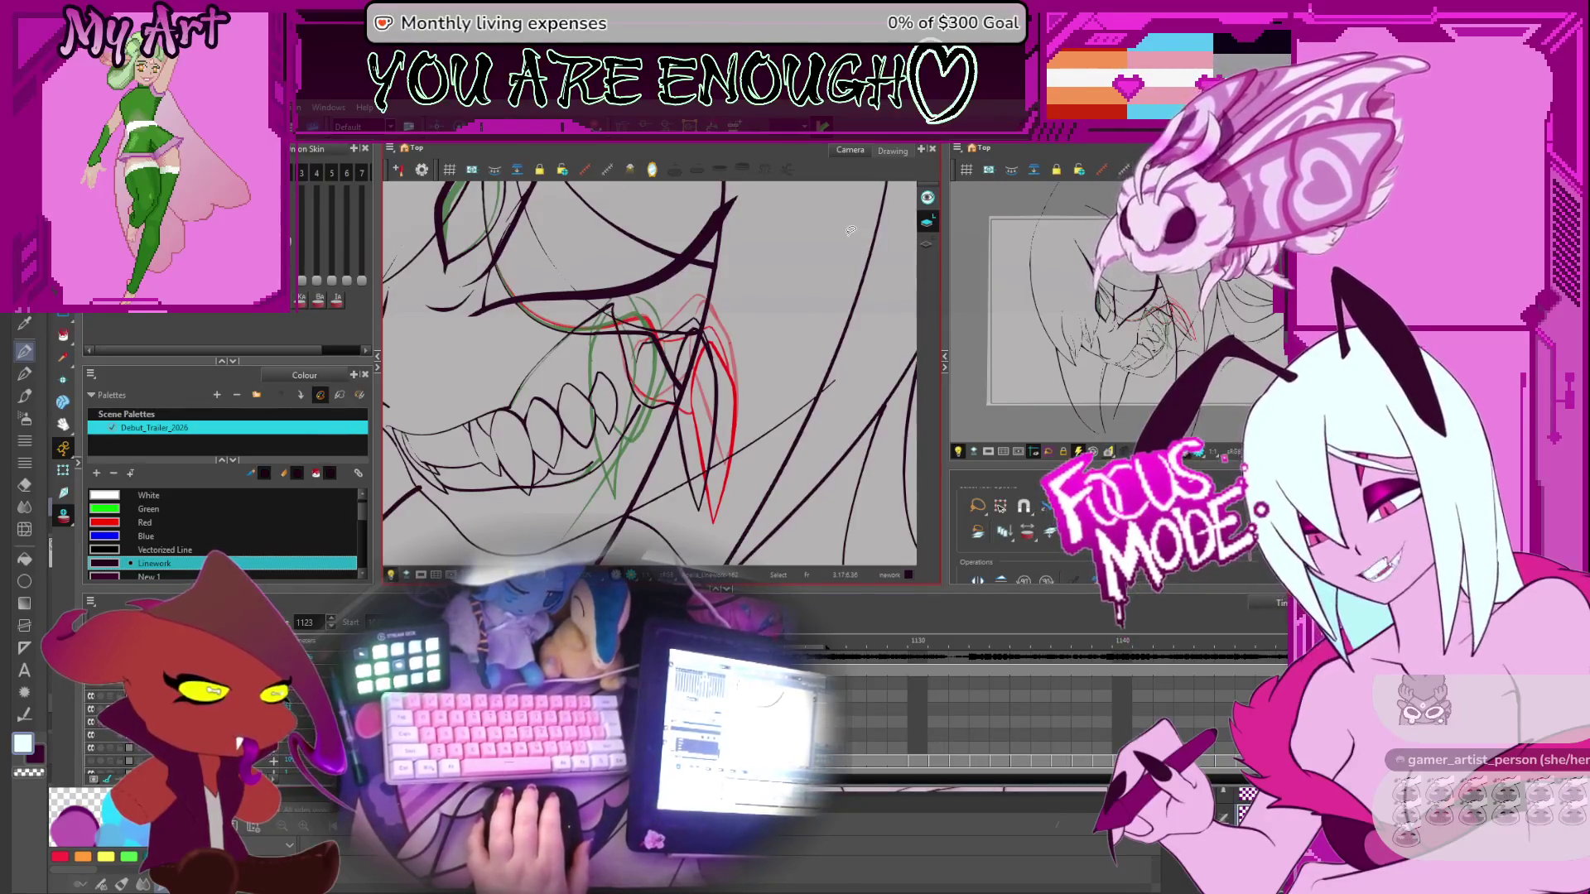
pyautogui.press('space')
pyautogui.moveTo(735, 357); pyautogui.dragTo(749, 285)
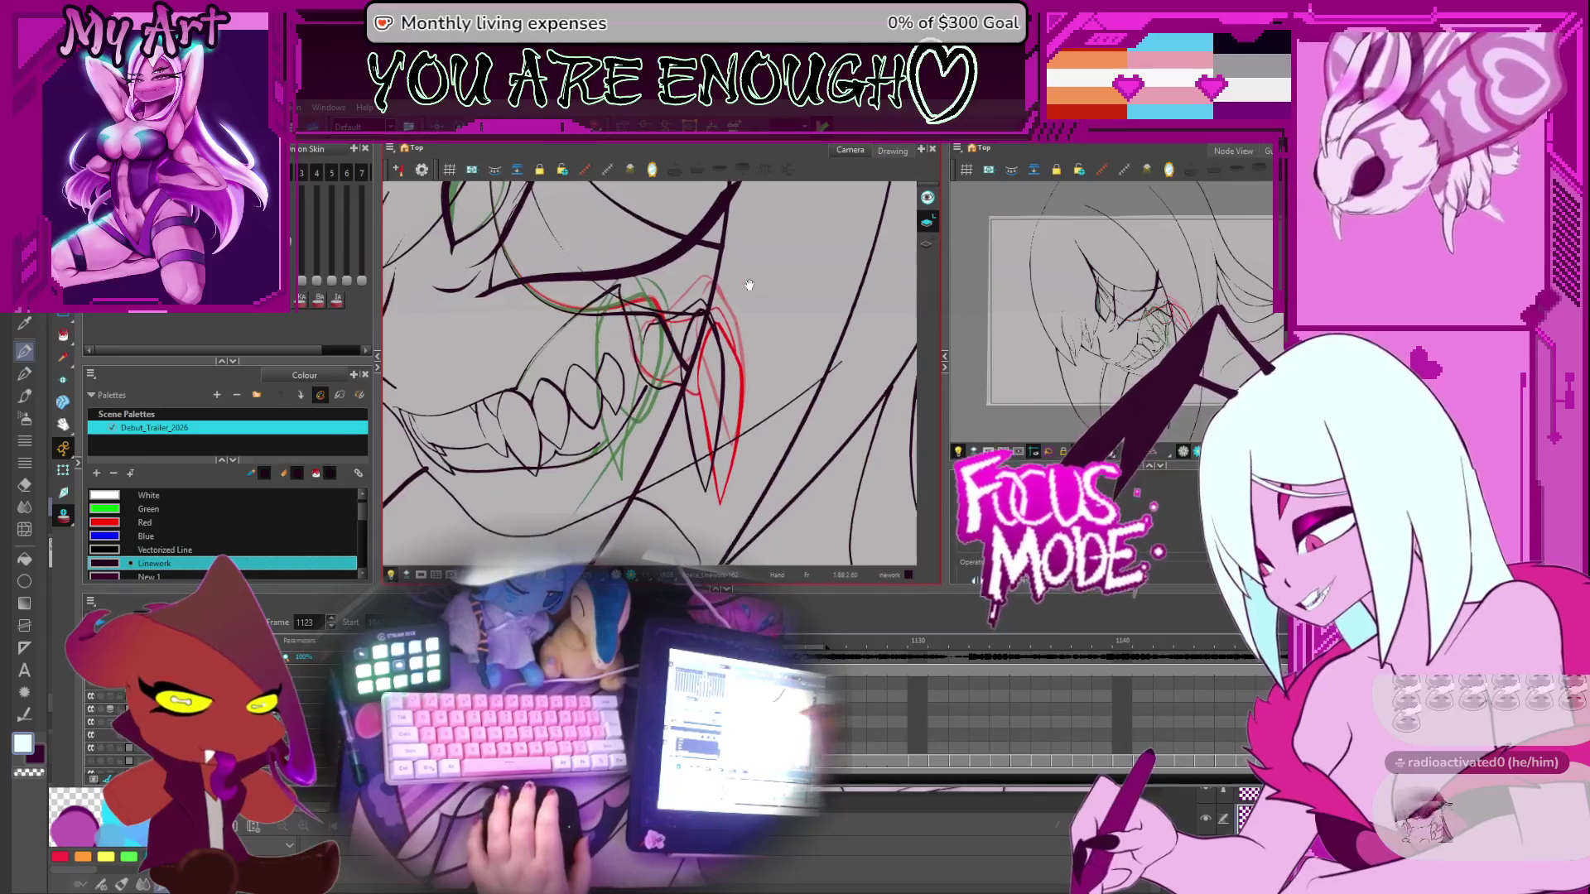
pyautogui.scroll(3, 650, 263)
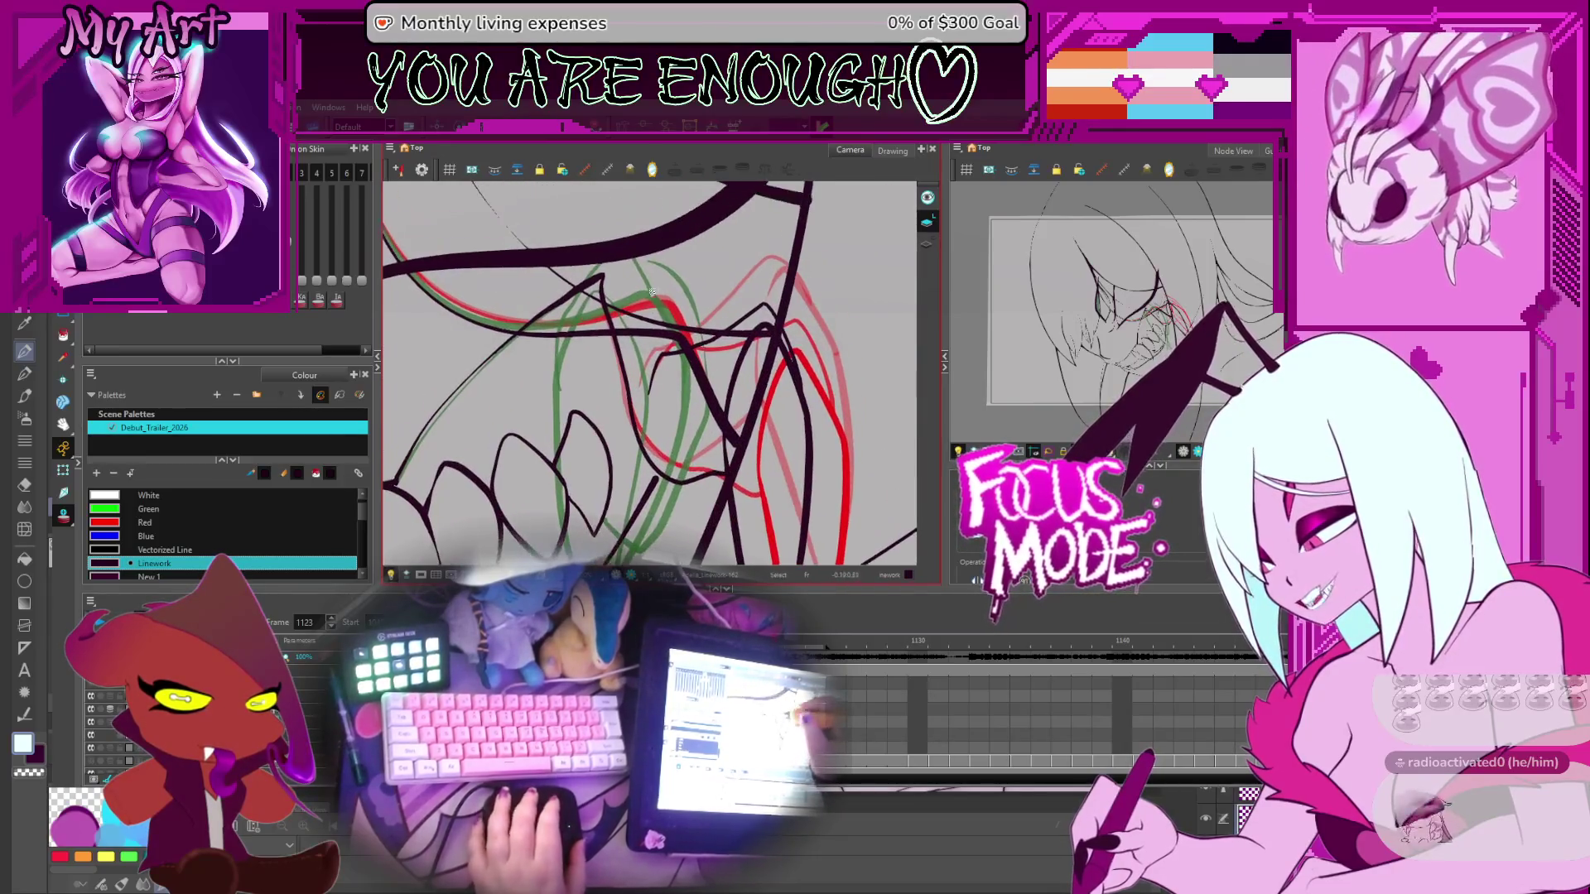
pyautogui.scroll(-3, 700, 354)
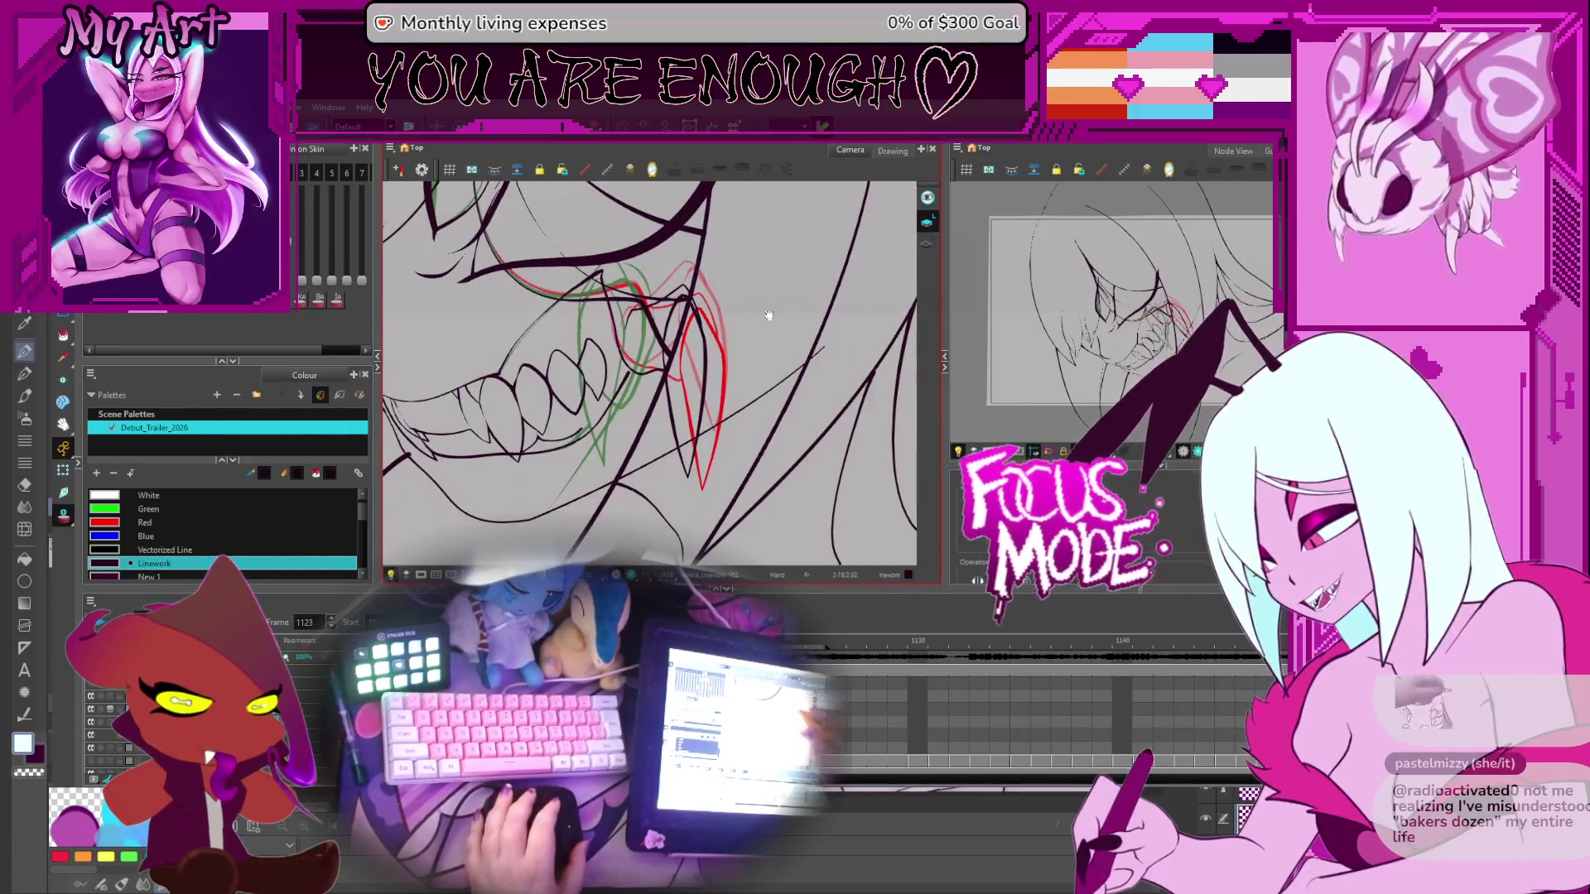
pyautogui.press(',')
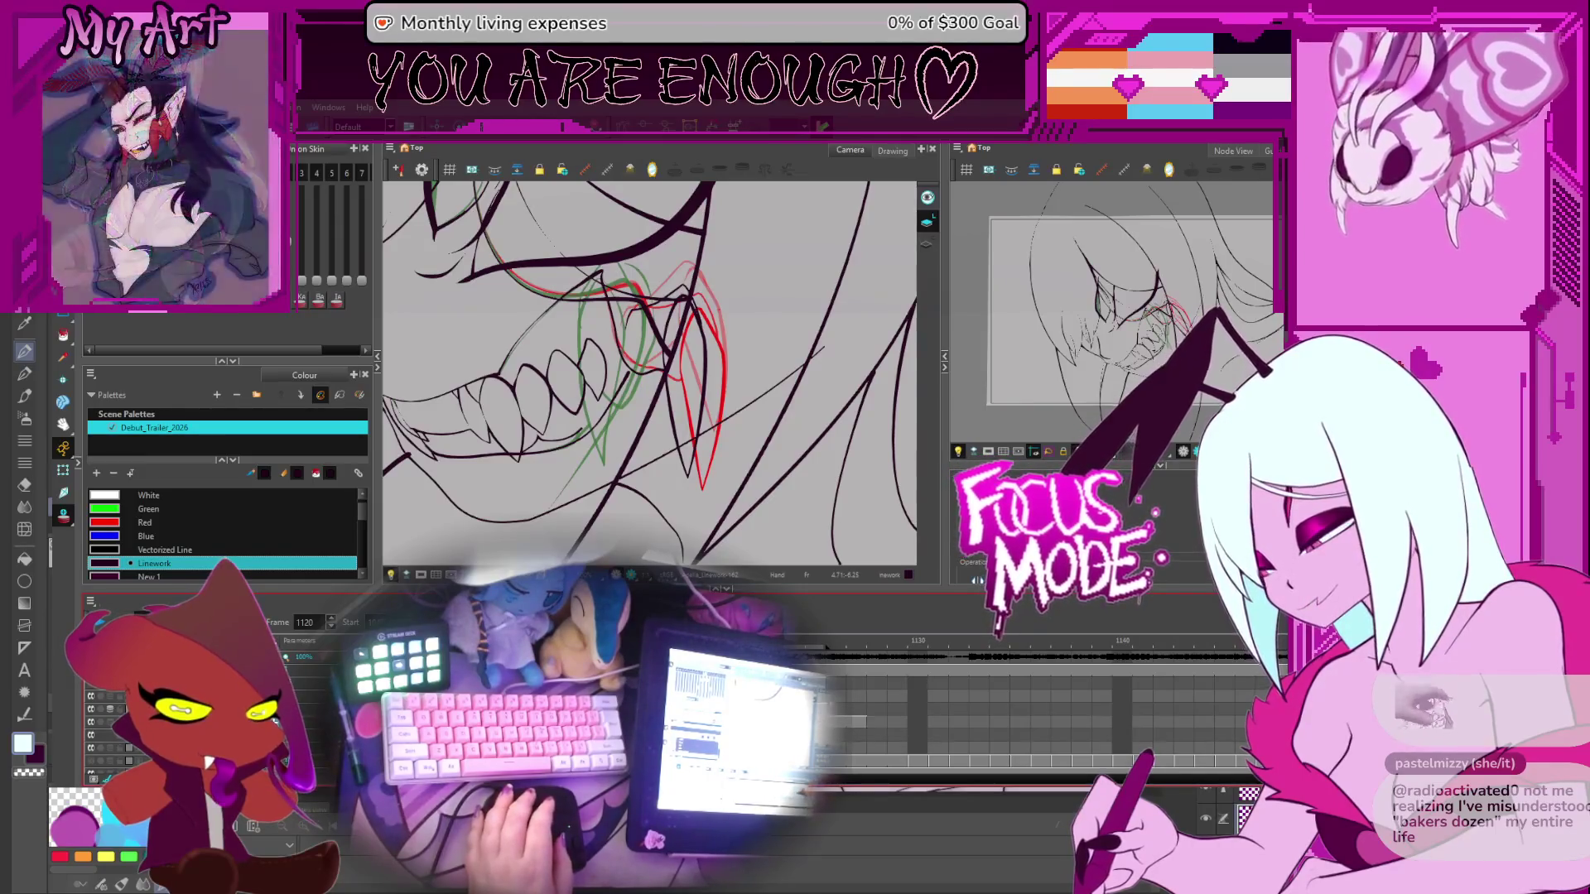
# Advance a frame, select the long stroke beside the fang, and reset the canvas rotation upright
pyautogui.hotkey('alt', 's')
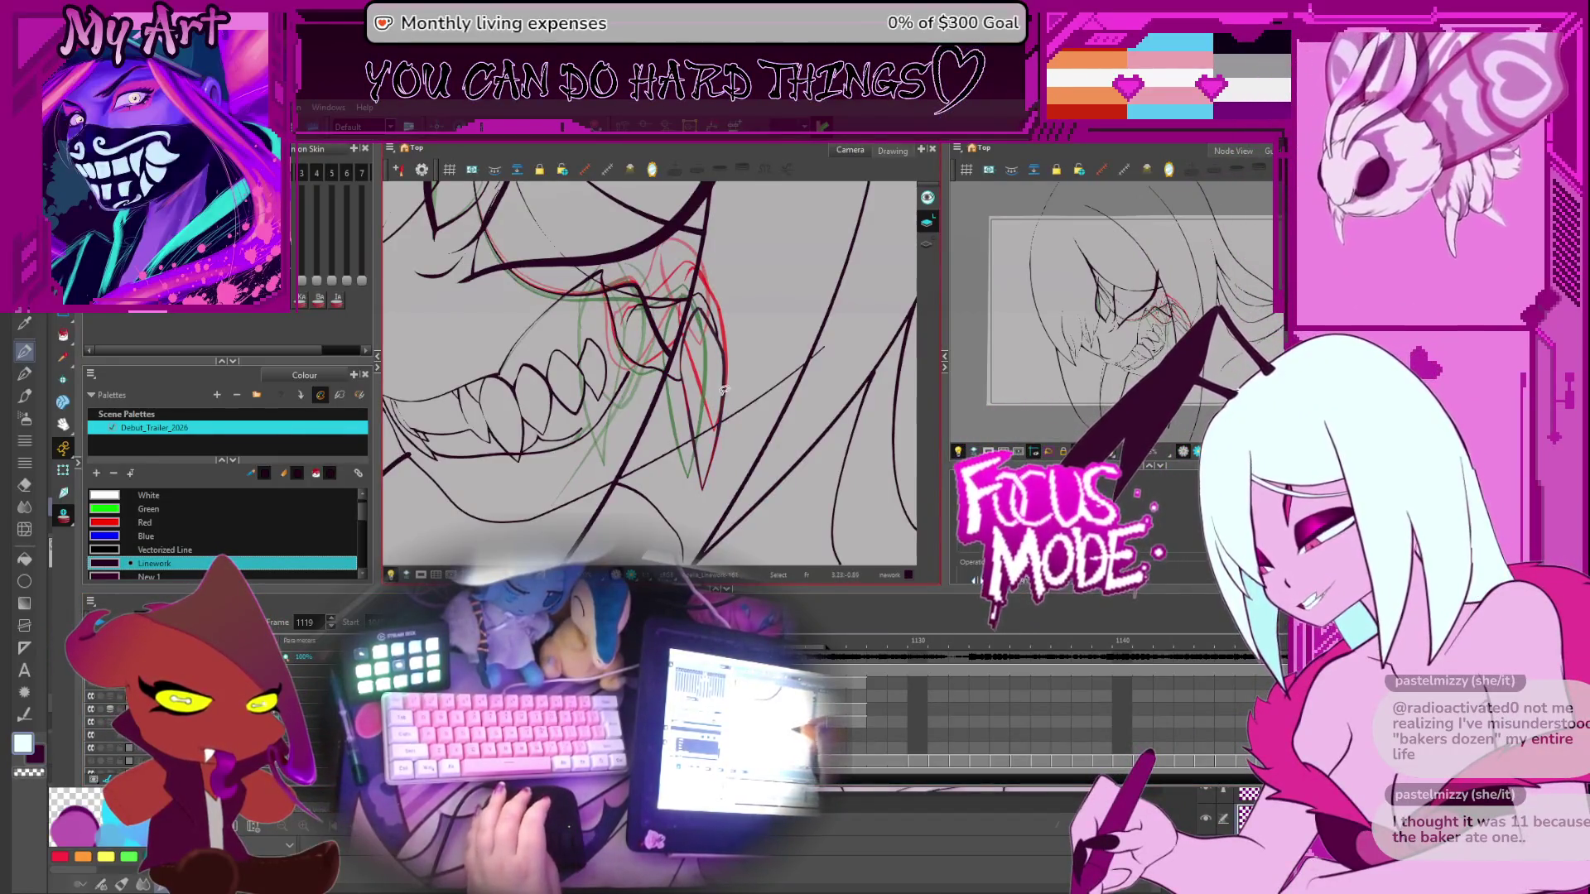
pyautogui.press('.')
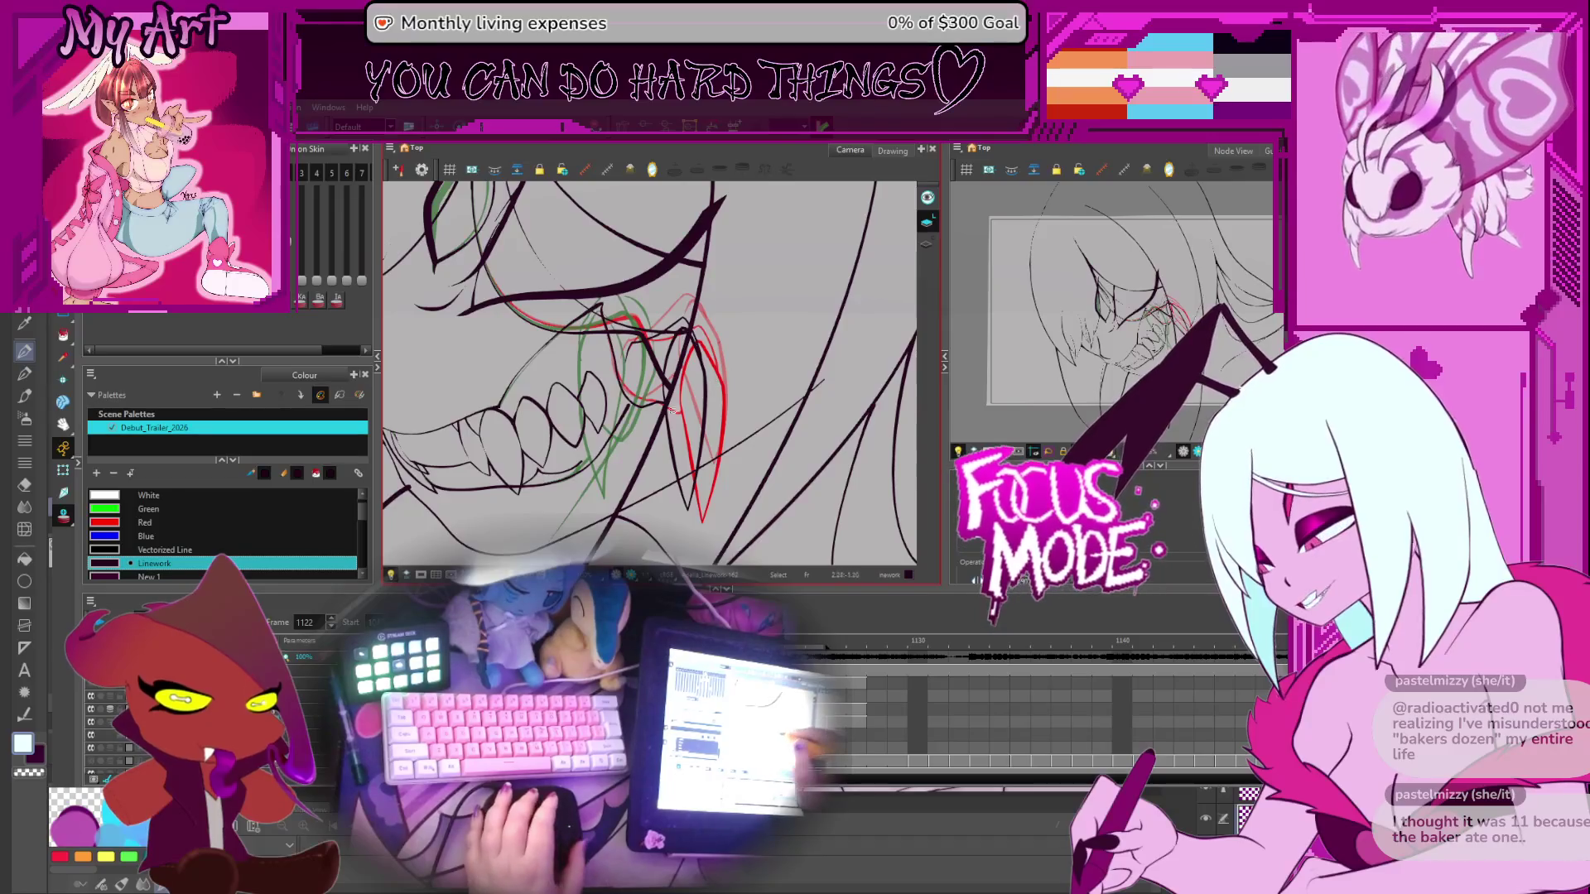
pyautogui.moveTo(671, 411); pyautogui.dragTo(677, 441)
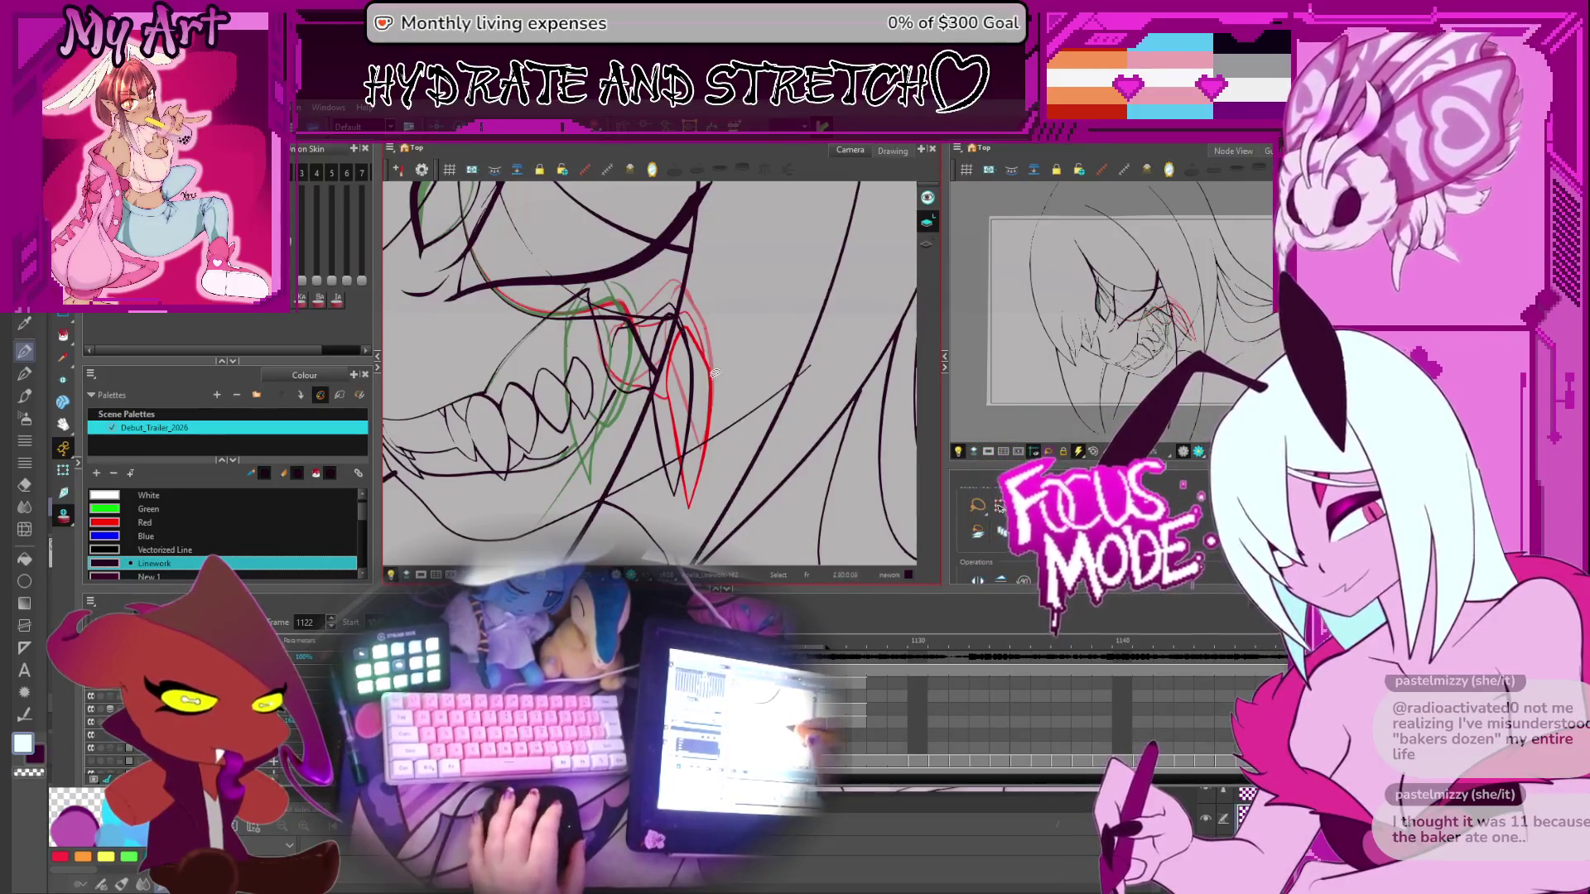
pyautogui.moveTo(729, 381); pyautogui.dragTo(704, 418)
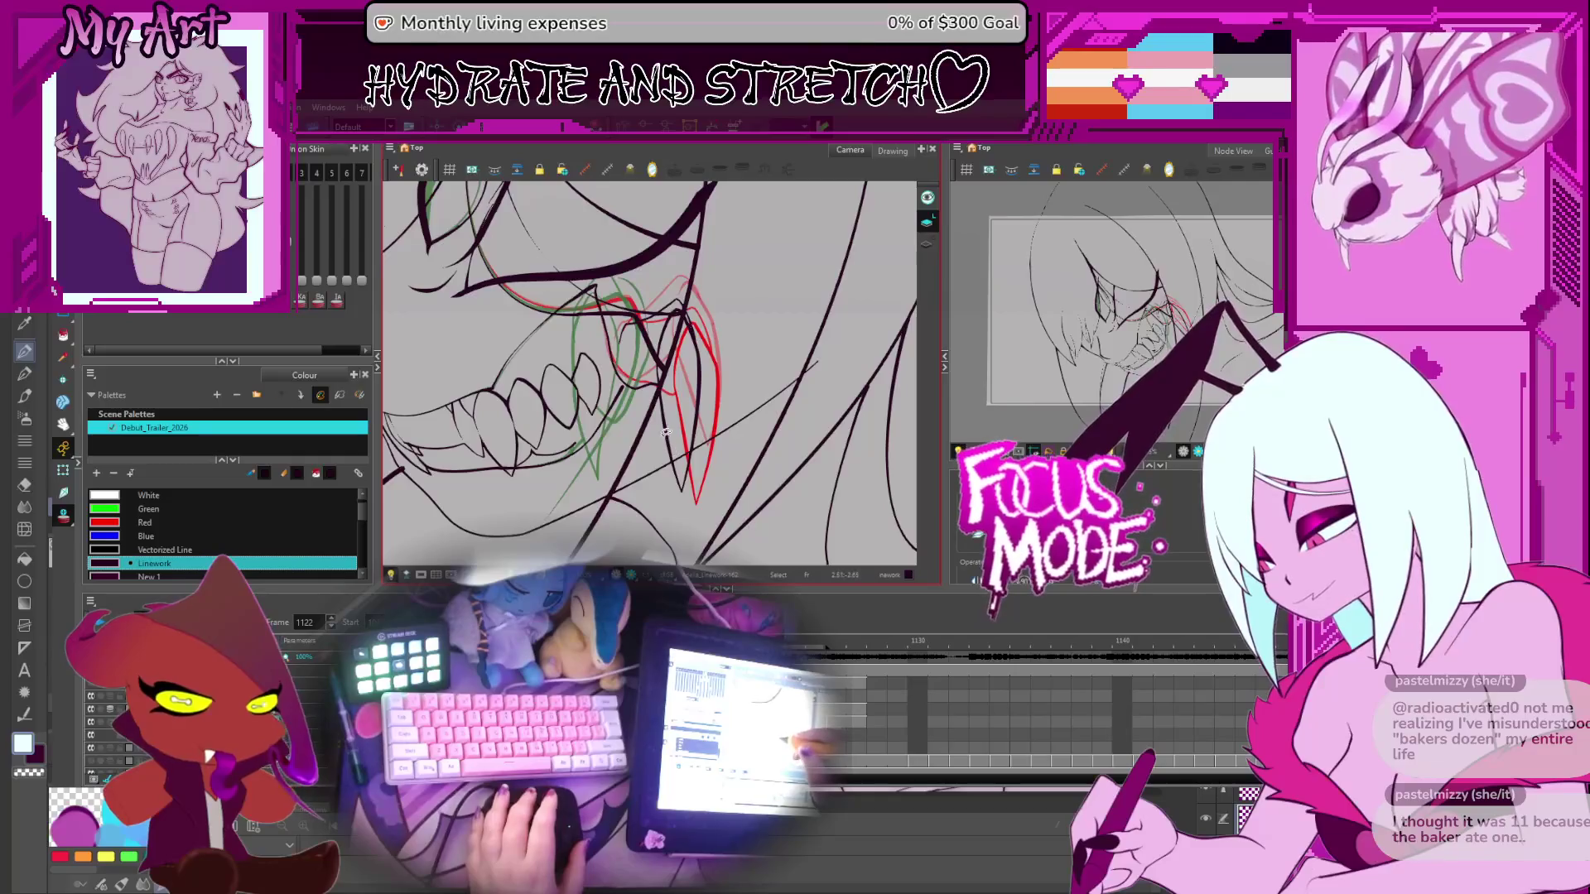
pyautogui.scroll(1, 714, 382)
pyautogui.click(714, 383)
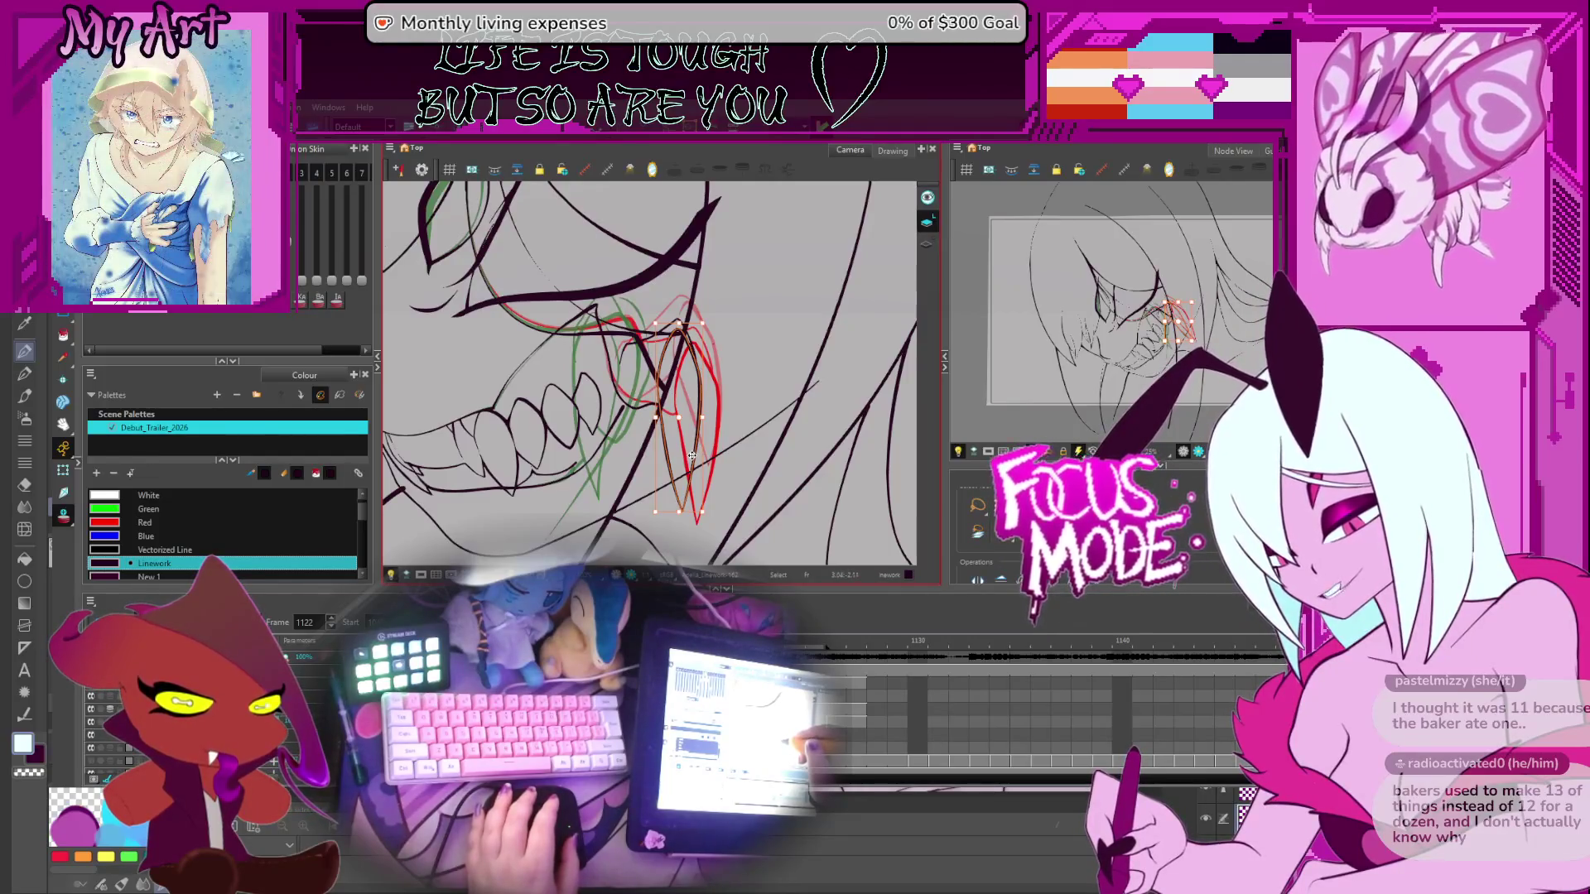
pyautogui.moveTo(685, 429); pyautogui.dragTo(724, 390)
pyautogui.hotkey('shift', 'x')
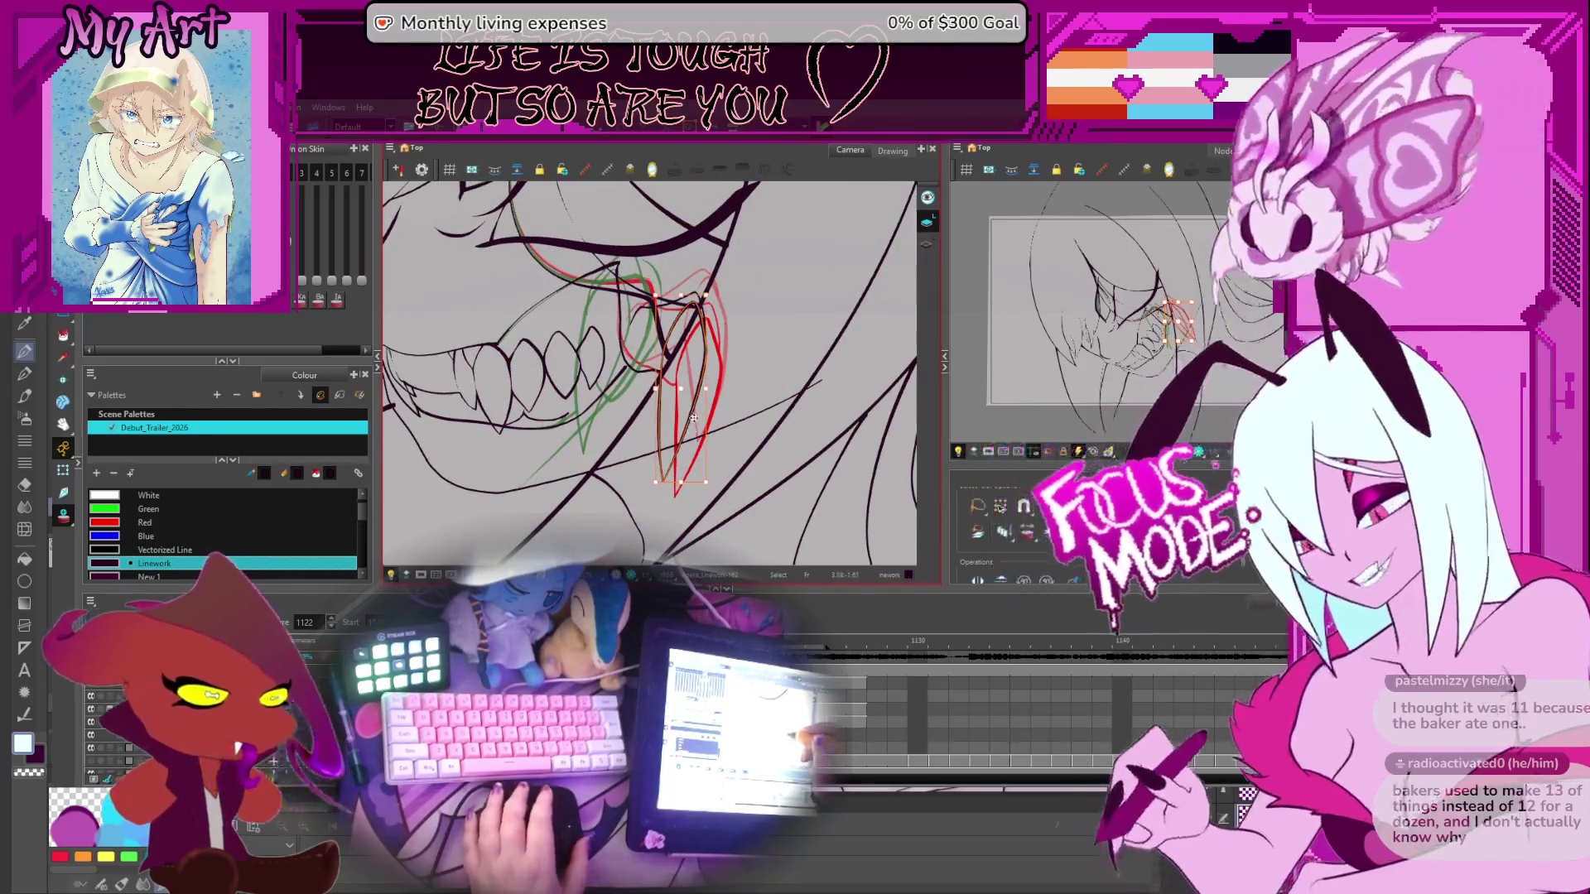
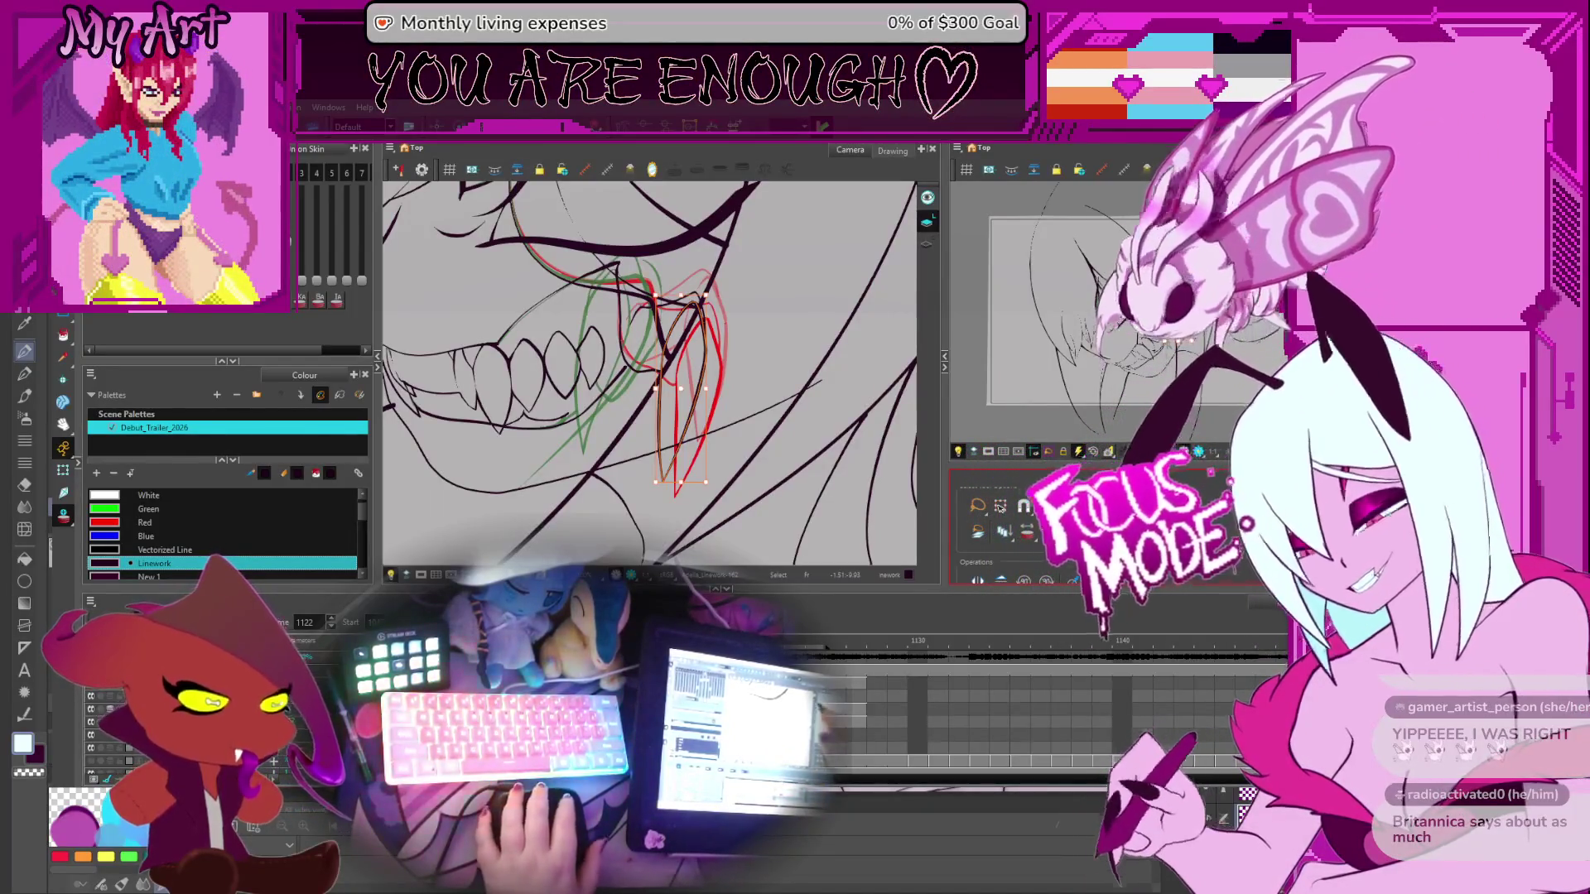
# Step back two frames to 1120 and rotate the view to compare the fang drawings
pyautogui.press('Escape')
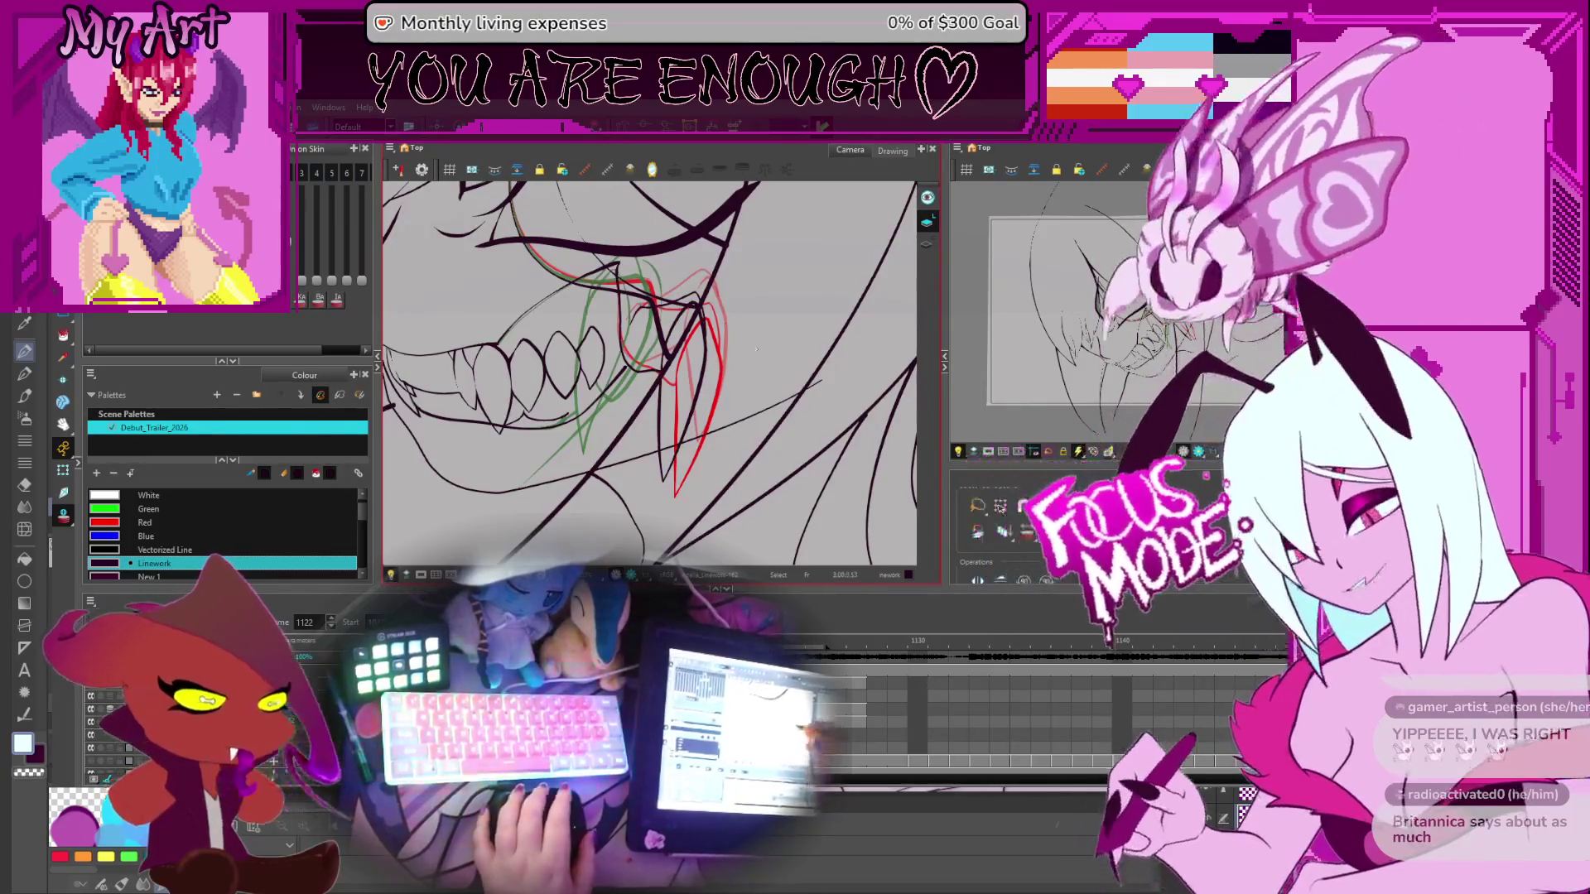
pyautogui.moveTo(704, 352)
pyautogui.mouseDown()
pyautogui.moveTo(783, 289)
pyautogui.moveTo(762, 265)
pyautogui.mouseUp()
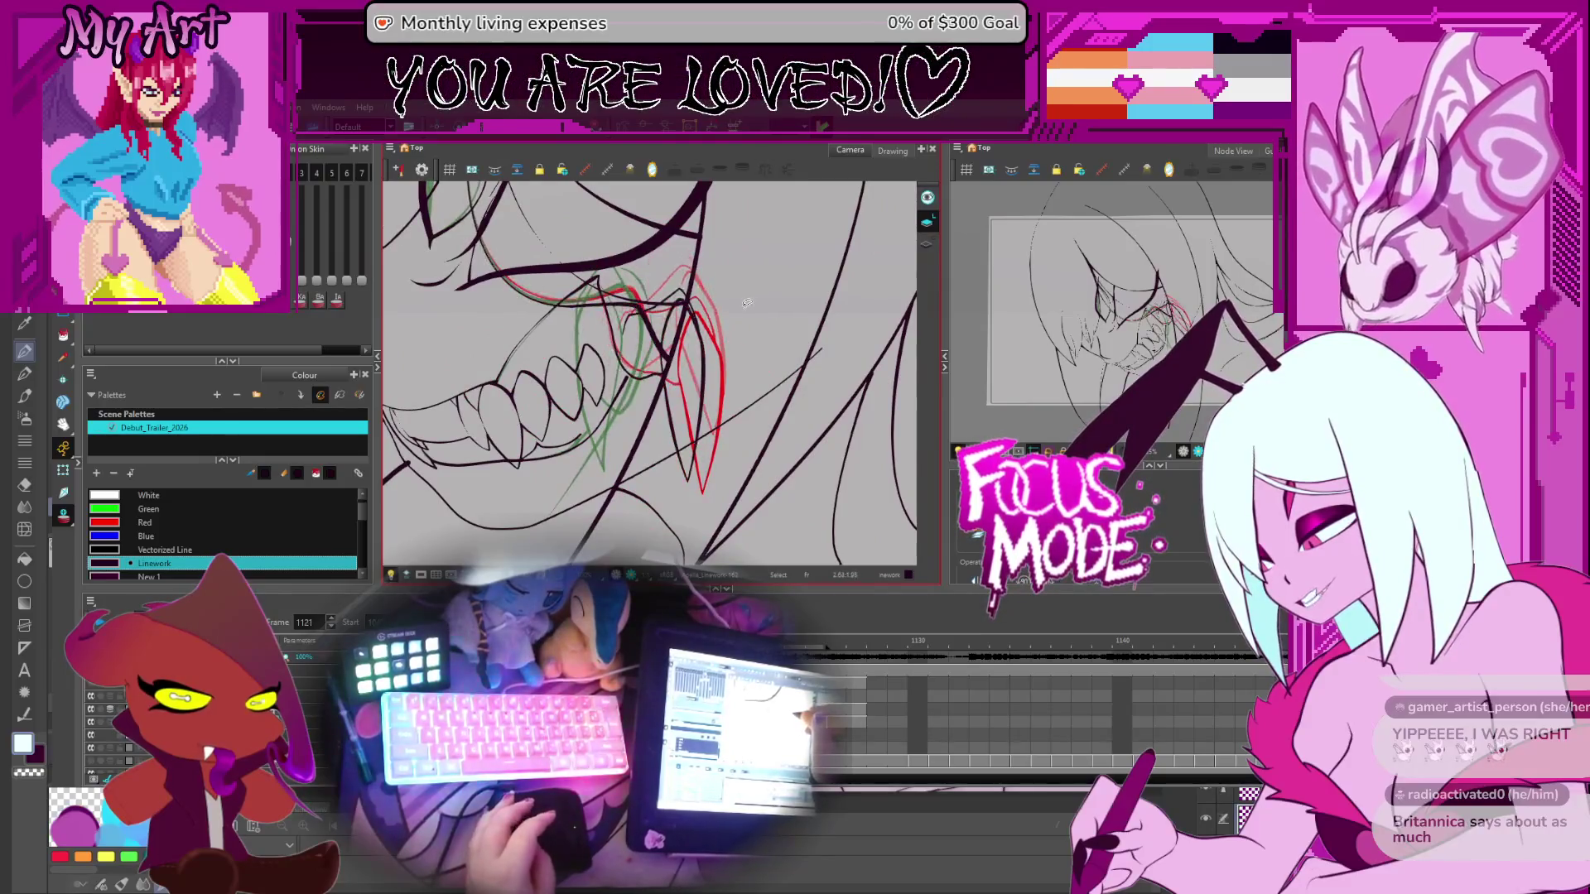
pyautogui.press(',')
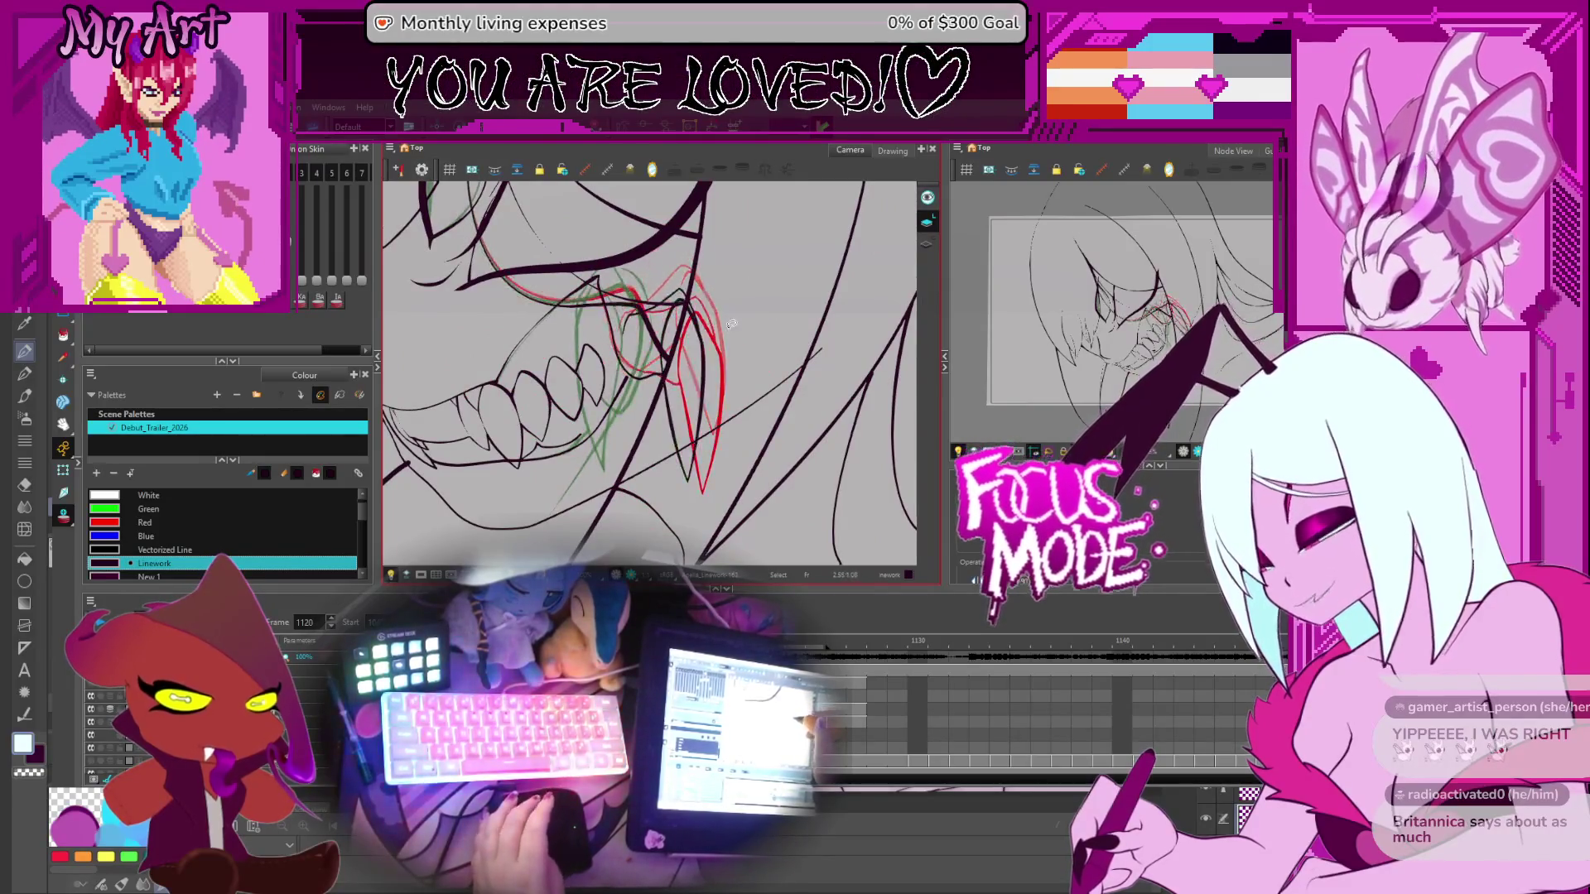
pyautogui.press(',')
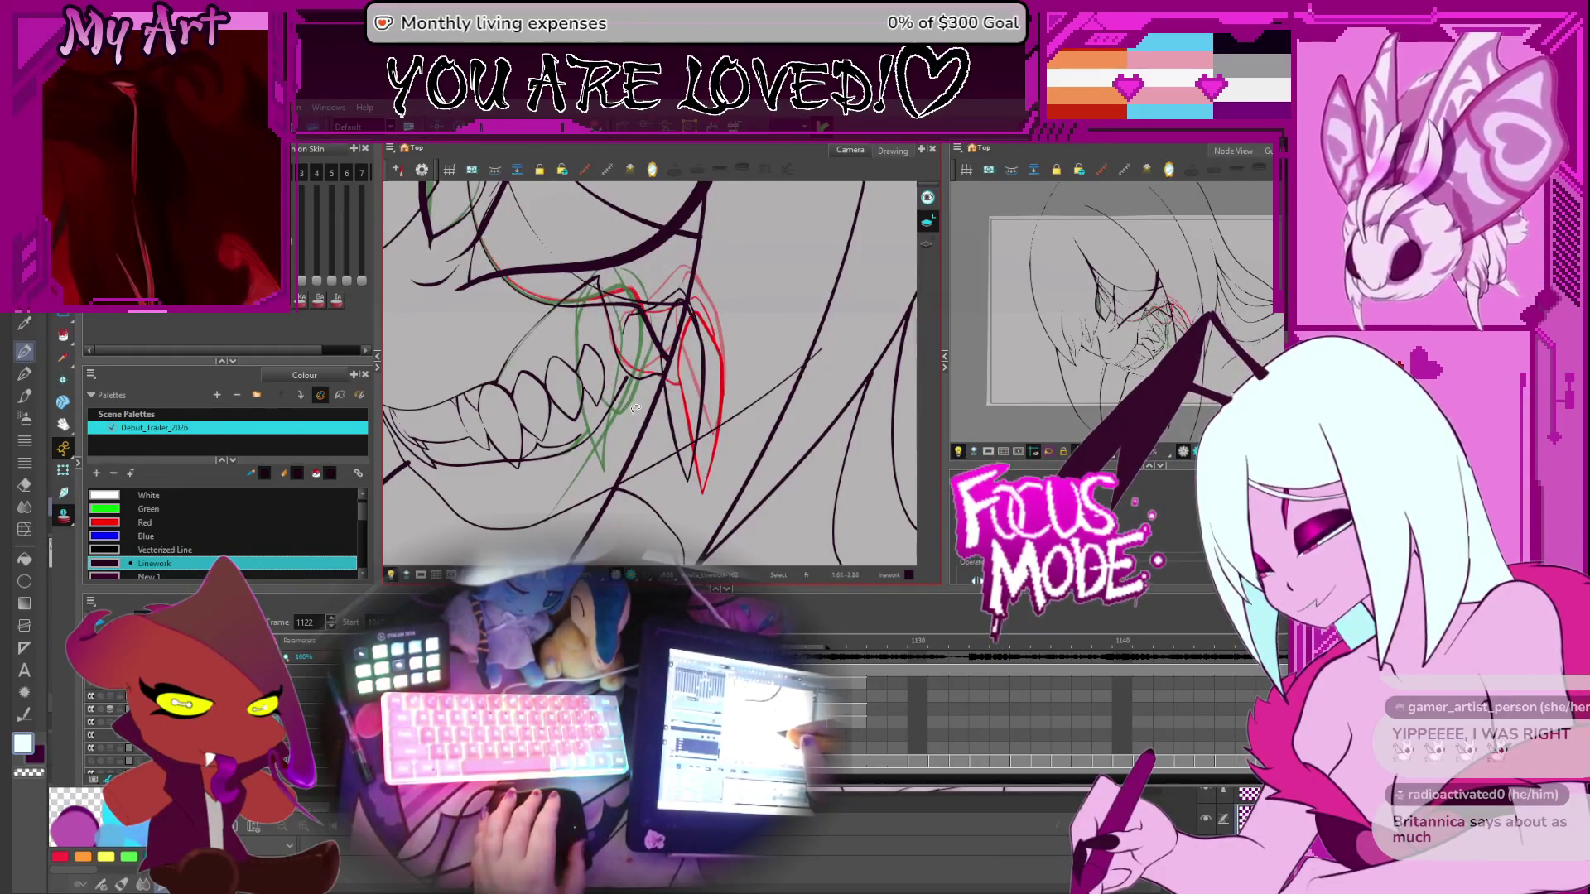
pyautogui.click(710, 354)
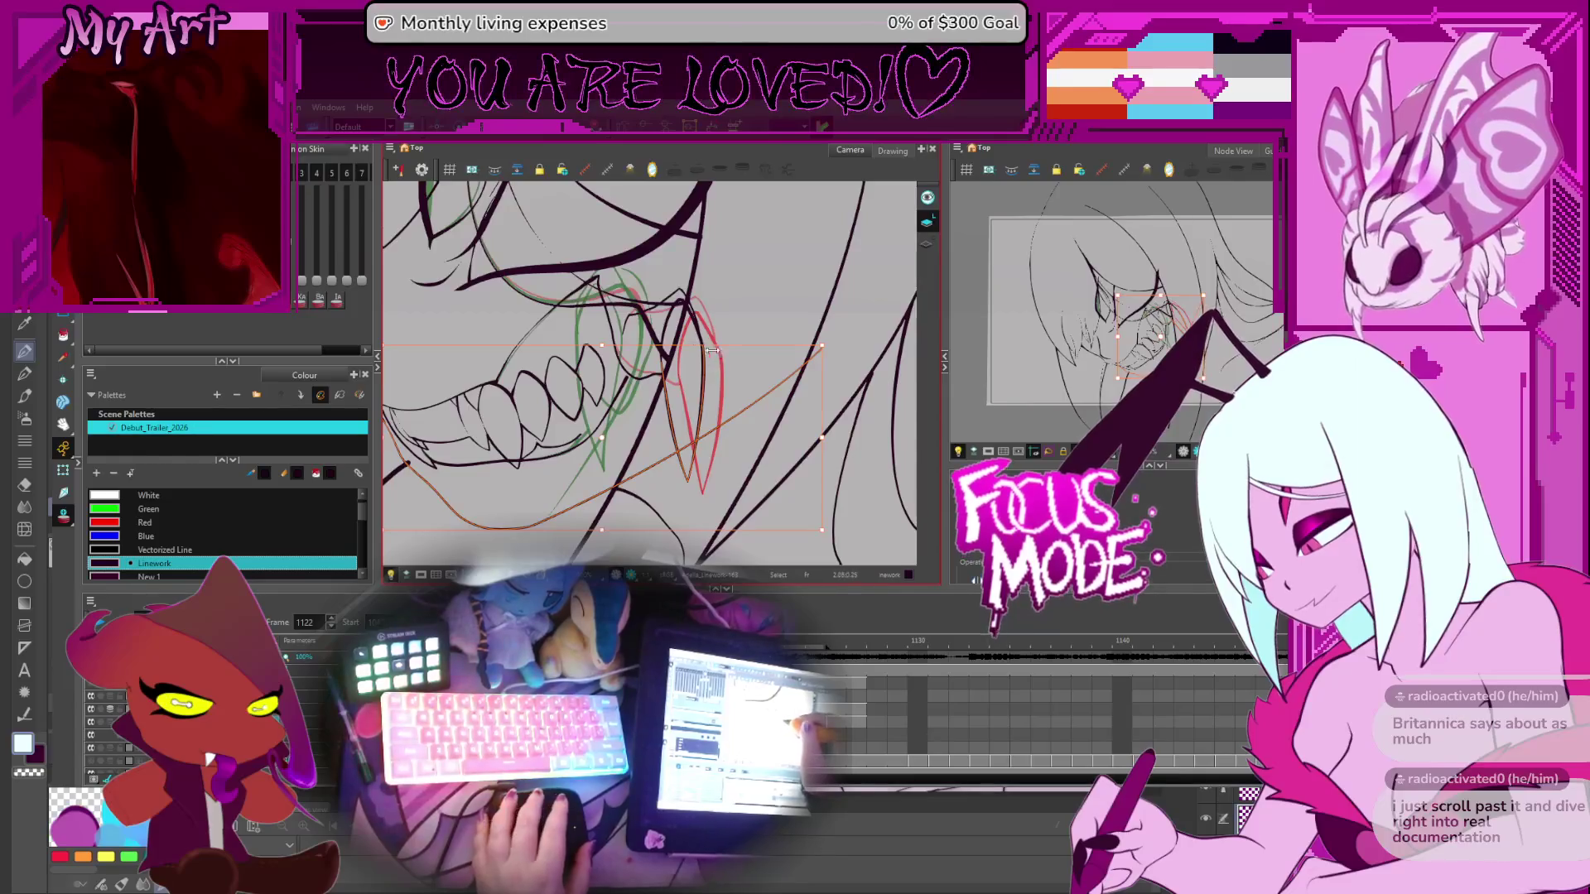
pyautogui.click(748, 323)
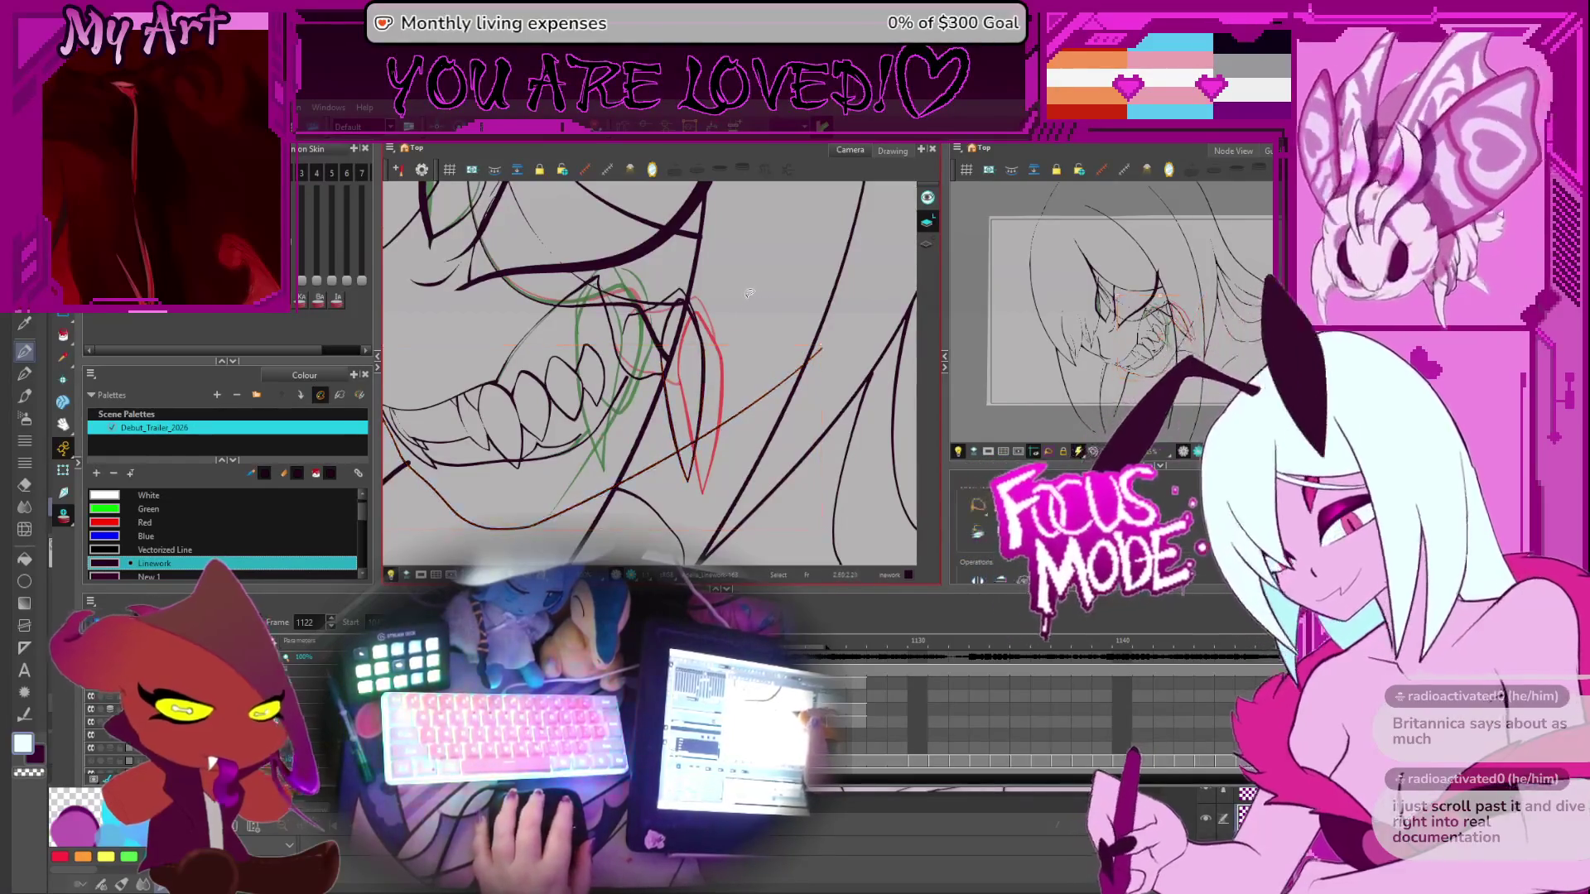
pyautogui.moveTo(748, 293)
pyautogui.mouseDown()
pyautogui.moveTo(735, 279)
pyautogui.moveTo(755, 289)
pyautogui.mouseUp()
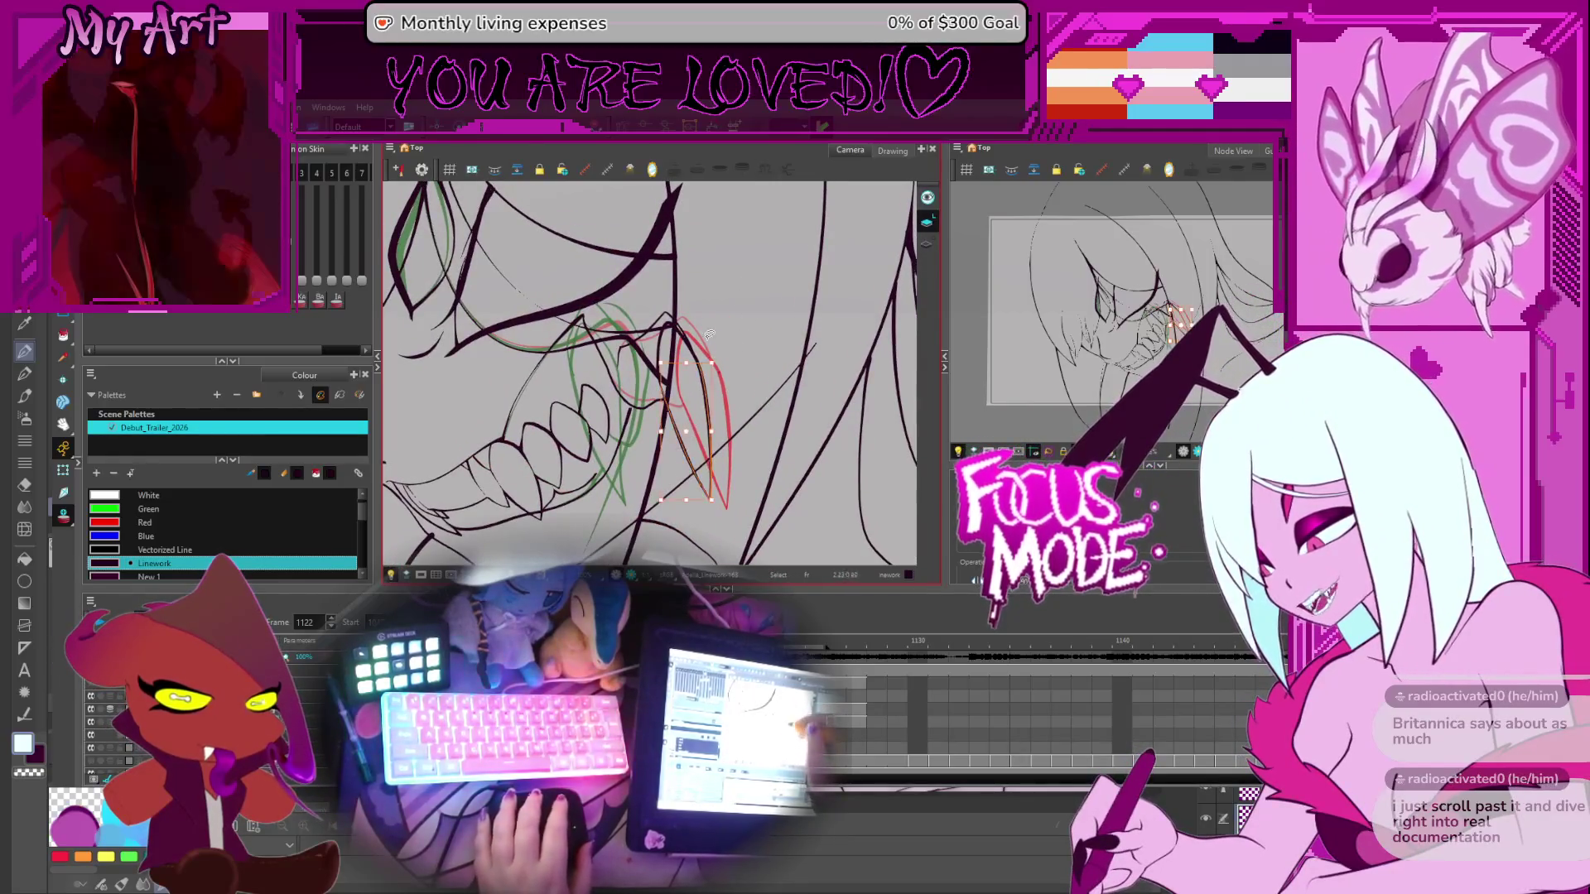
# Select the dark fang stroke and nudge it slightly left and down onto the red rough
pyautogui.click(660, 338)
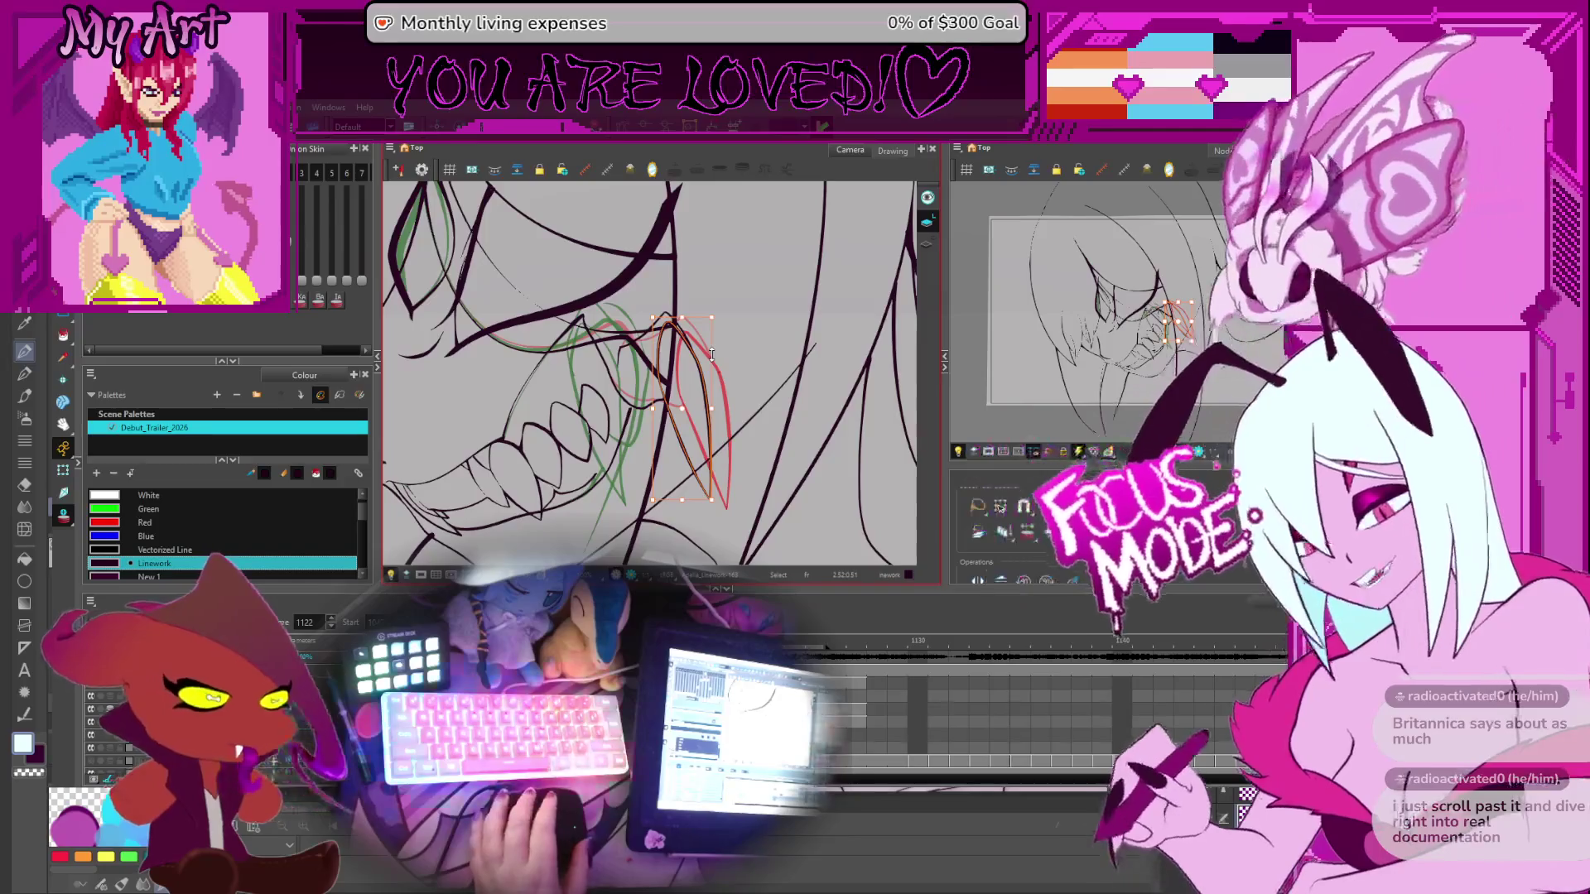
pyautogui.moveTo(761, 468); pyautogui.dragTo(761, 365)
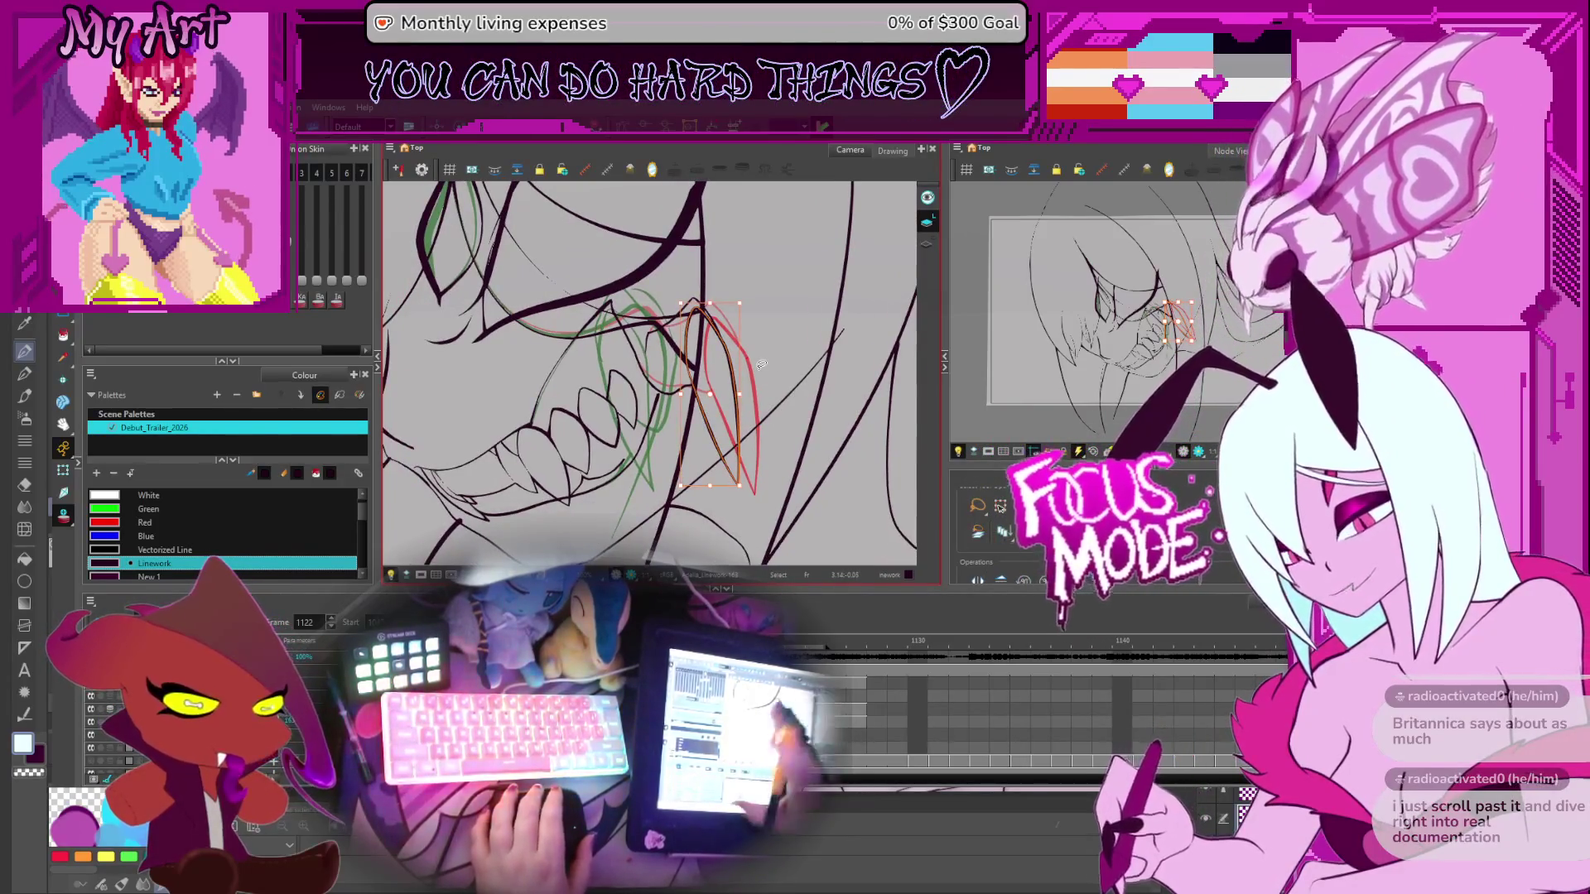
pyautogui.moveTo(761, 364); pyautogui.dragTo(684, 481)
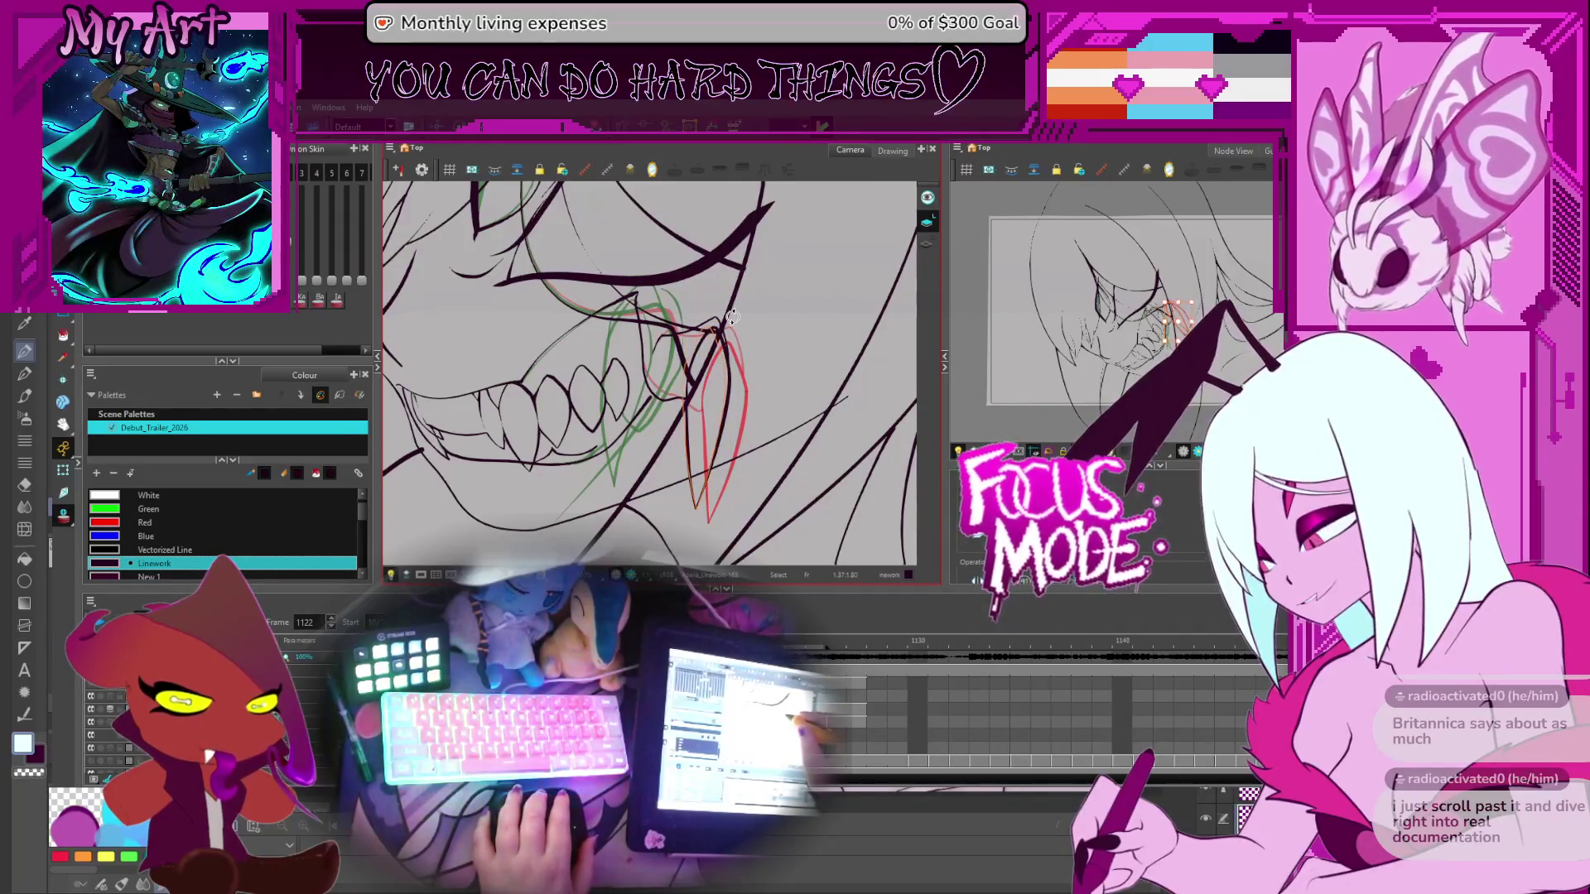
pyautogui.click(725, 350)
pyautogui.click(704, 427)
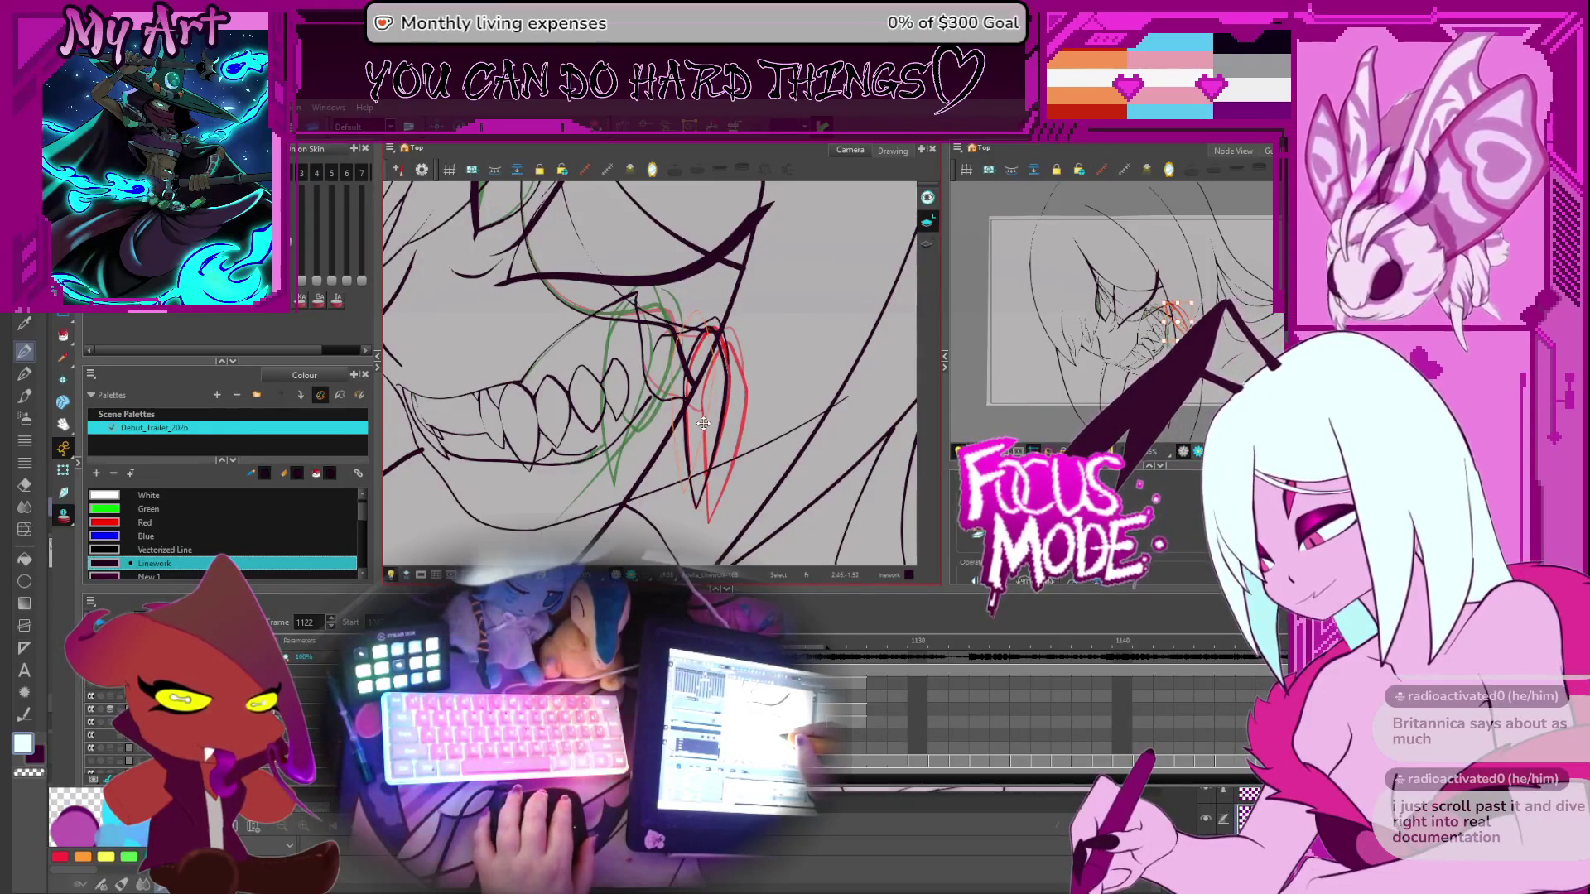
pyautogui.click(701, 424)
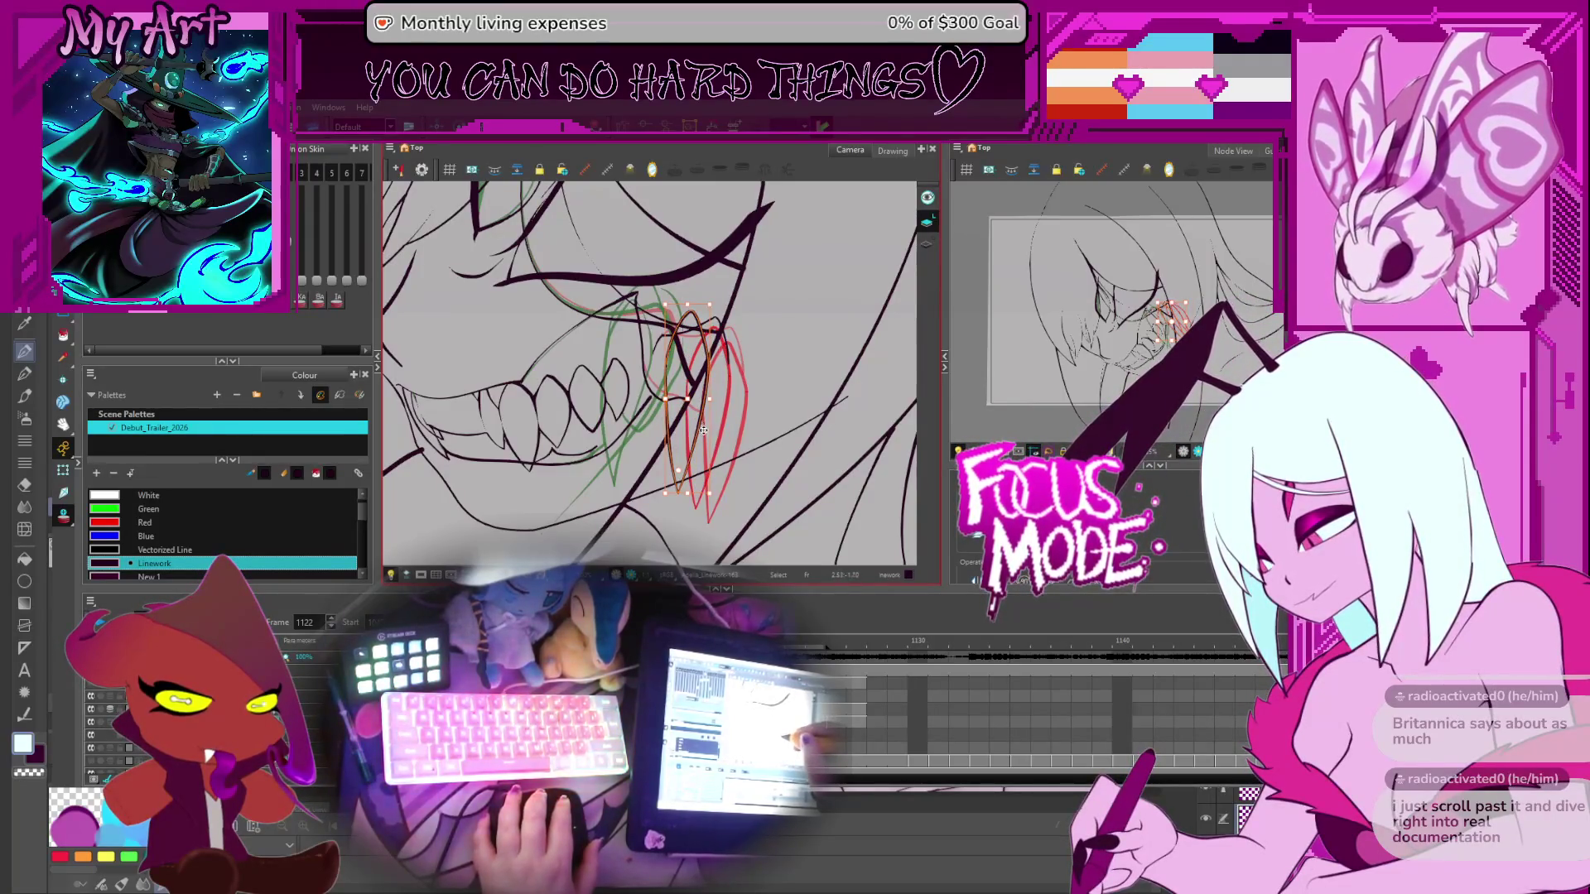
pyautogui.moveTo(697, 422); pyautogui.dragTo(695, 423)
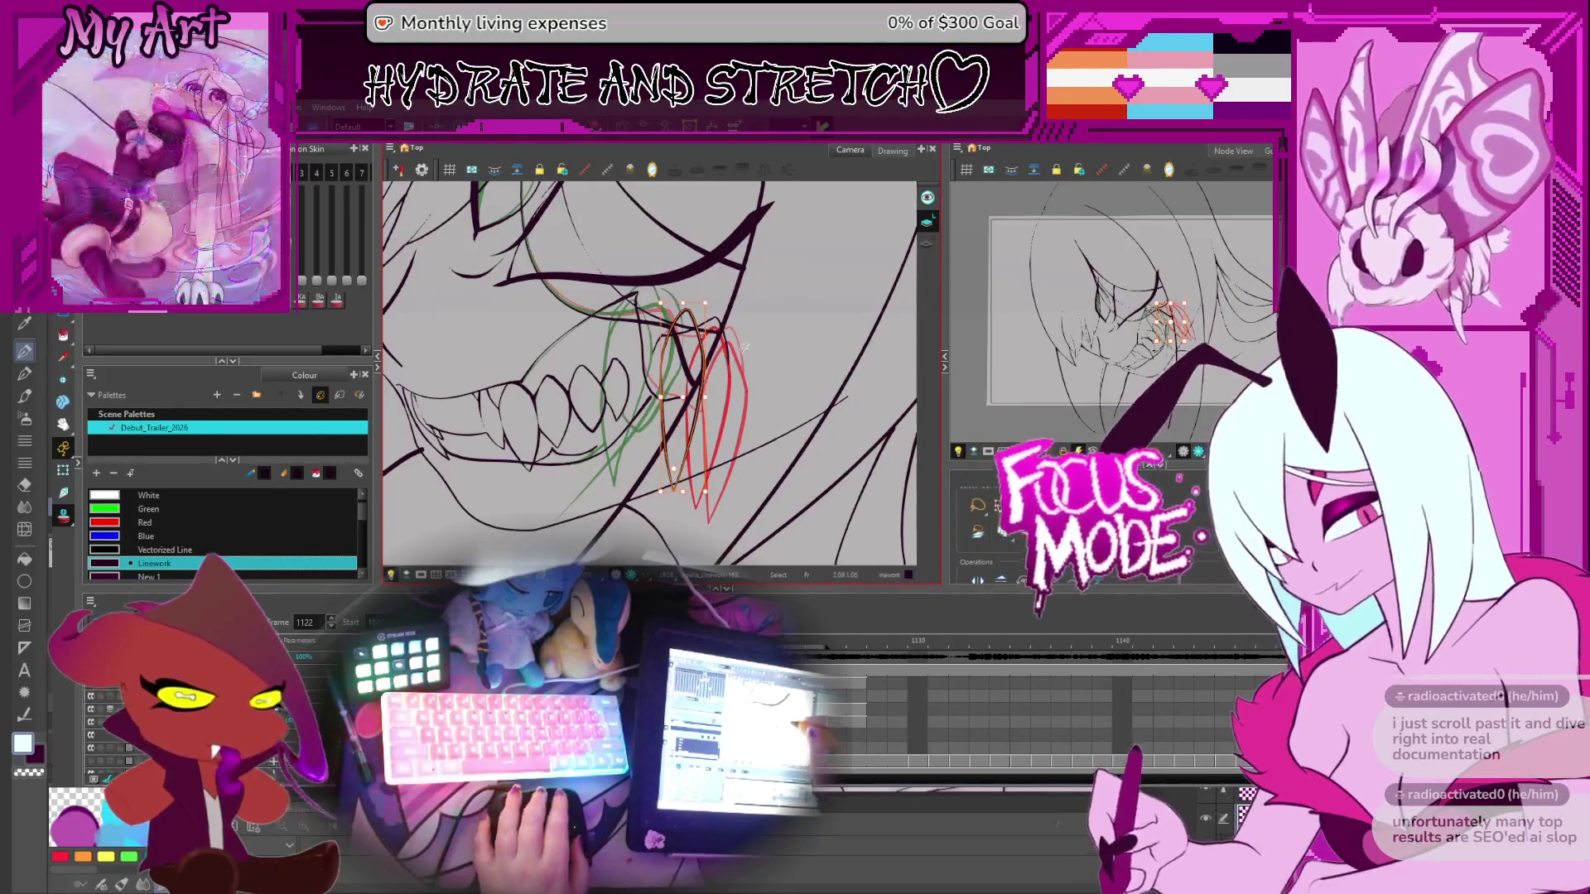
# Pull the curved fang stroke's bottom end lower to match the rough
pyautogui.scroll(2, 729, 397)
pyautogui.click(765, 369)
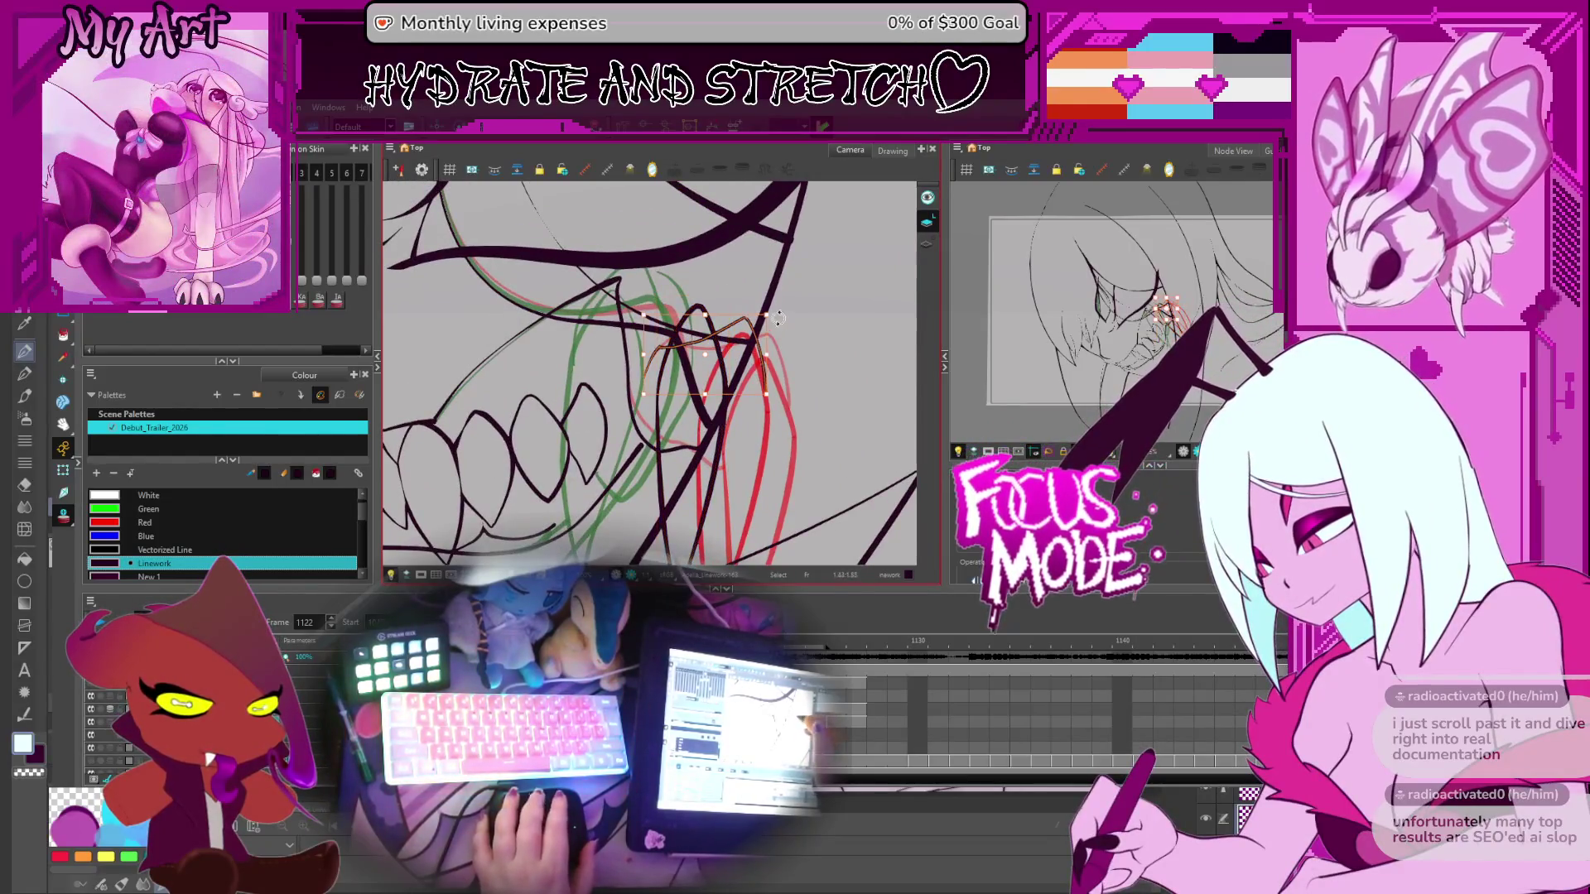
pyautogui.scroll(-2, 660, 470)
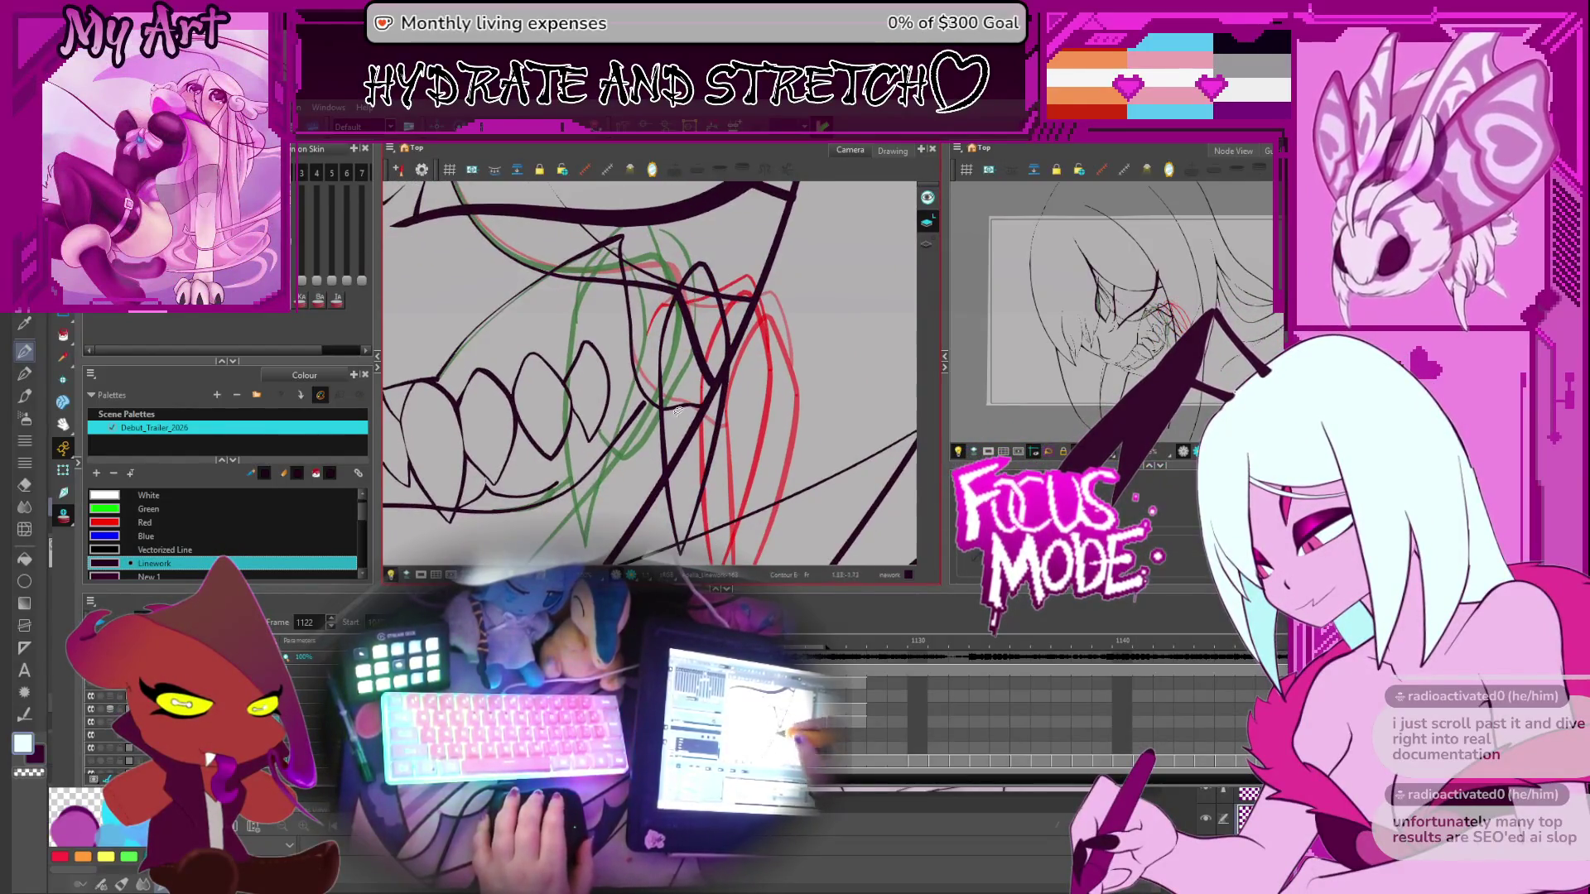
pyautogui.click(658, 422)
pyautogui.click(695, 410)
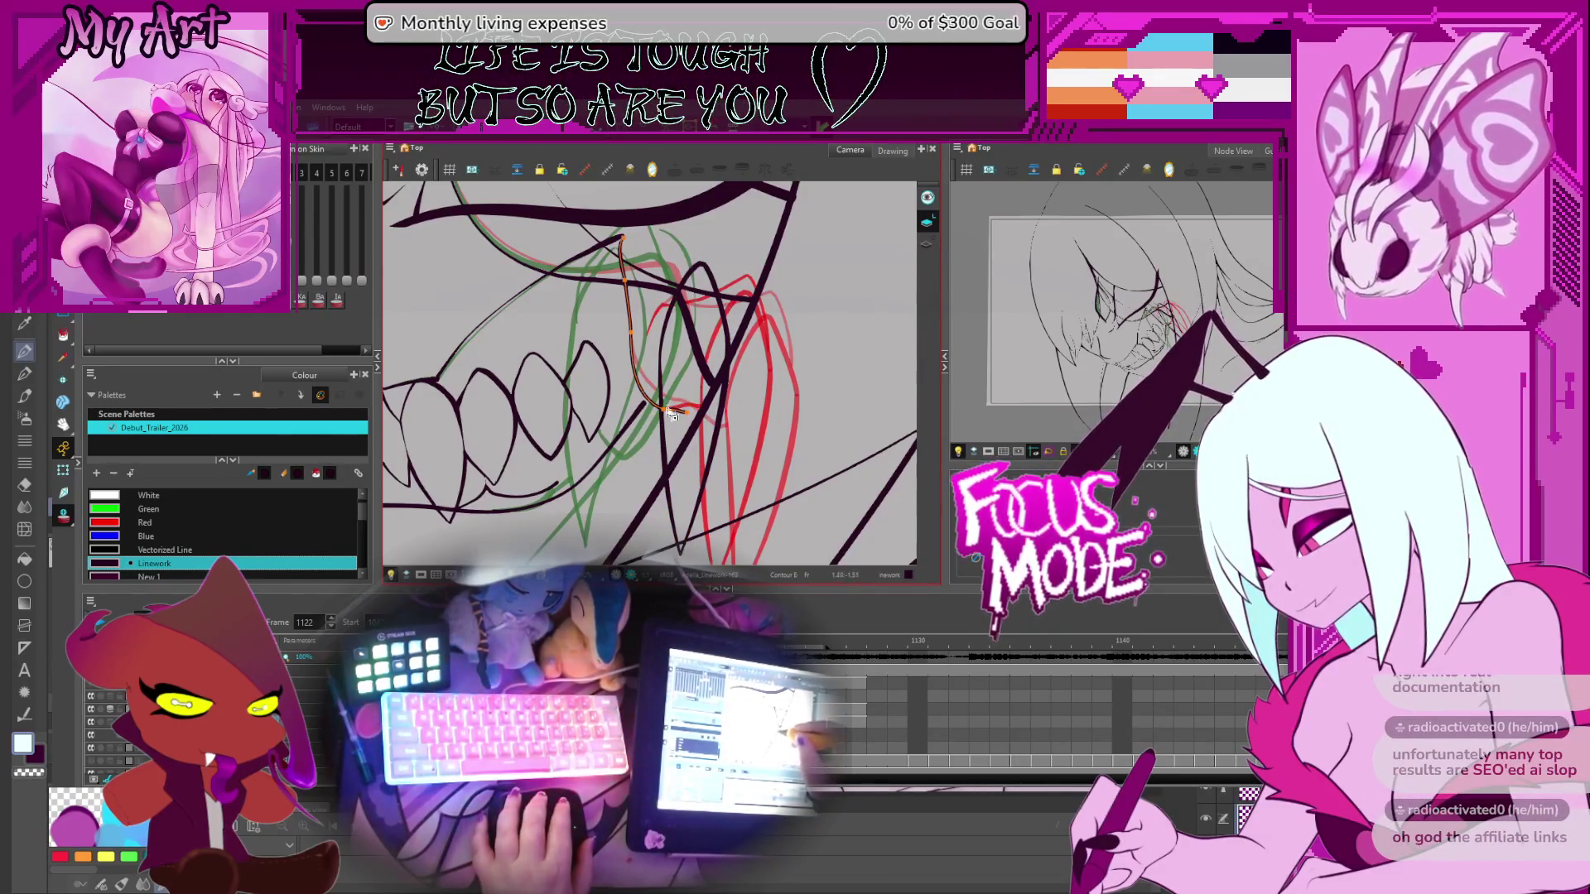
pyautogui.moveTo(686, 412); pyautogui.dragTo(663, 441)
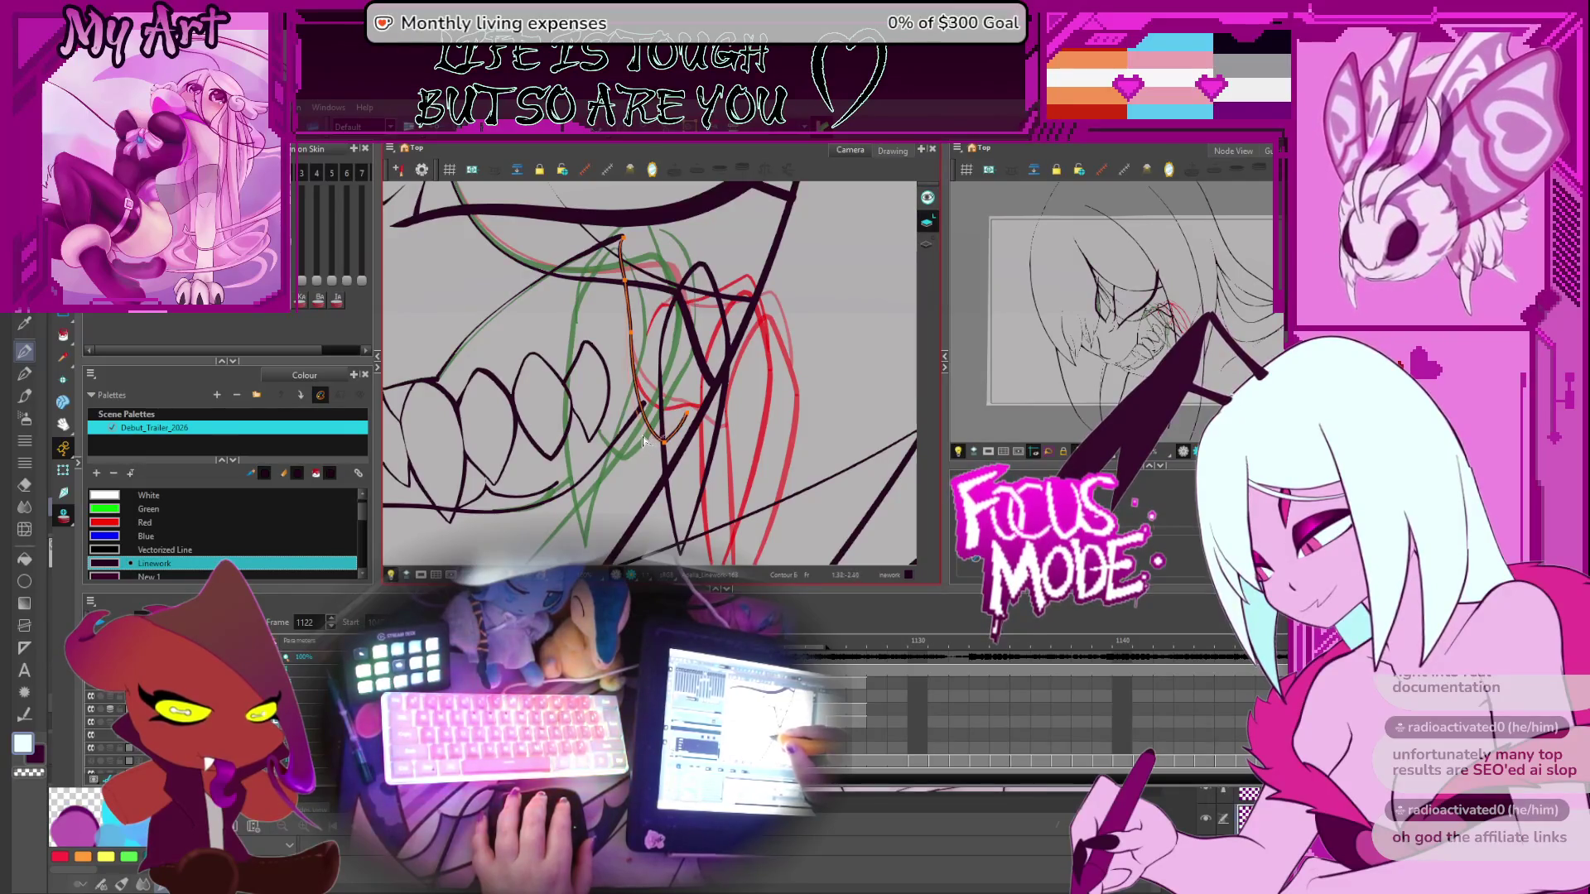
pyautogui.scroll(2, 643, 397)
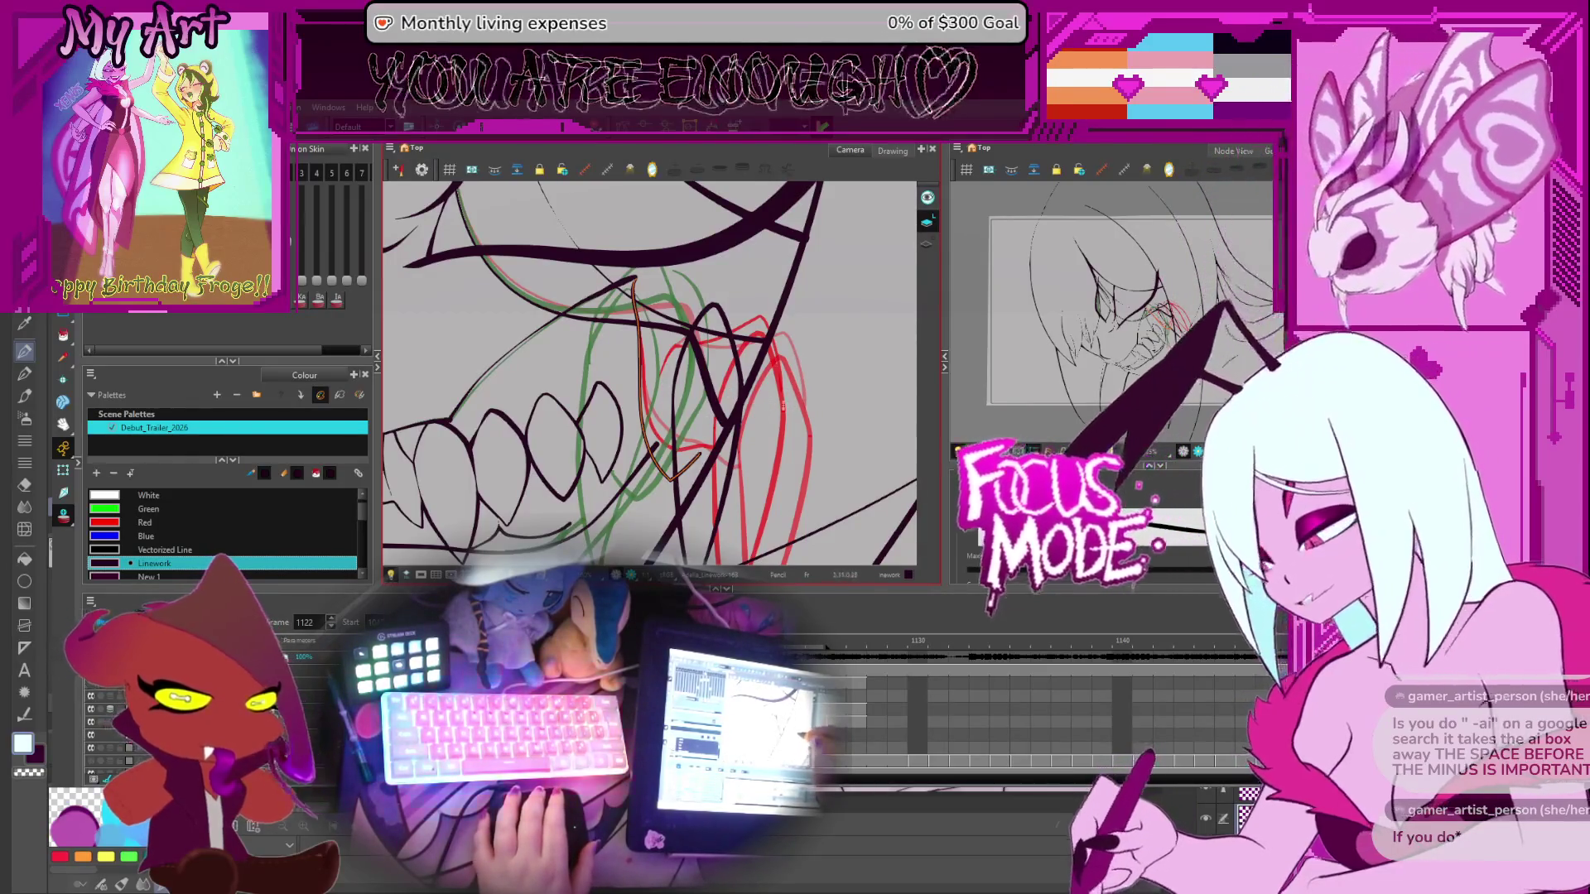
# Edit the black fang stroke's contour points with the Contour Editor, zoomed in on the fangs
pyautogui.scroll(2, 698, 323)
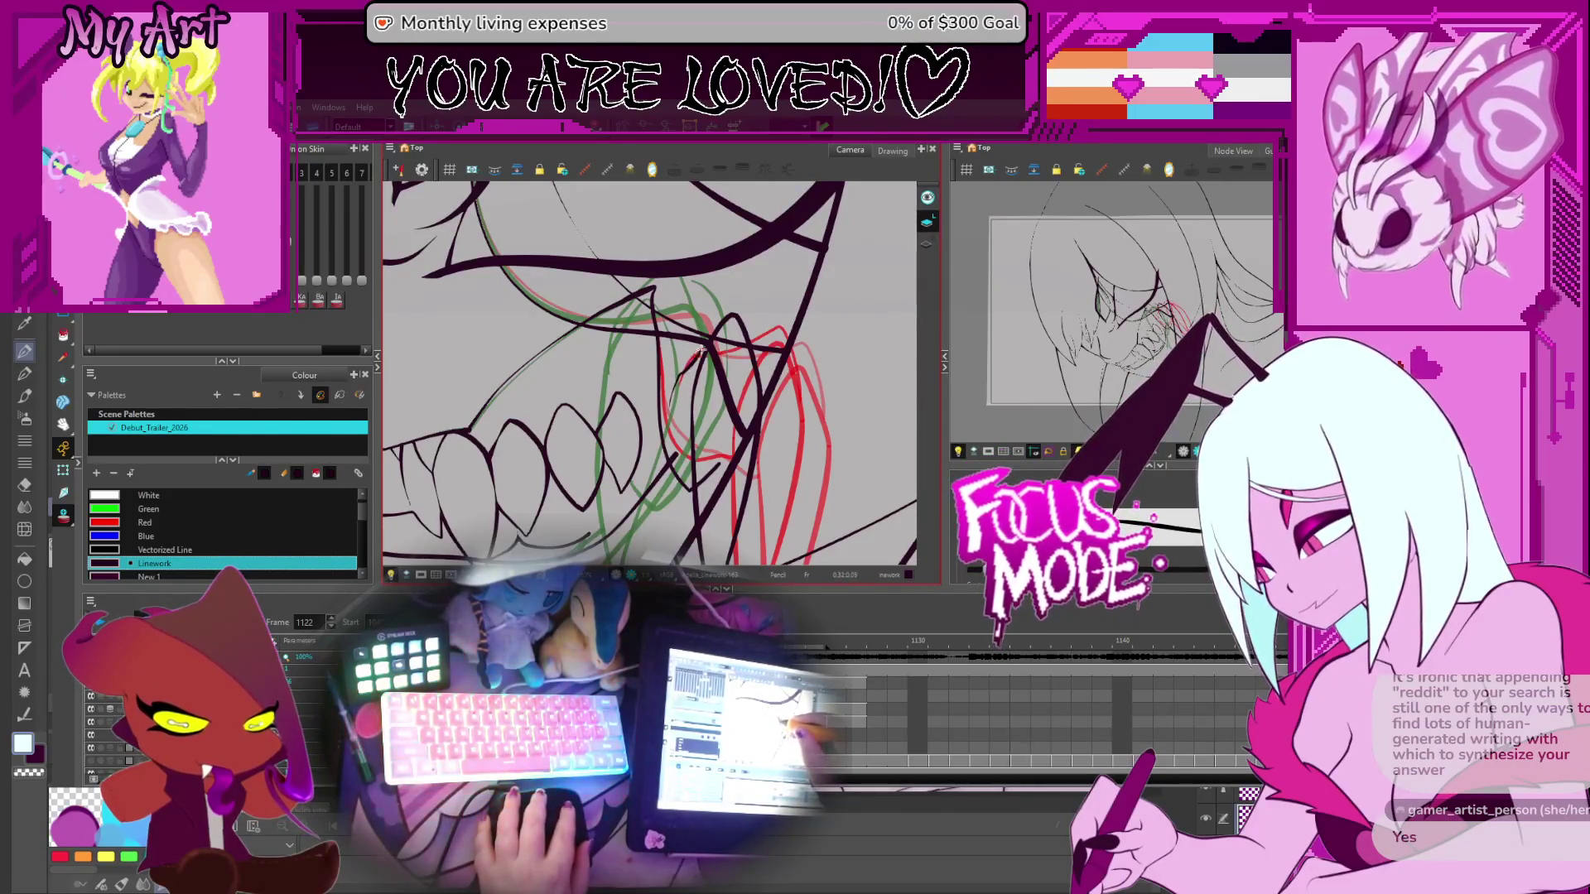
pyautogui.hotkey('alt', 's')
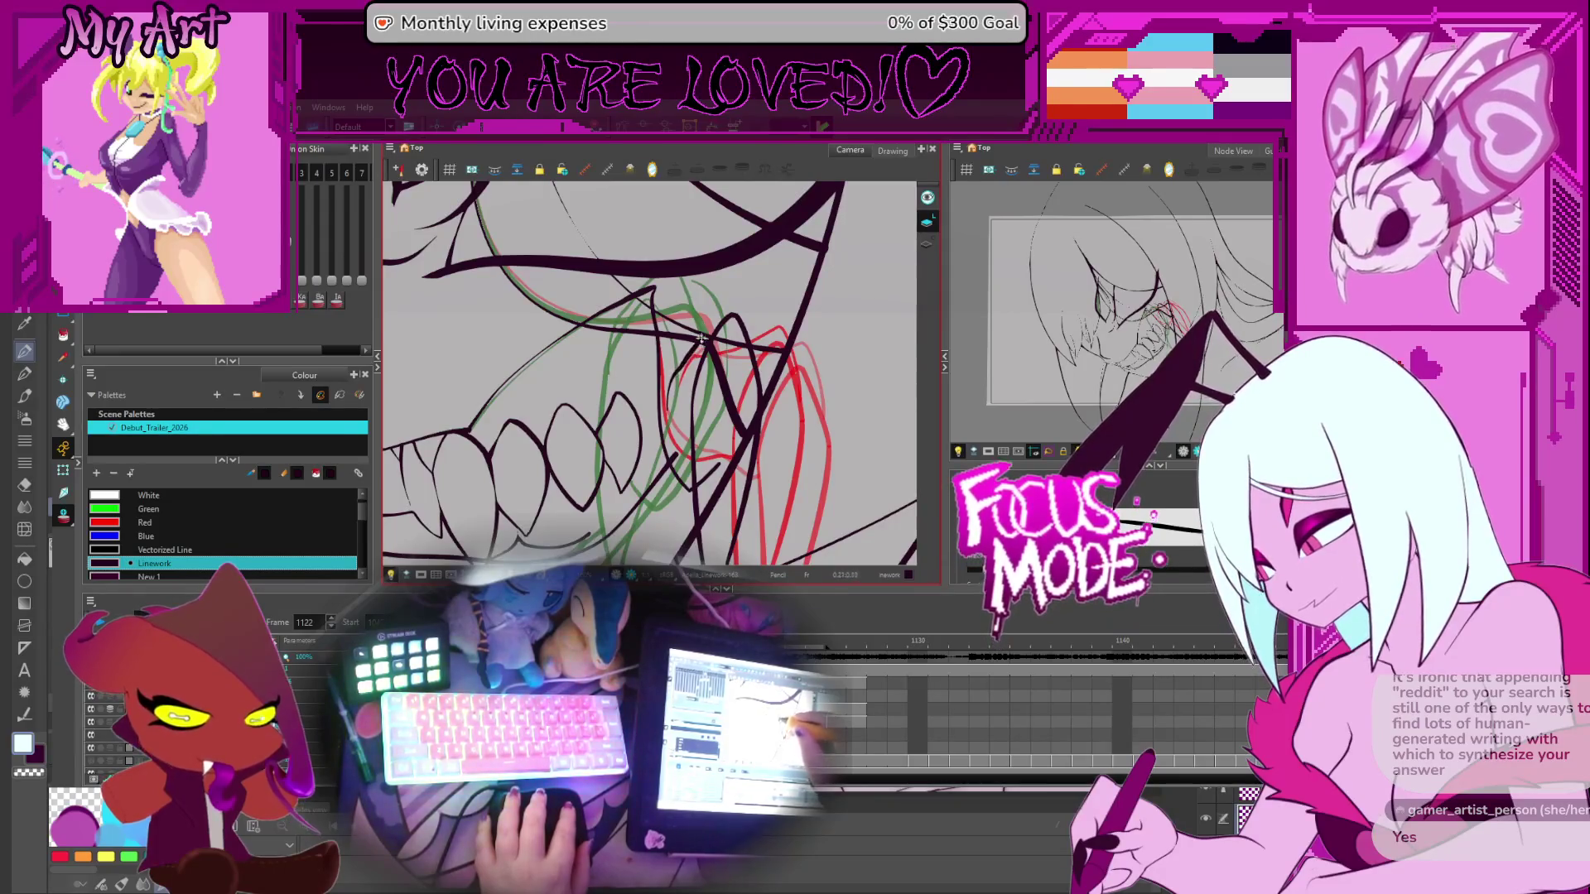
pyautogui.hotkey('alt', 'q')
pyautogui.click(715, 330)
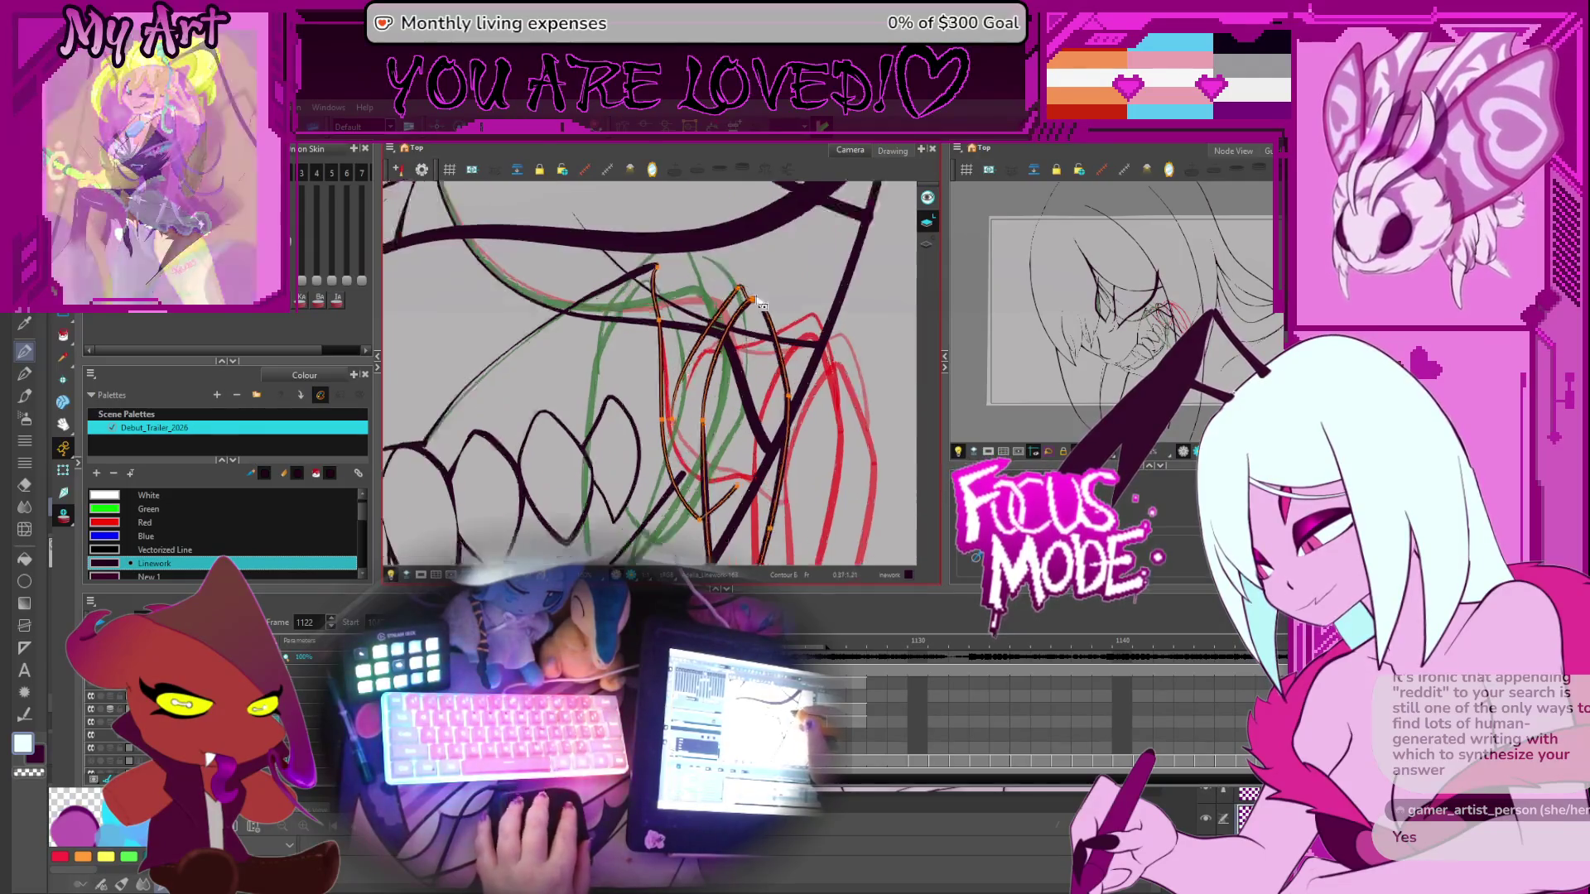
pyautogui.scroll(3, 725, 310)
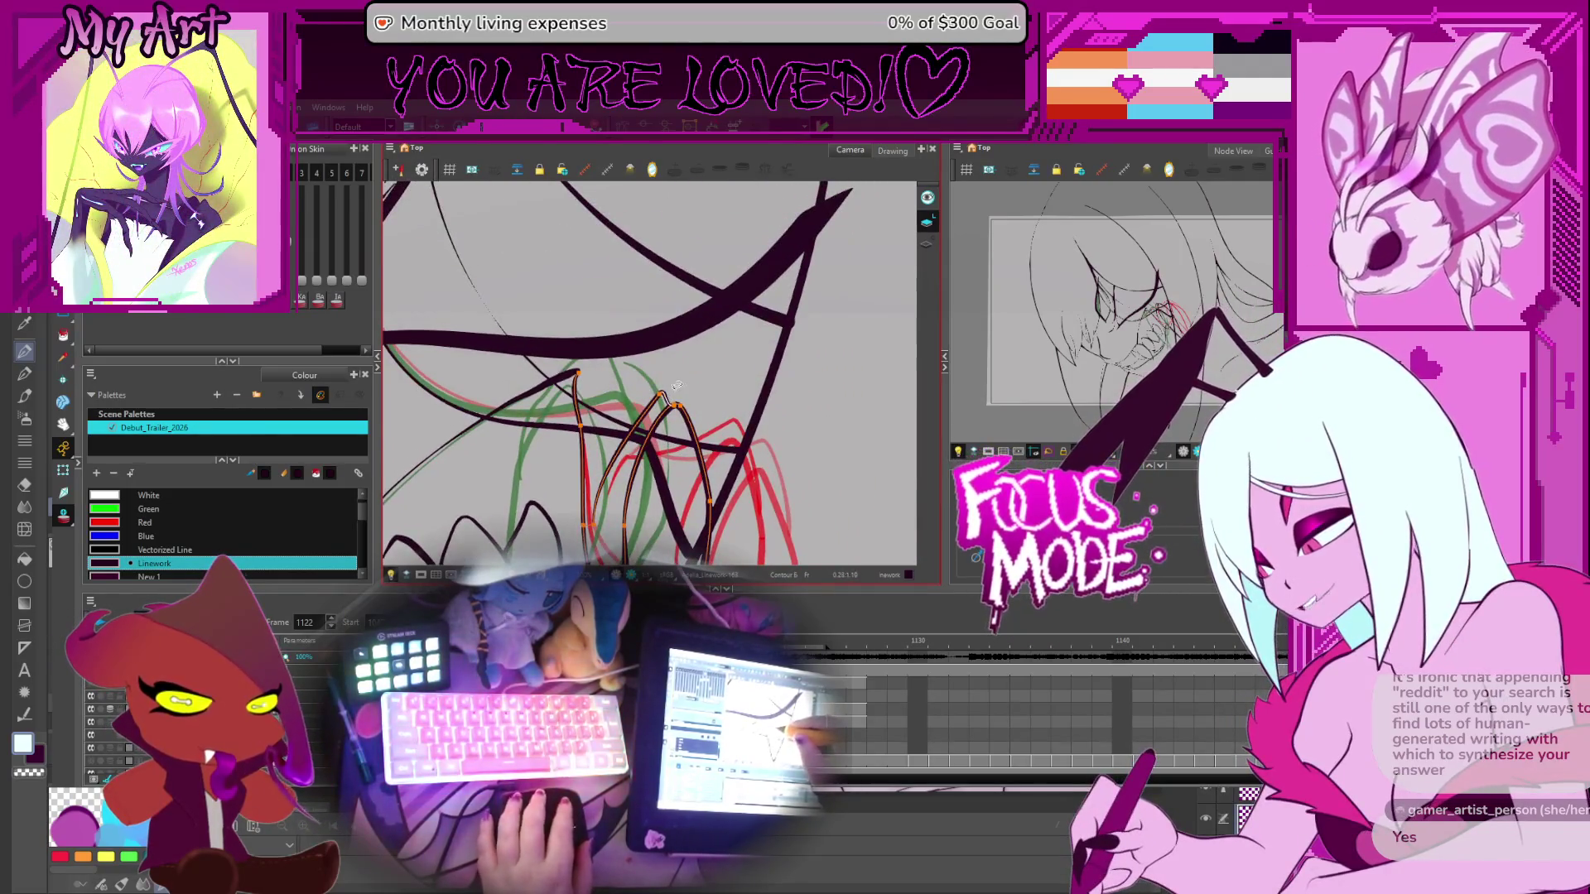
pyautogui.press('2')
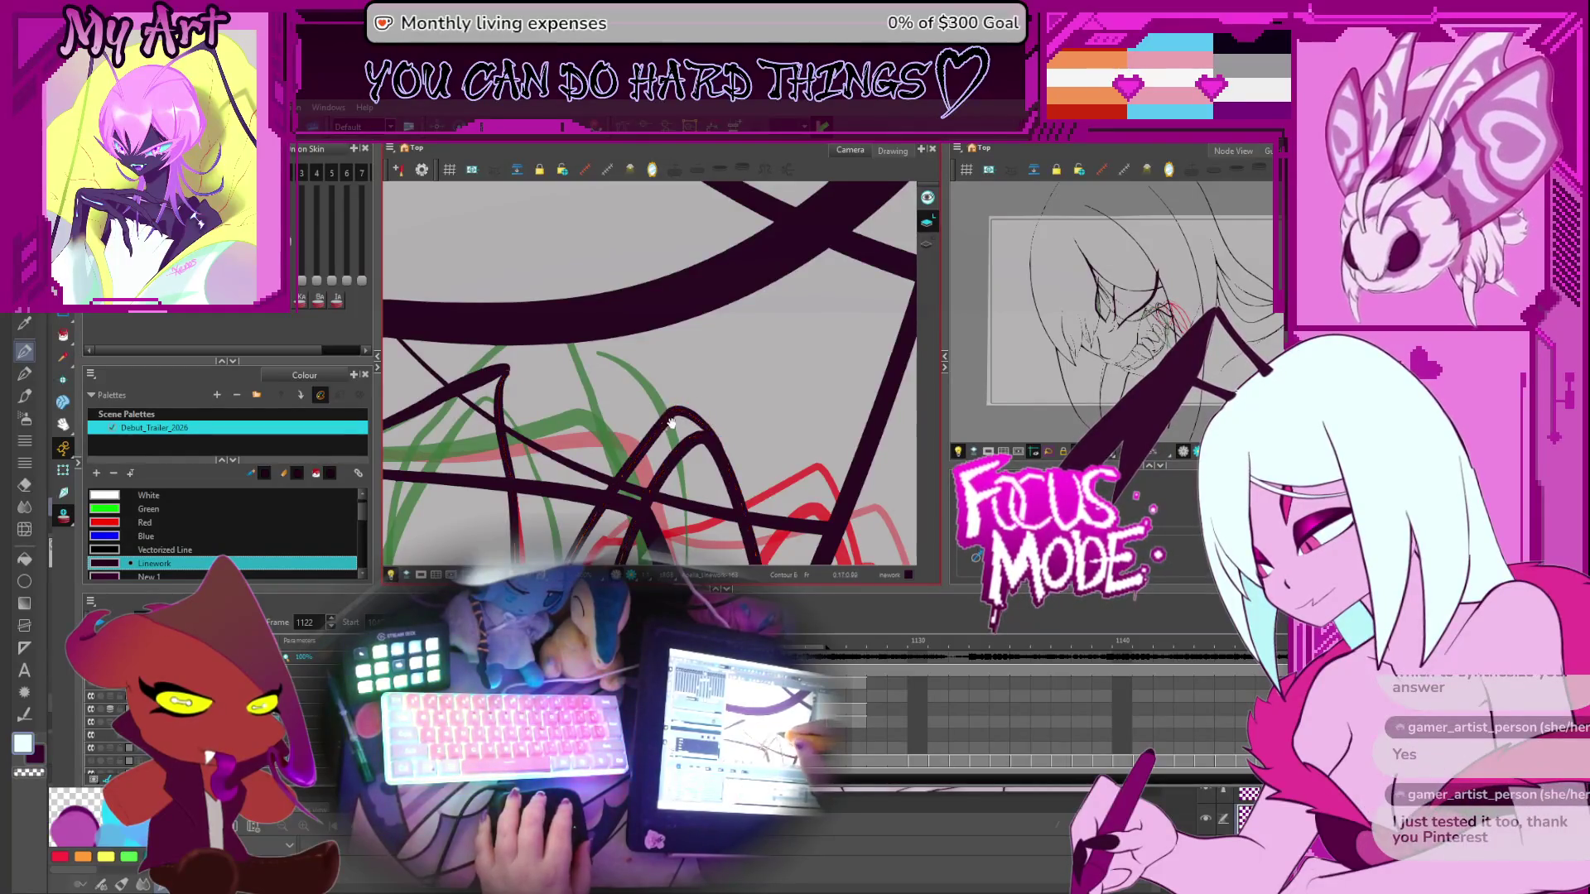
# Pan and zoom along the edited strokes to frame the row of teeth
pyautogui.moveTo(725, 455); pyautogui.dragTo(779, 377)
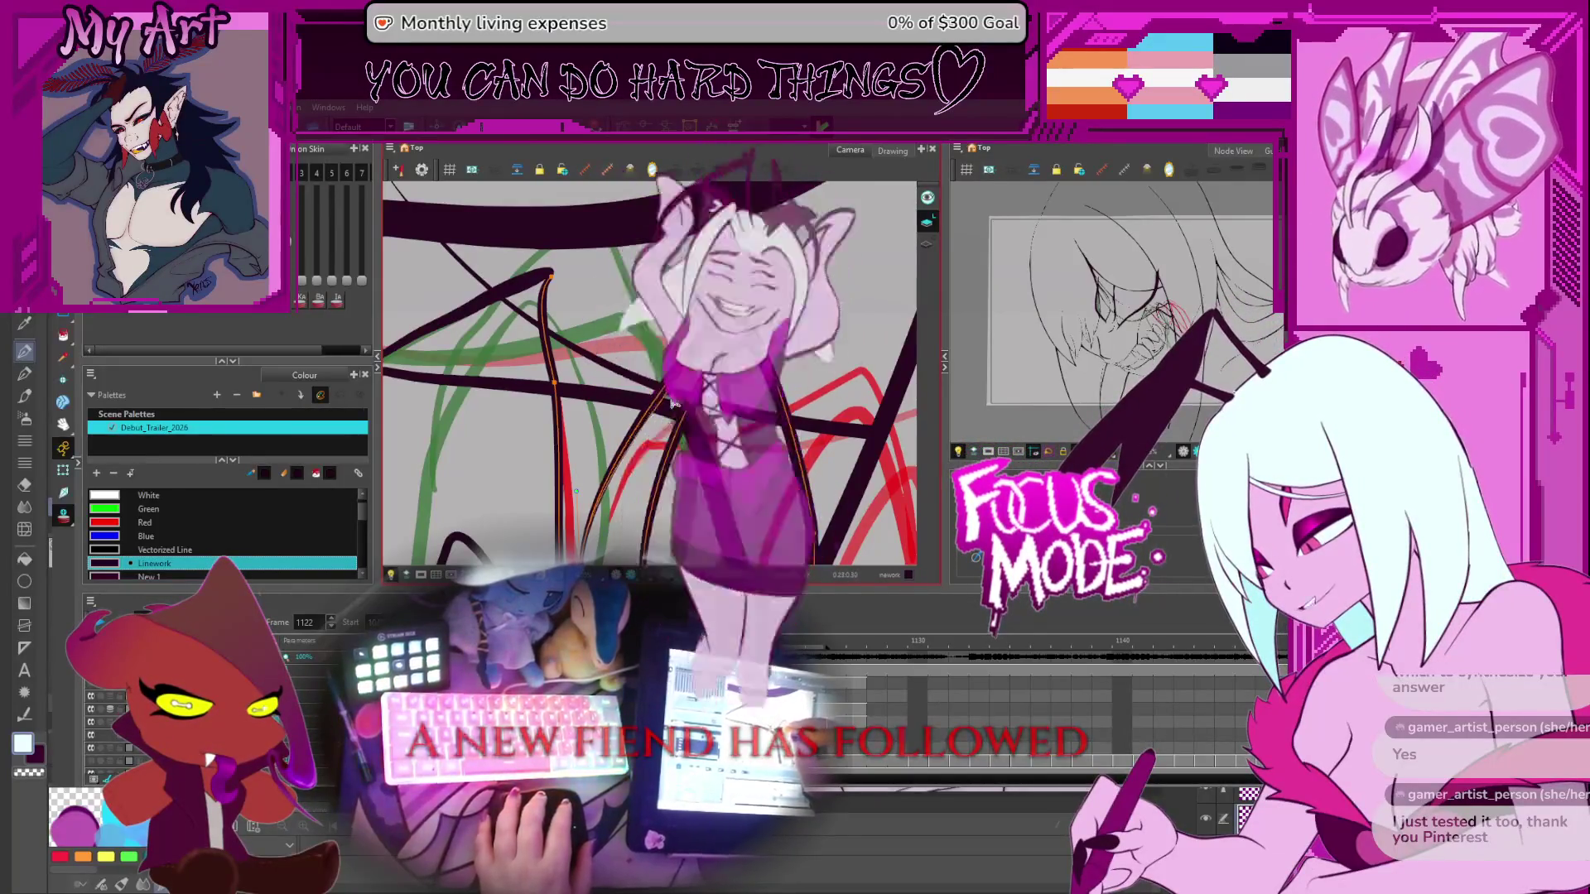
pyautogui.moveTo(576, 491)
pyautogui.mouseDown()
pyautogui.moveTo(693, 328)
pyautogui.moveTo(722, 338)
pyautogui.moveTo(664, 380)
pyautogui.mouseUp()
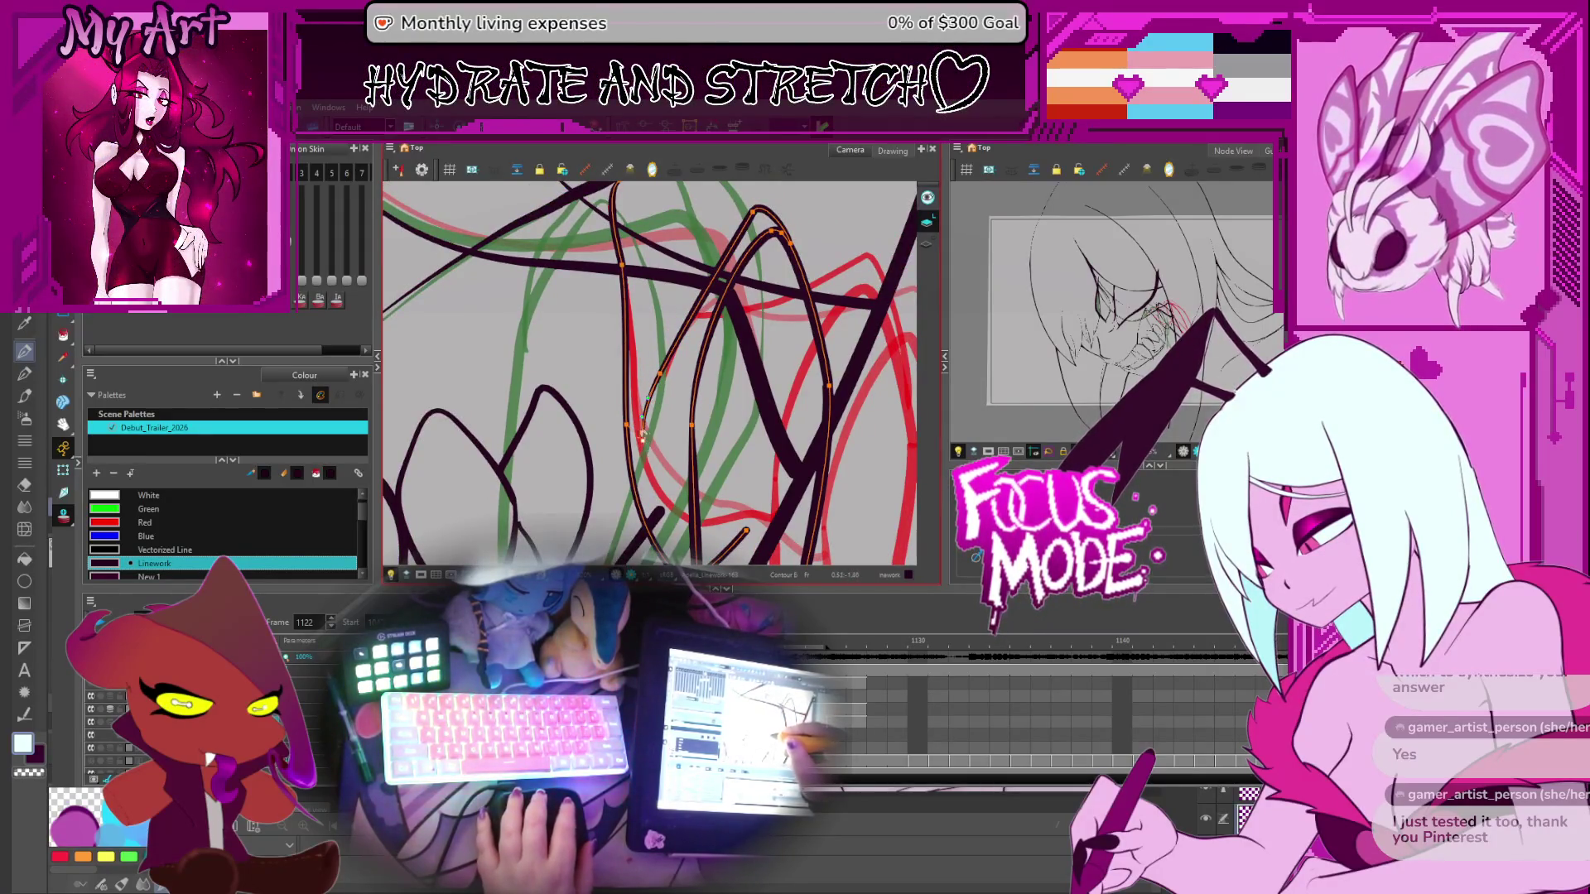
pyautogui.scroll(-2, 653, 441)
pyautogui.scroll(1, 653, 397)
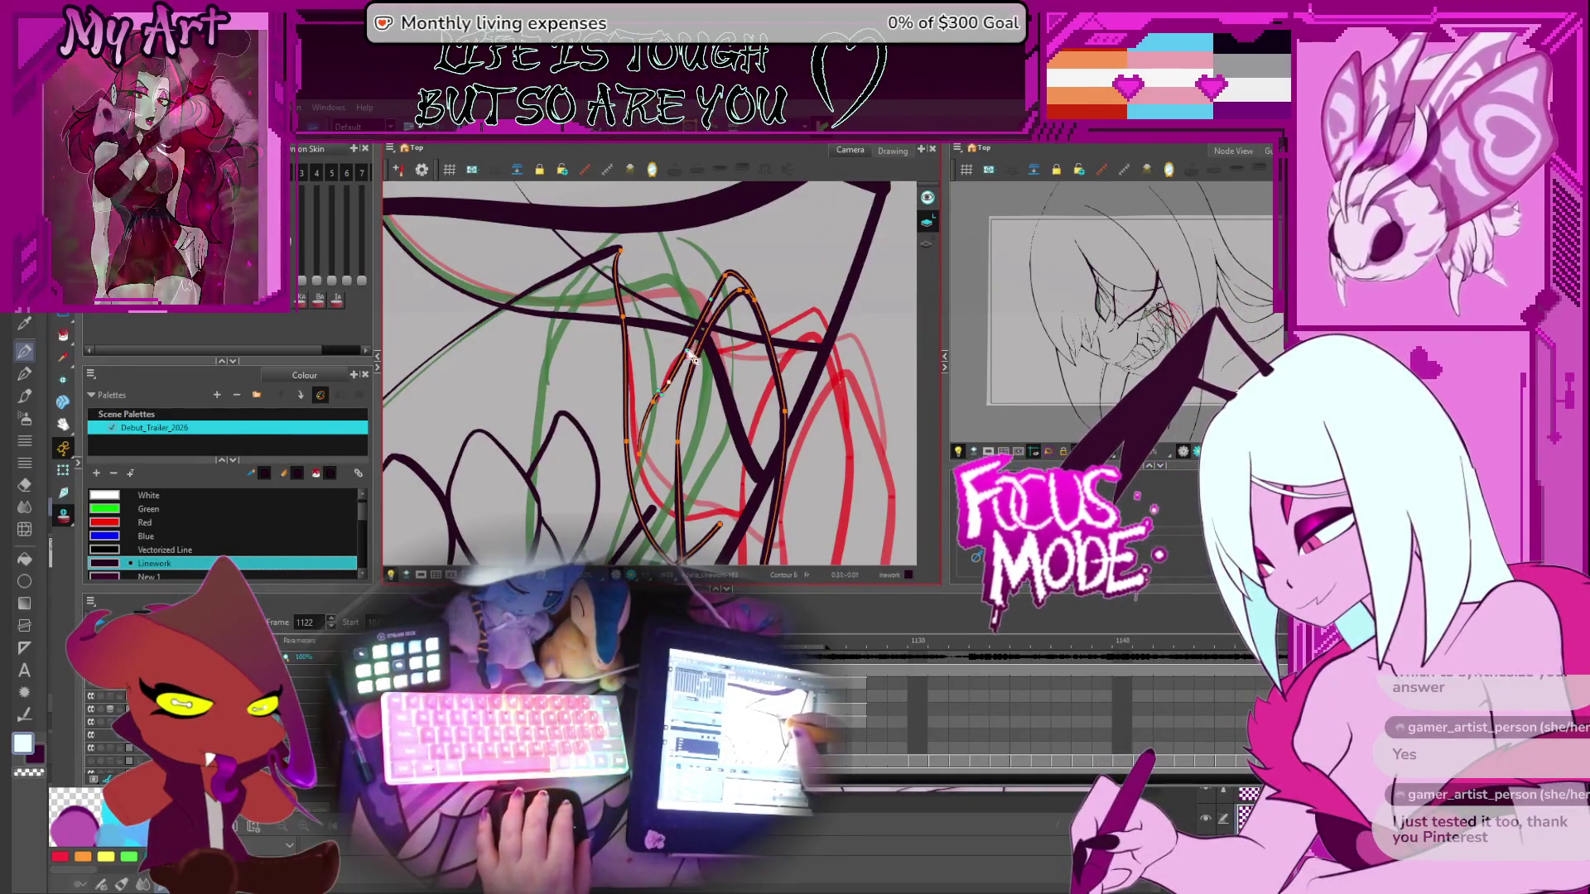
pyautogui.moveTo(672, 374); pyautogui.dragTo(705, 347)
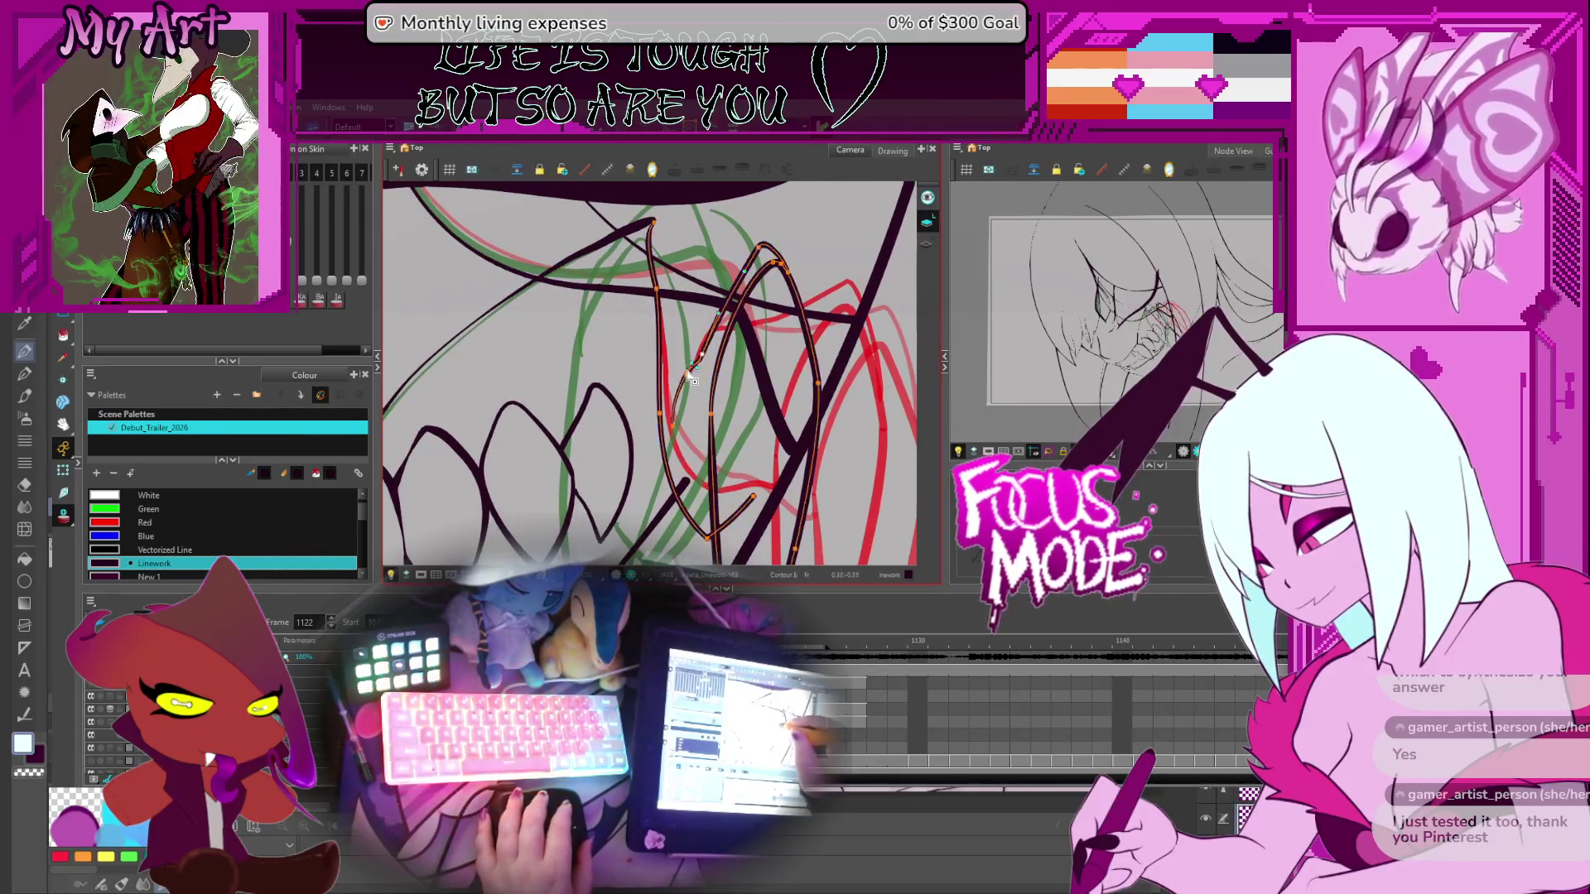
pyautogui.scroll(3, 682, 399)
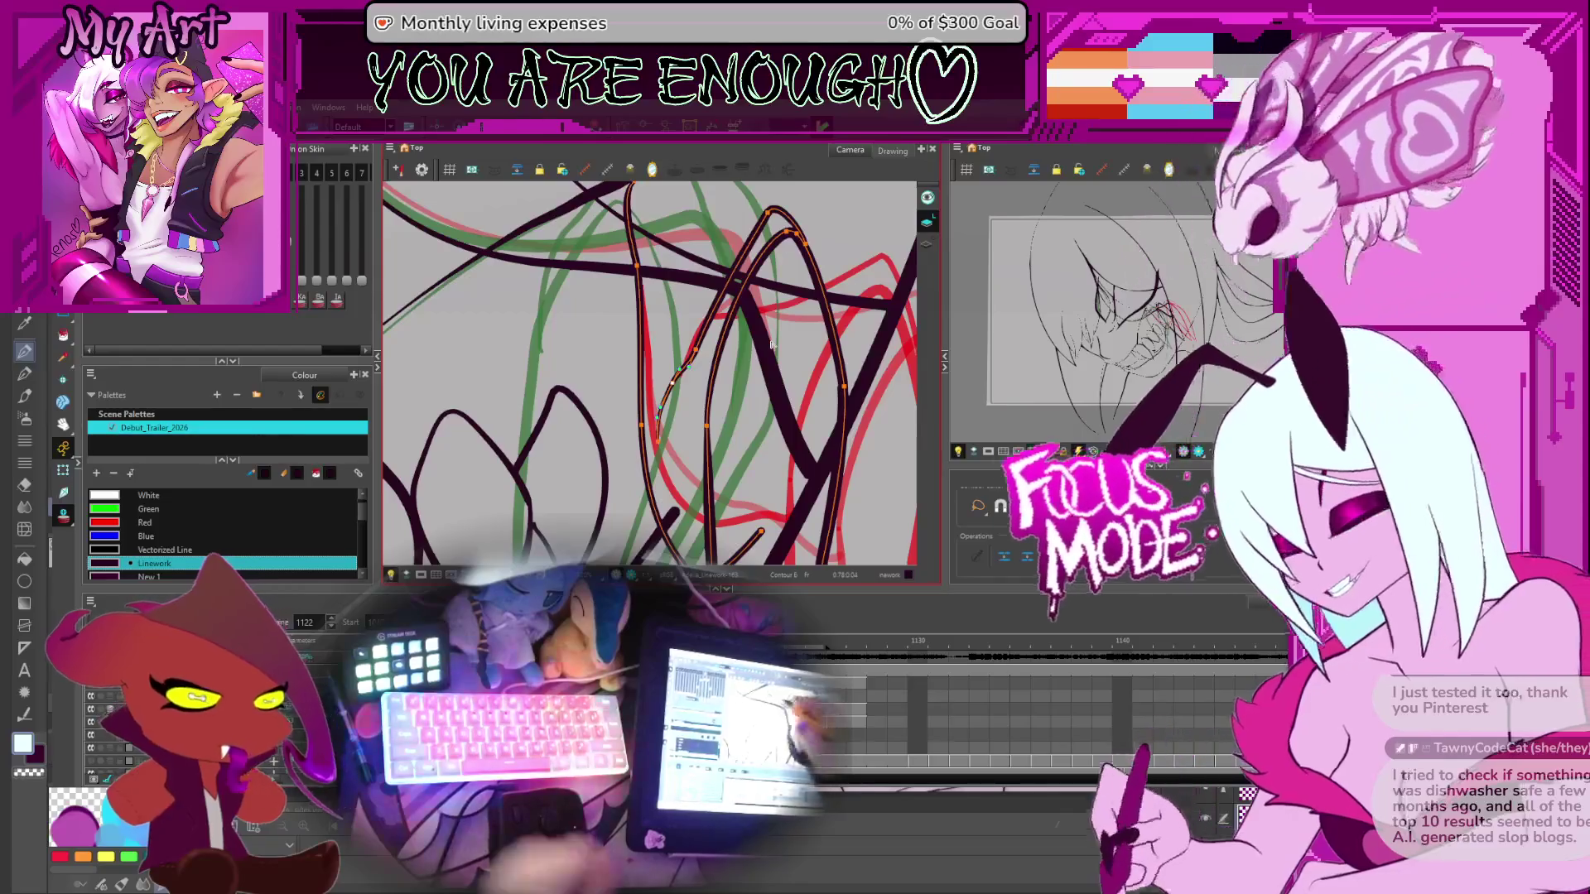
pyautogui.scroll(-3, 651, 498)
pyautogui.moveTo(652, 498); pyautogui.dragTo(664, 468)
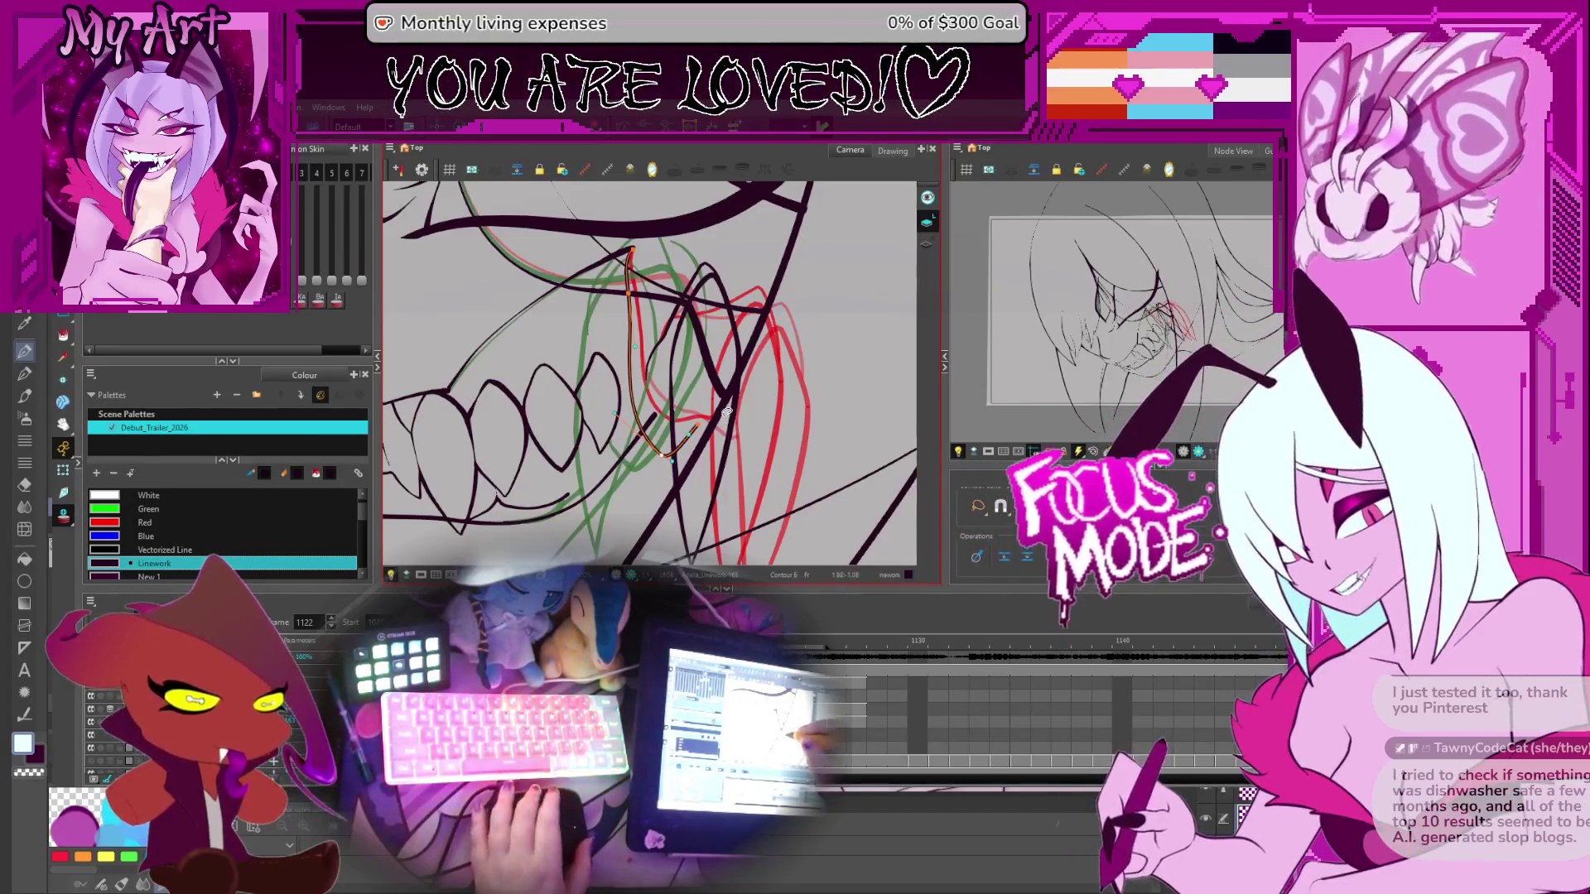
# Compare neighbouring drawings over the teeth, then ink a dark line down from the teeth
pyautogui.moveTo(726, 412); pyautogui.dragTo(685, 340)
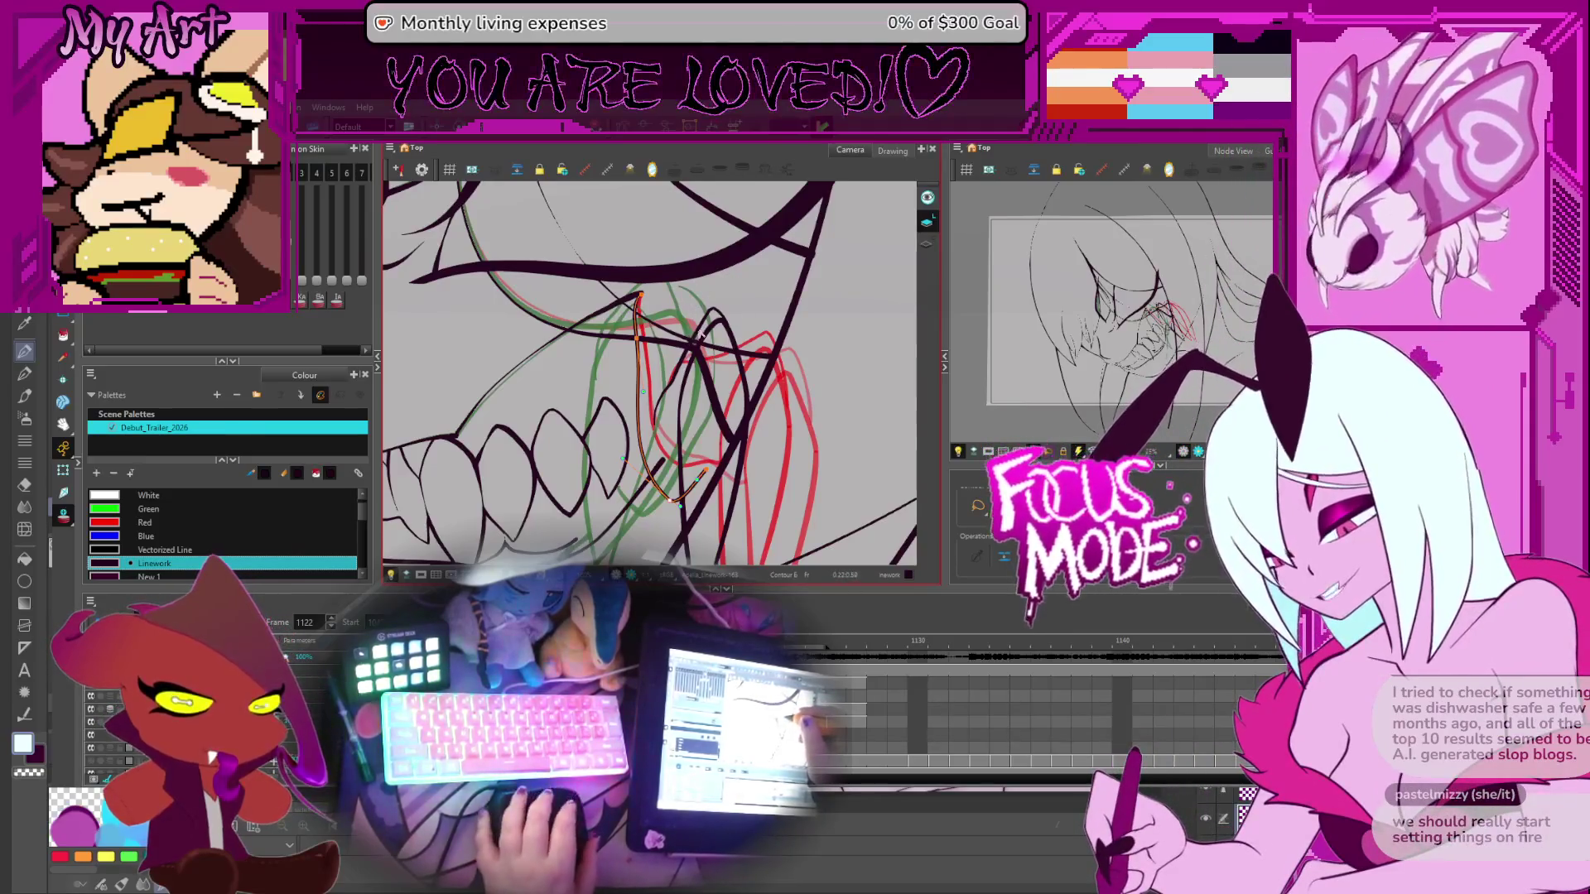
pyautogui.moveTo(700, 340); pyautogui.dragTo(725, 319)
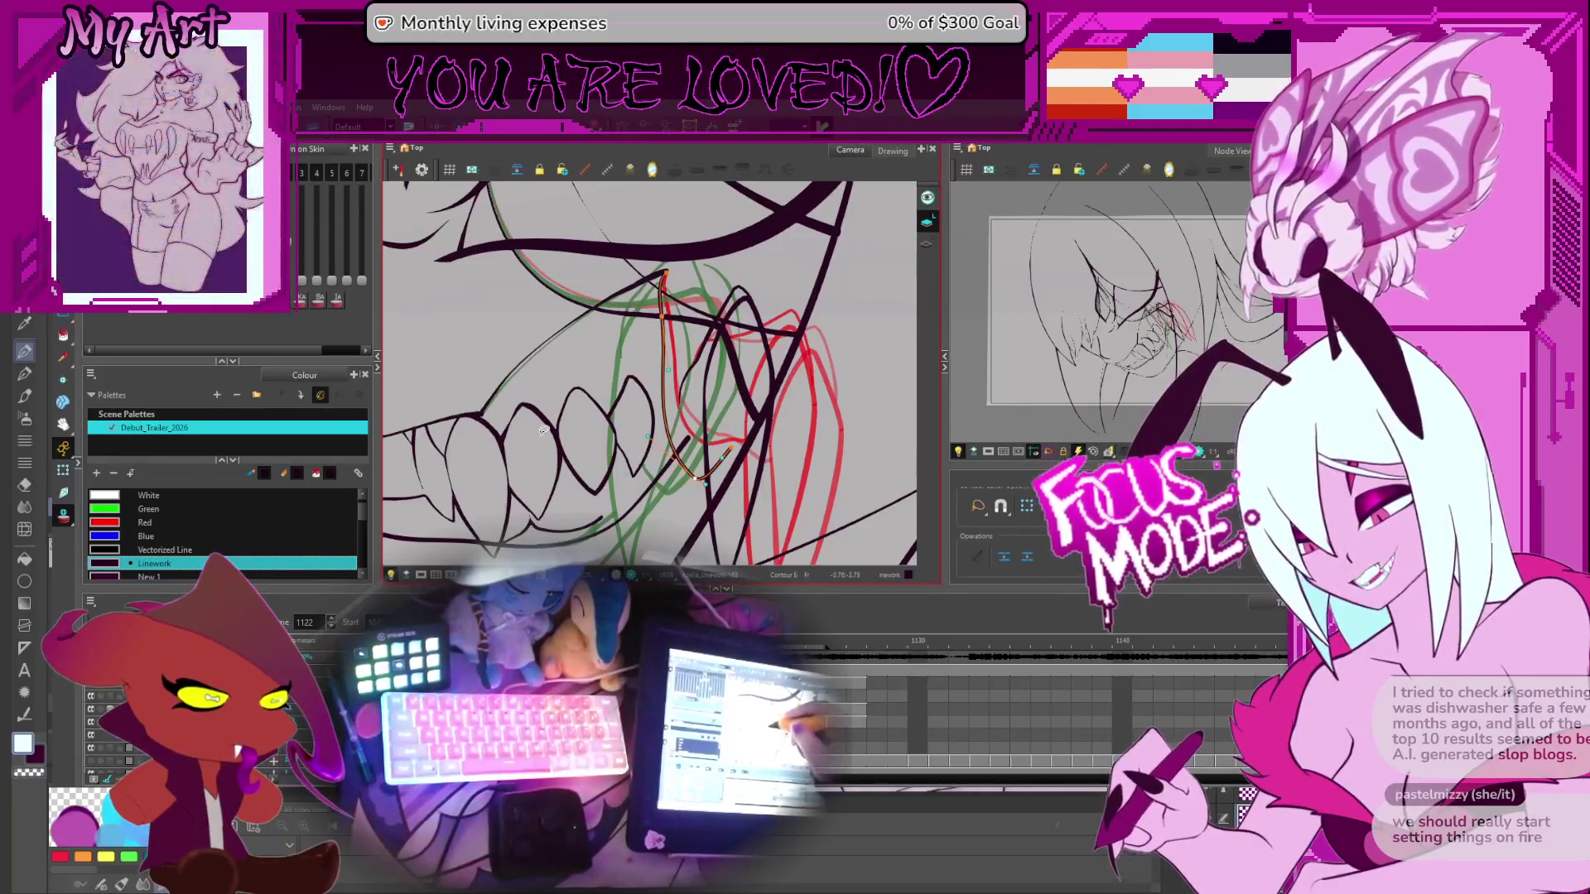
pyautogui.moveTo(627, 395); pyautogui.dragTo(661, 385)
pyautogui.press('.')
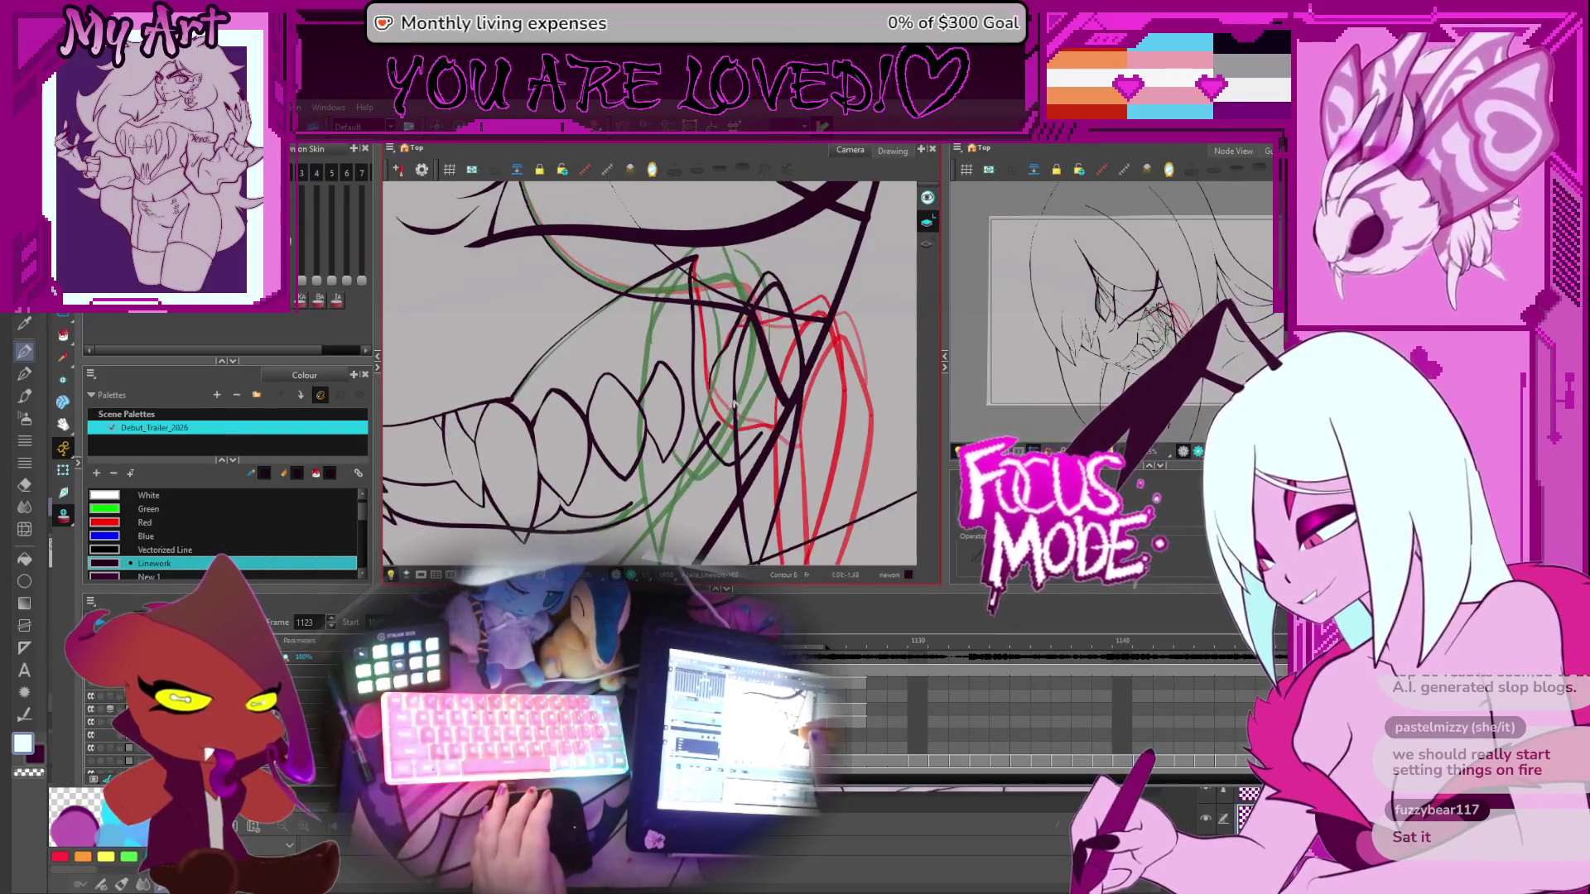
pyautogui.press(',')
pyautogui.press('.')
pyautogui.moveTo(753, 403)
pyautogui.mouseDown()
pyautogui.moveTo(769, 426)
pyautogui.moveTo(754, 427)
pyautogui.moveTo(766, 373)
pyautogui.mouseUp()
pyautogui.scroll(2, 758, 365)
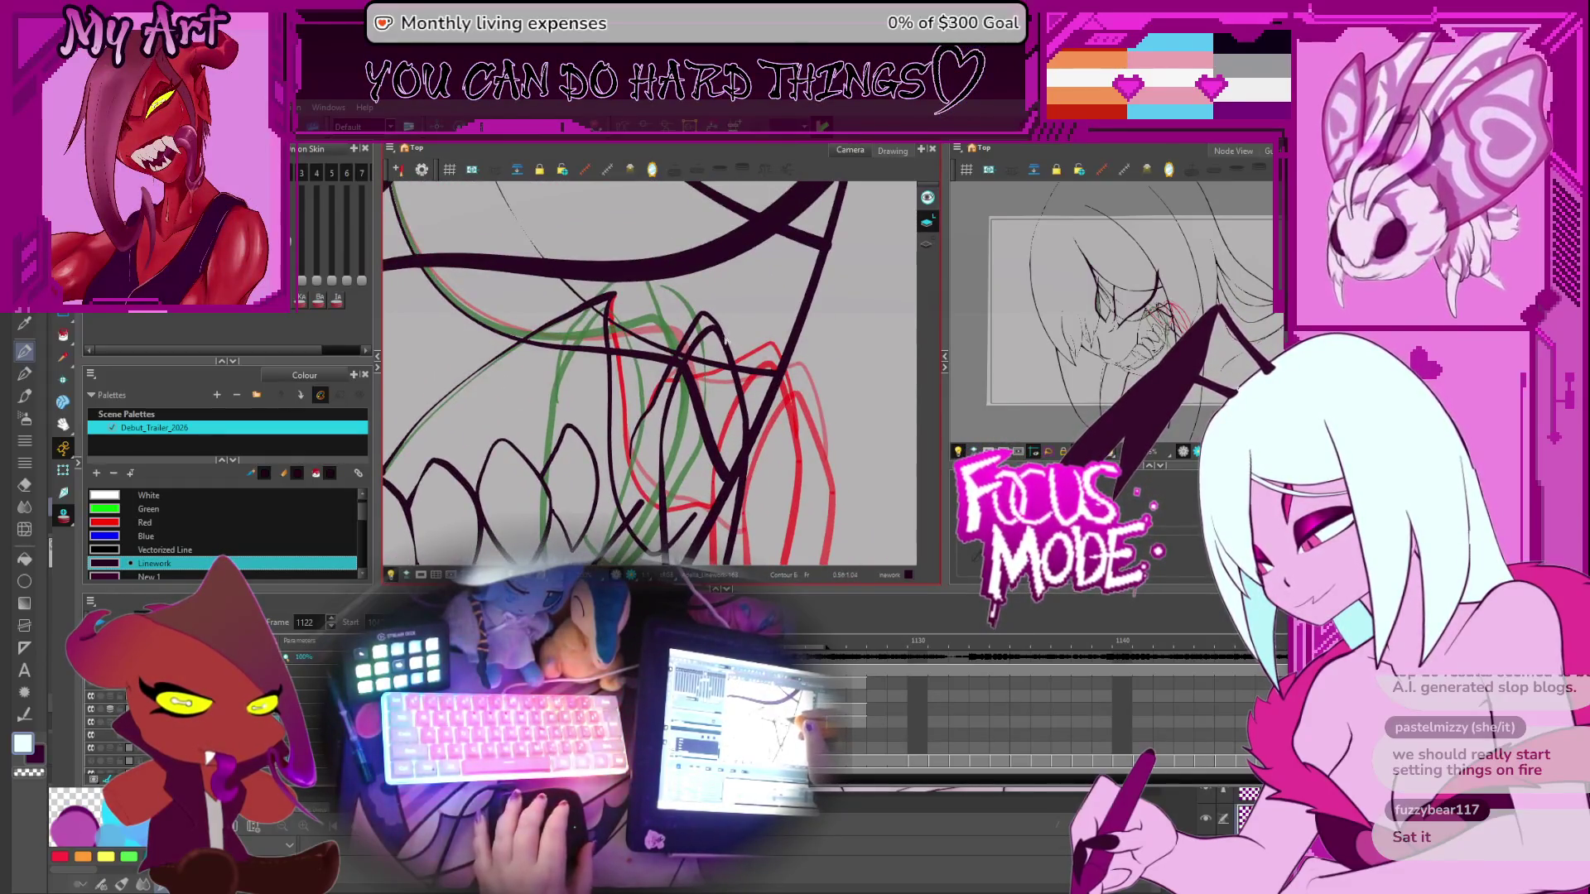
pyautogui.scroll(-3, 725, 360)
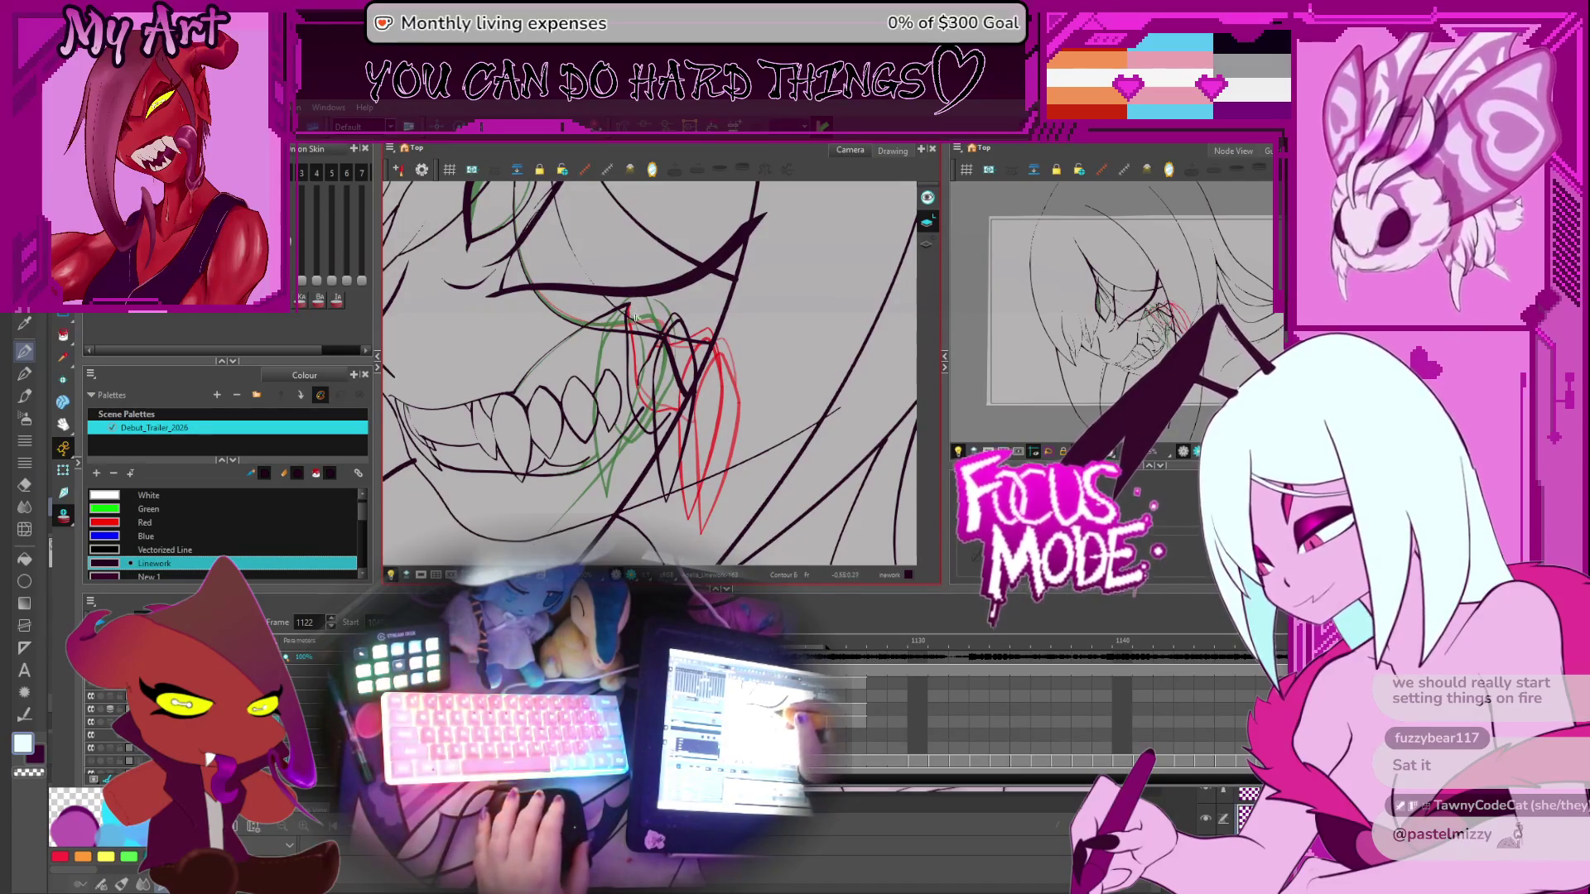
pyautogui.scroll(2, 635, 318)
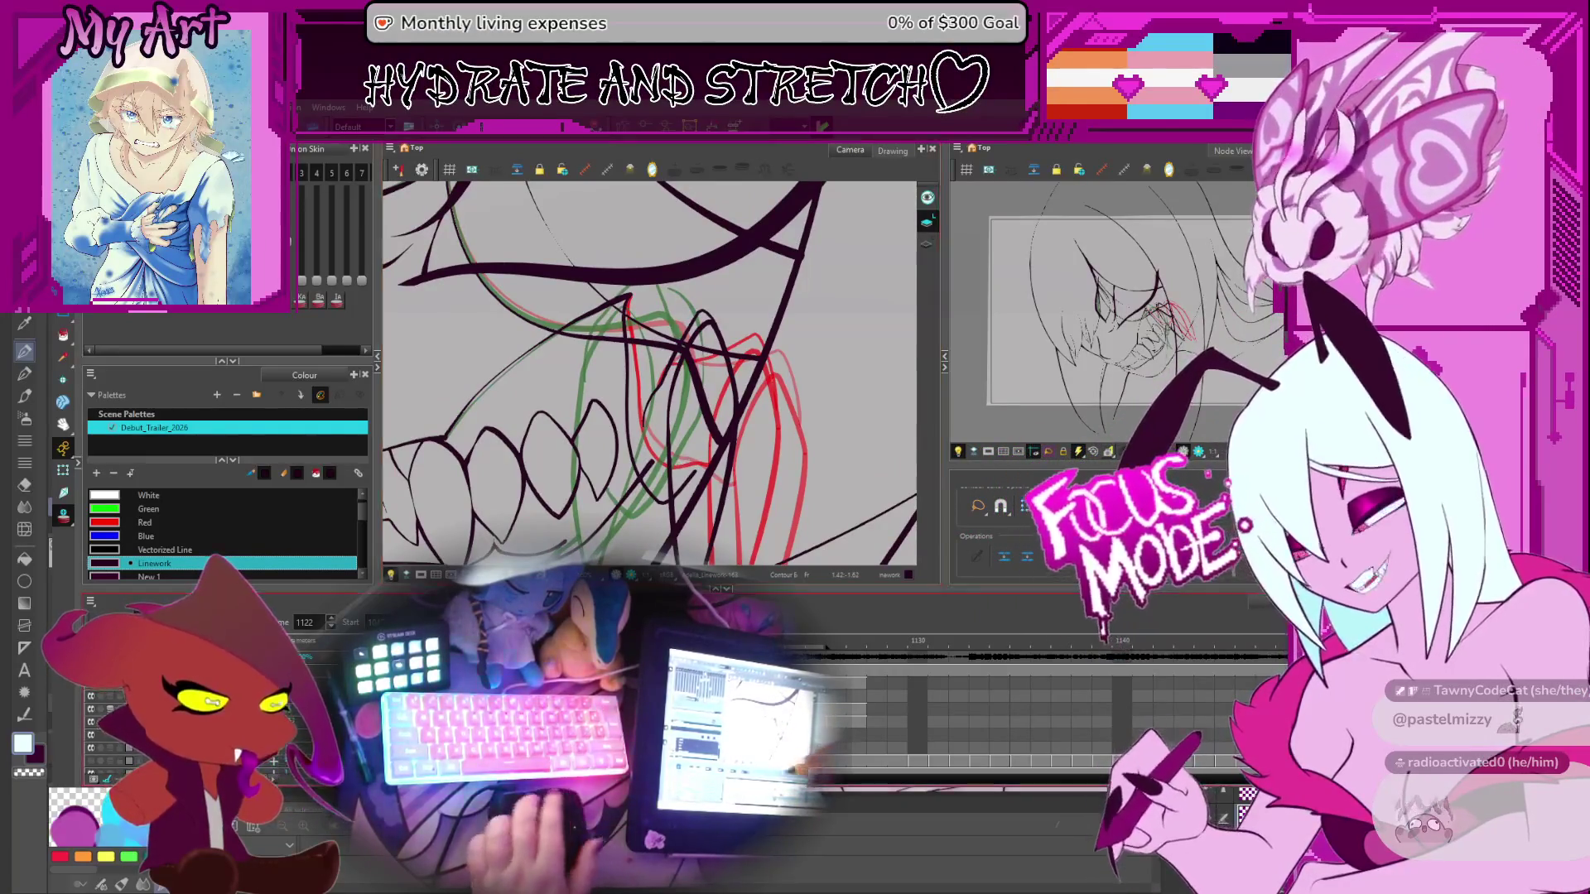
pyautogui.moveTo(766, 343); pyautogui.dragTo(687, 563)
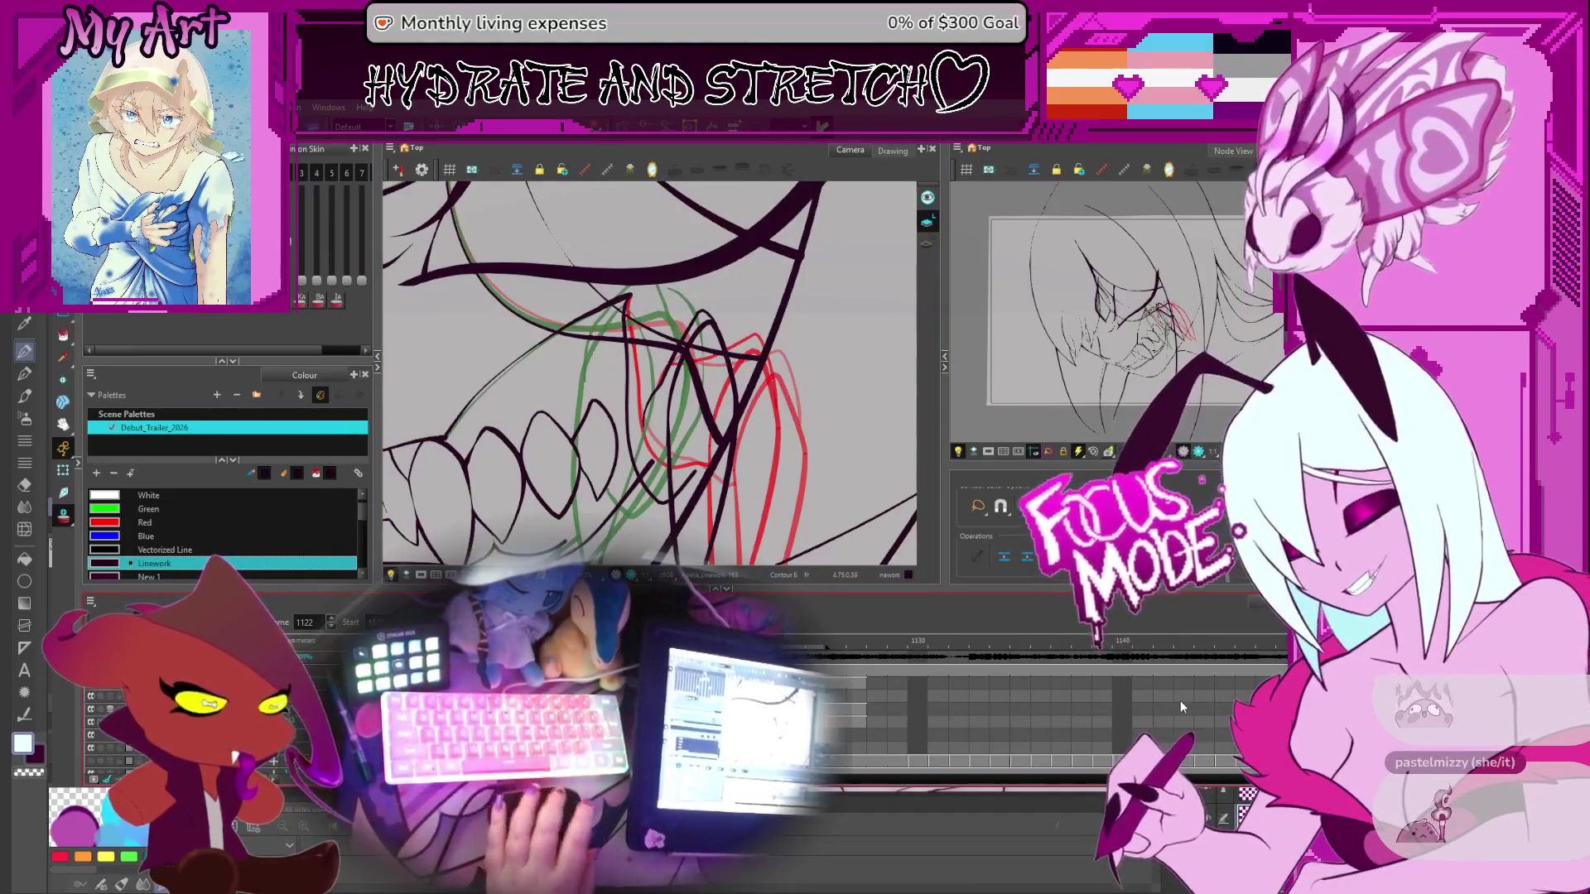
# Bend the upper lip curve down through its points so it follows the roughs
pyautogui.click(671, 352)
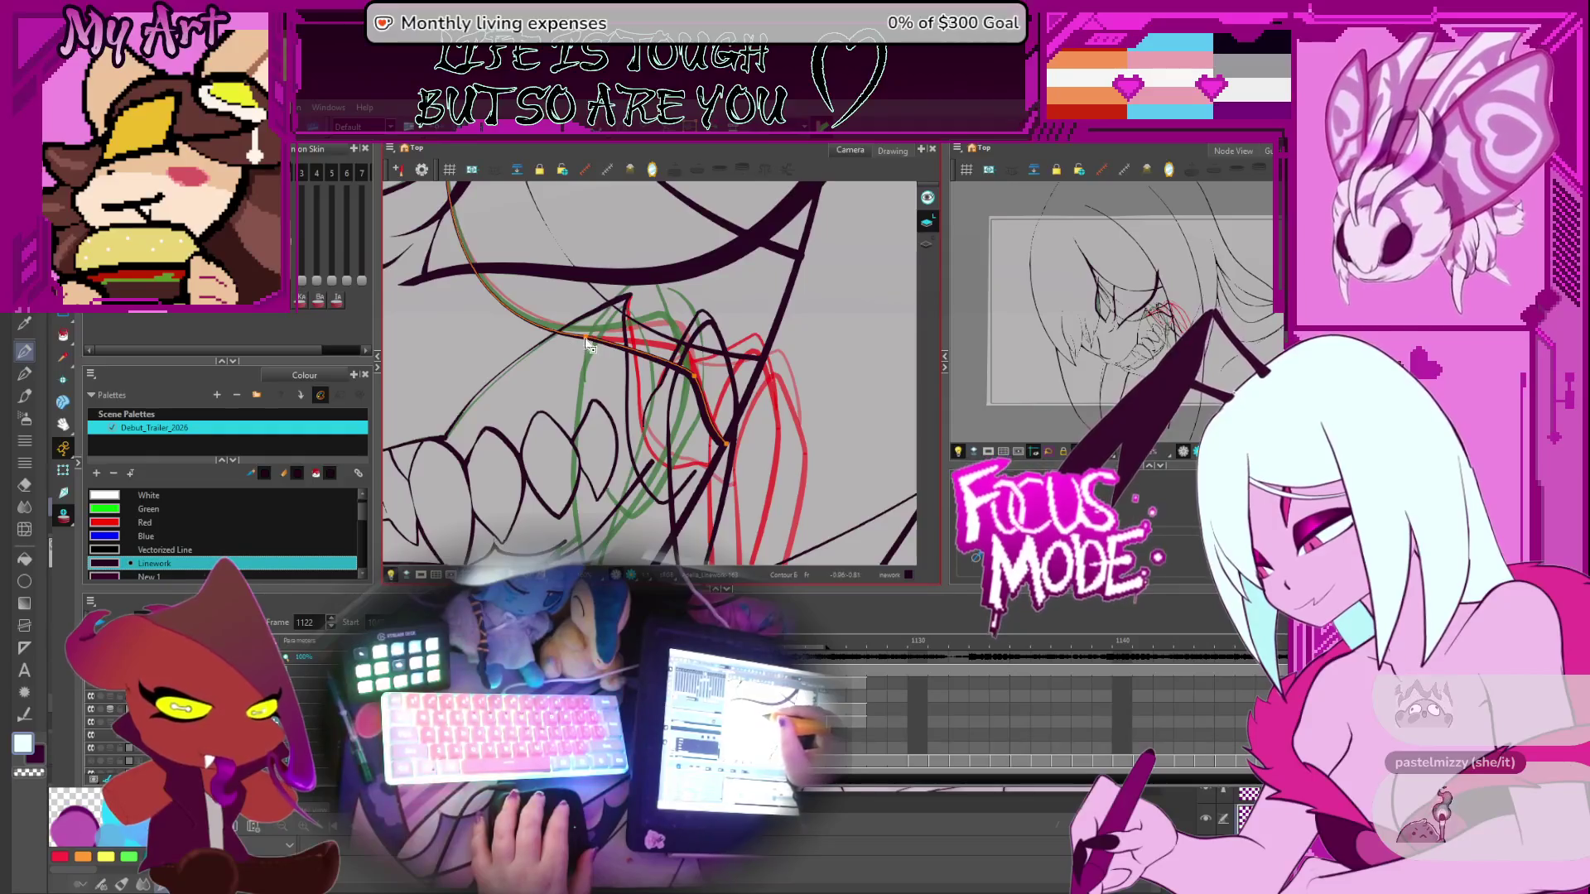
pyautogui.click(548, 338)
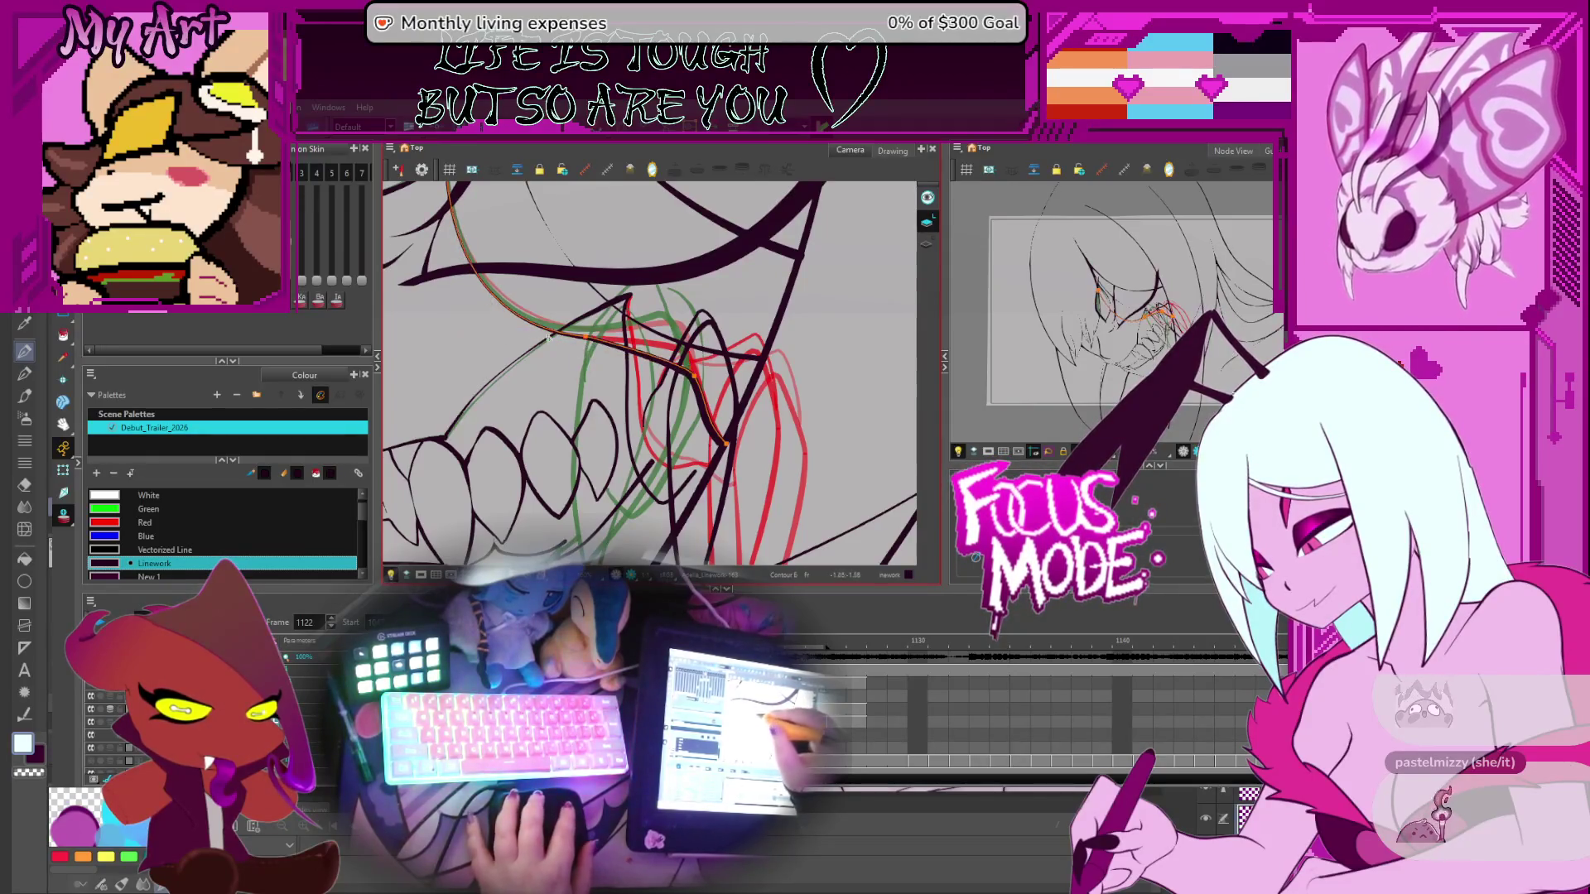
pyautogui.moveTo(588, 348); pyautogui.dragTo(605, 379)
pyautogui.click(592, 354)
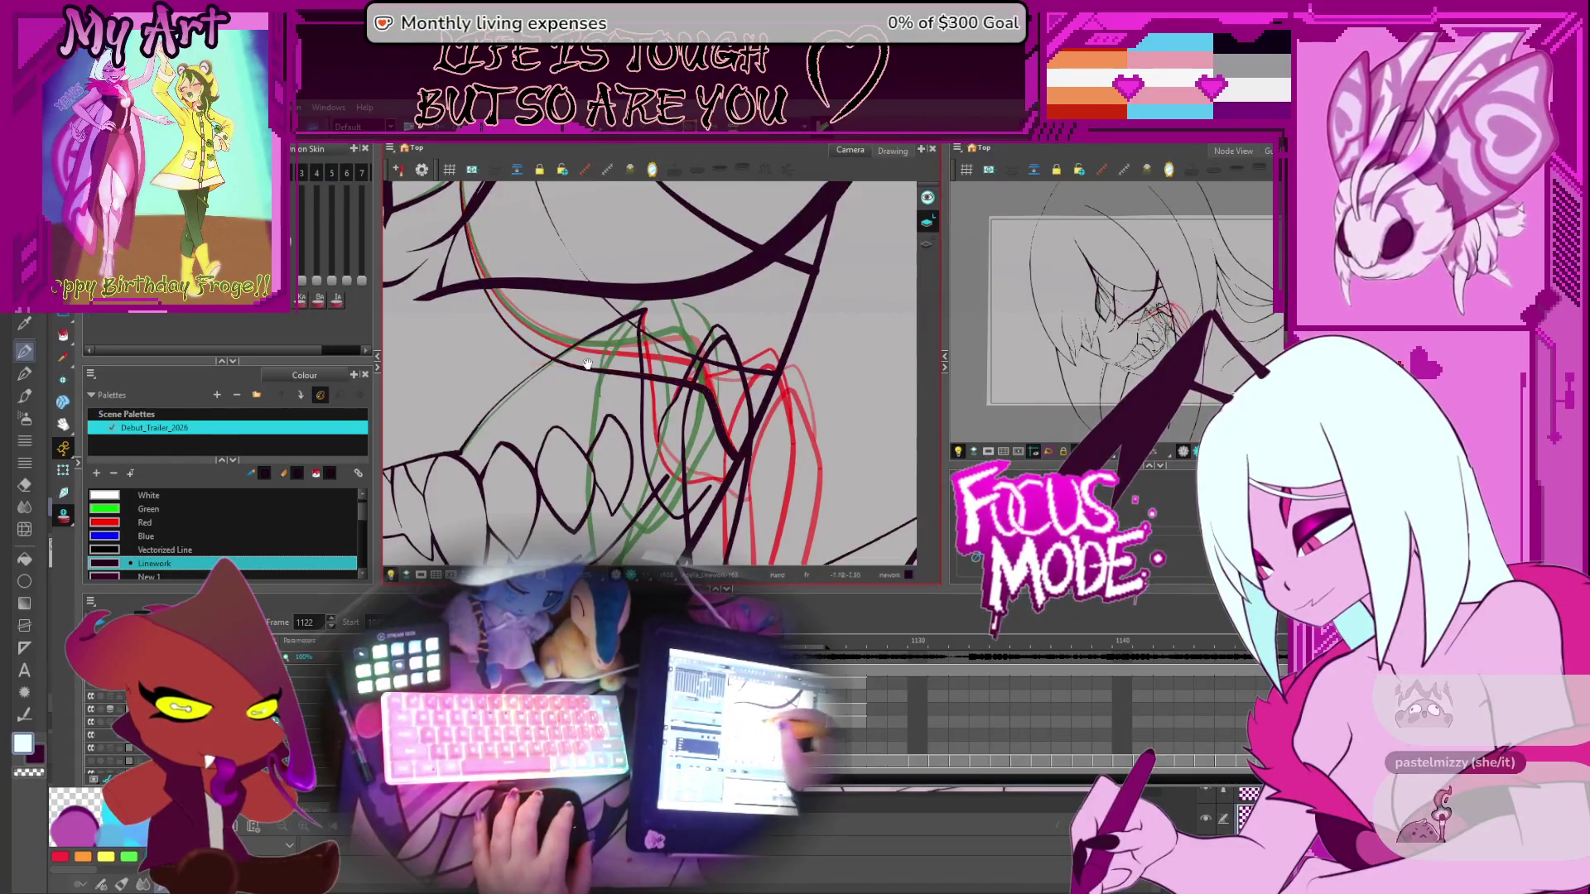
# Zoom out and tilt the view around the face, then play the animation from its start
pyautogui.moveTo(604, 377); pyautogui.dragTo(547, 302)
pyautogui.moveTo(645, 424); pyautogui.dragTo(628, 391)
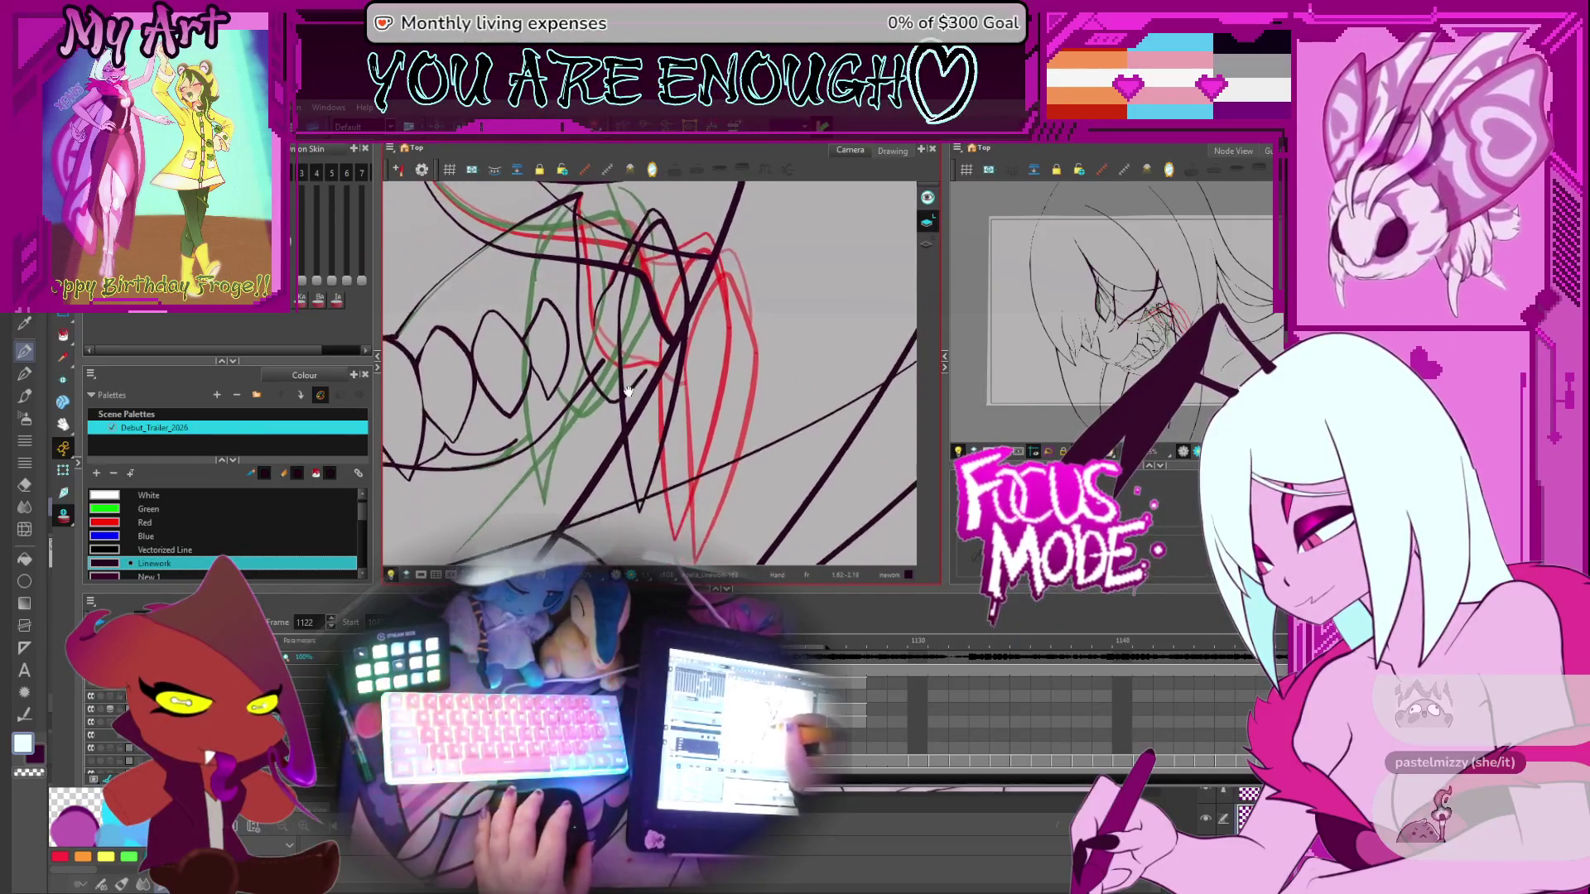
pyautogui.moveTo(658, 337)
pyautogui.mouseDown()
pyautogui.moveTo(651, 371)
pyautogui.moveTo(699, 336)
pyautogui.moveTo(688, 352)
pyautogui.mouseUp()
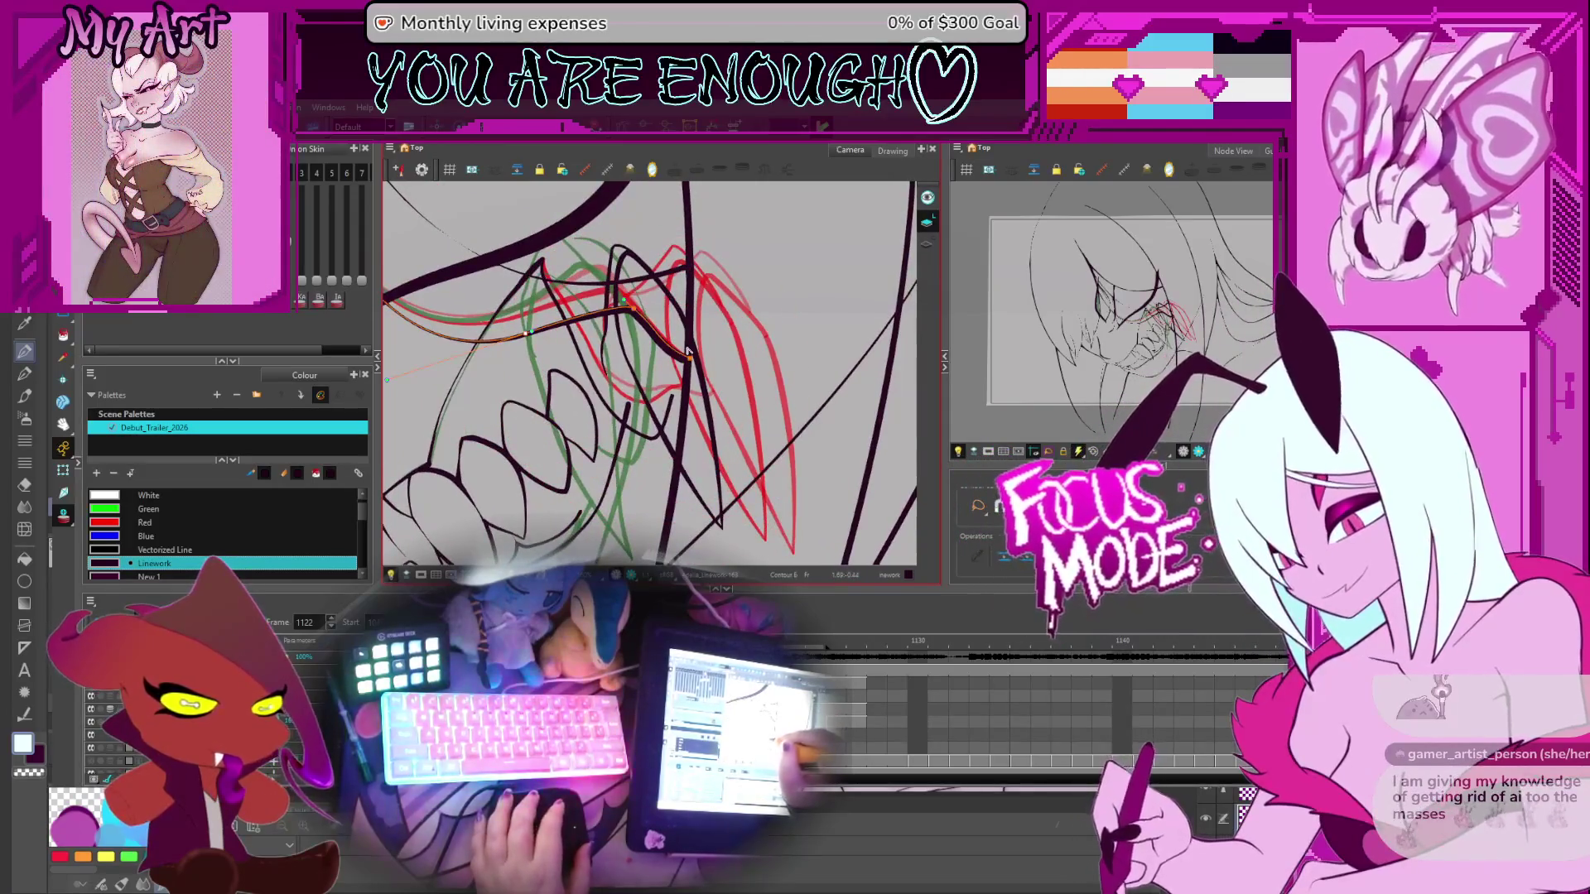
pyautogui.moveTo(555, 465); pyautogui.dragTo(653, 338)
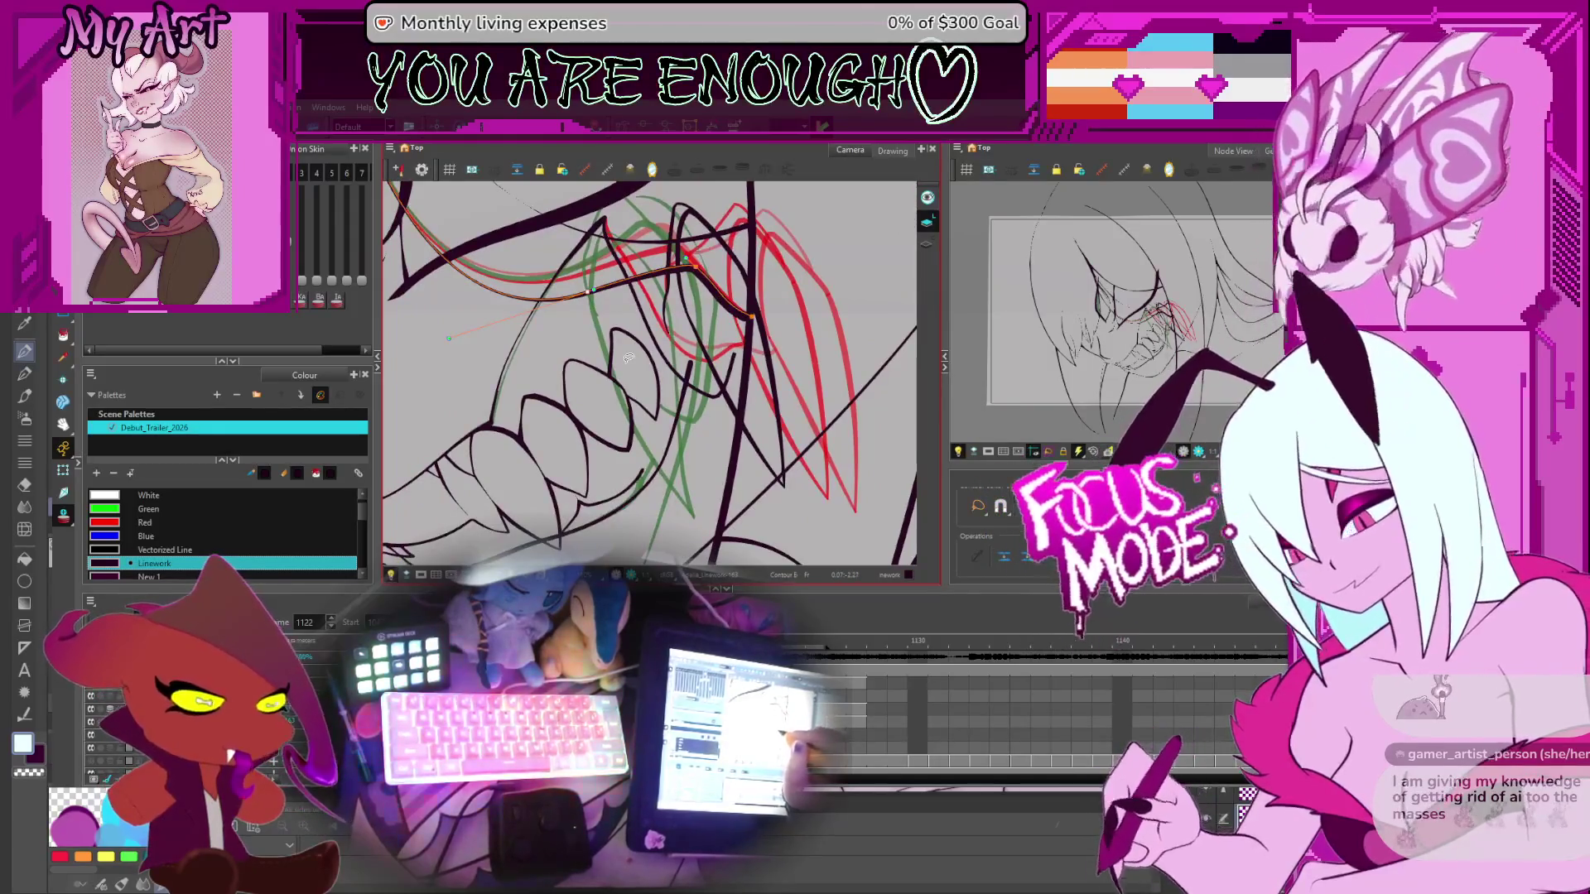
pyautogui.hotkey('shift', 'm')
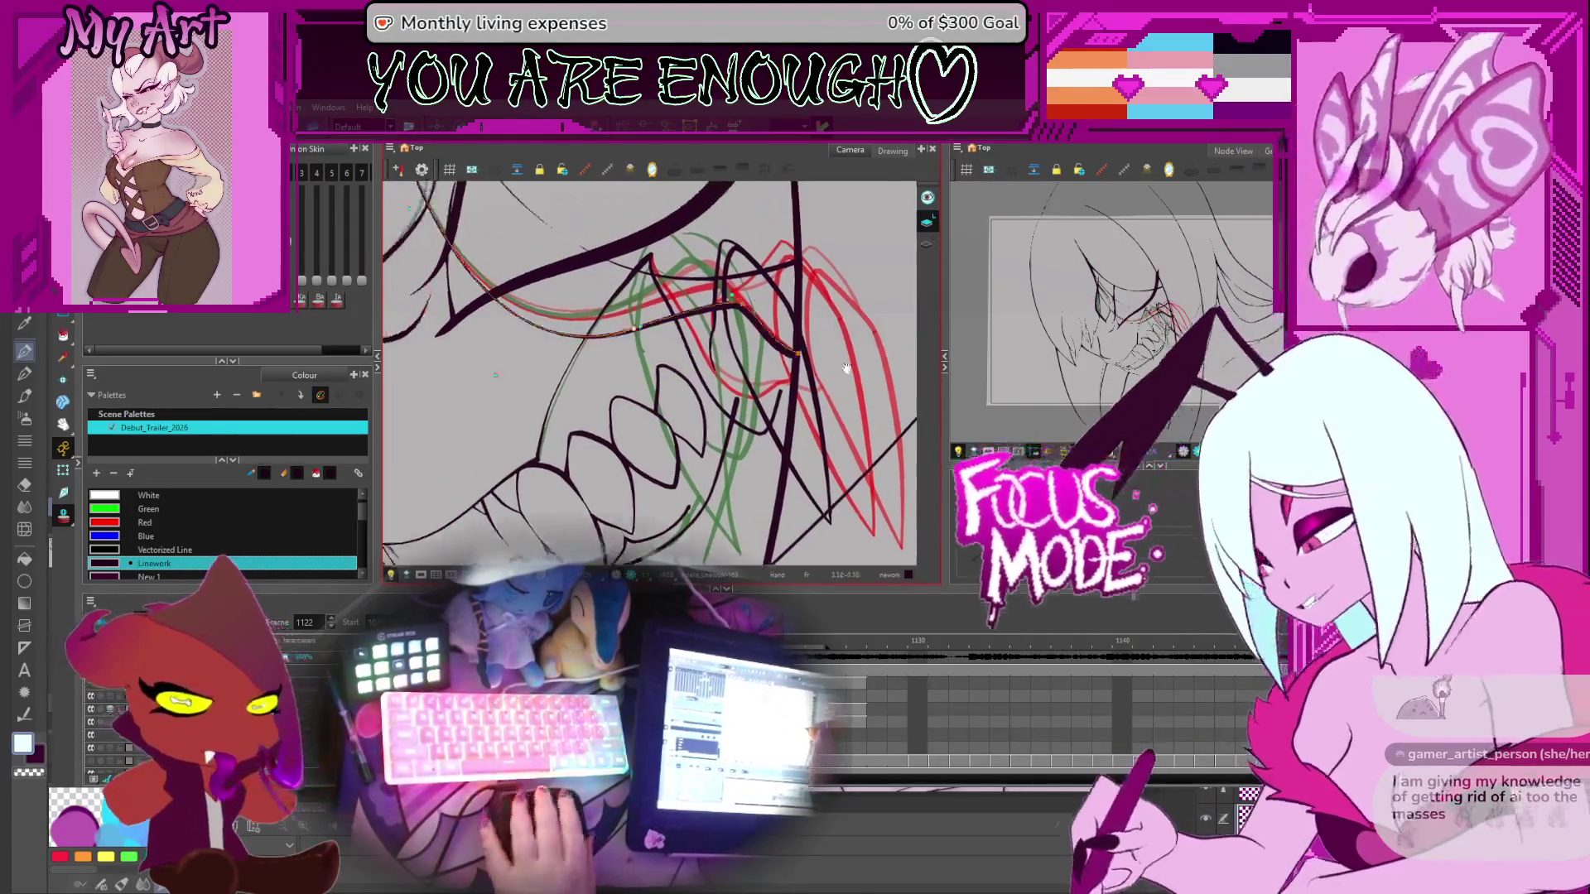
pyautogui.hotkey('ctrl', 'alt')
pyautogui.moveTo(838, 338)
pyautogui.mouseDown()
pyautogui.moveTo(752, 402)
pyautogui.moveTo(574, 350)
pyautogui.moveTo(779, 360)
pyautogui.moveTo(801, 373)
pyautogui.moveTo(797, 396)
pyautogui.moveTo(794, 353)
pyautogui.moveTo(771, 381)
pyautogui.moveTo(787, 375)
pyautogui.moveTo(768, 453)
pyautogui.moveTo(778, 500)
pyautogui.mouseUp()
pyautogui.hotkey('ctrl', 'alt')
pyautogui.hotkey('shift', ',')
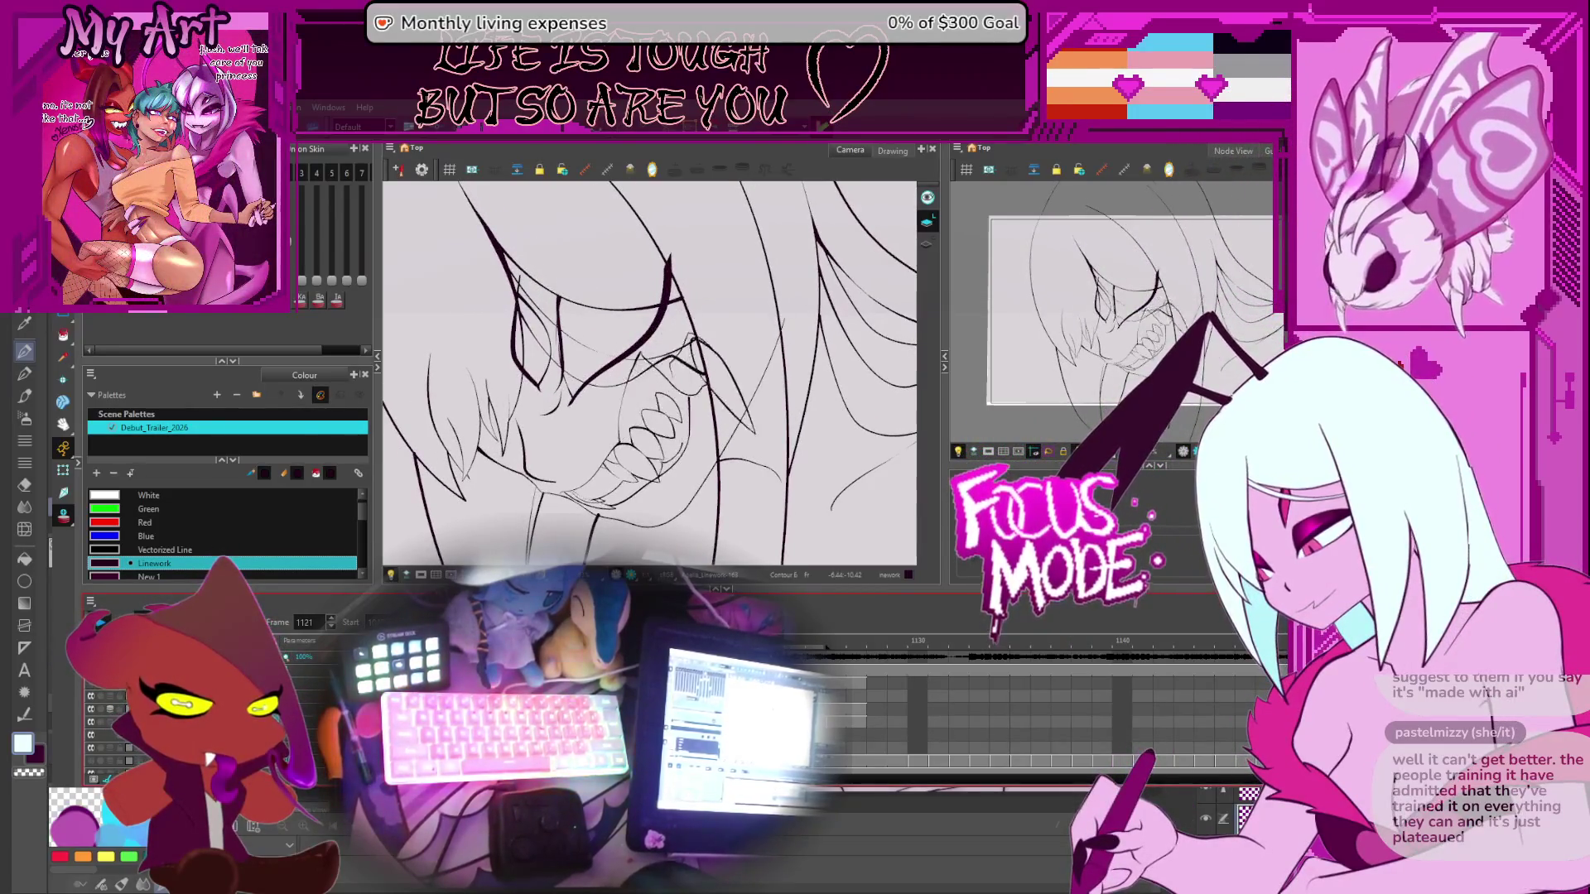
# Stop playback and move the playhead past frame 1126 to frame 1130
pyautogui.press('Return')
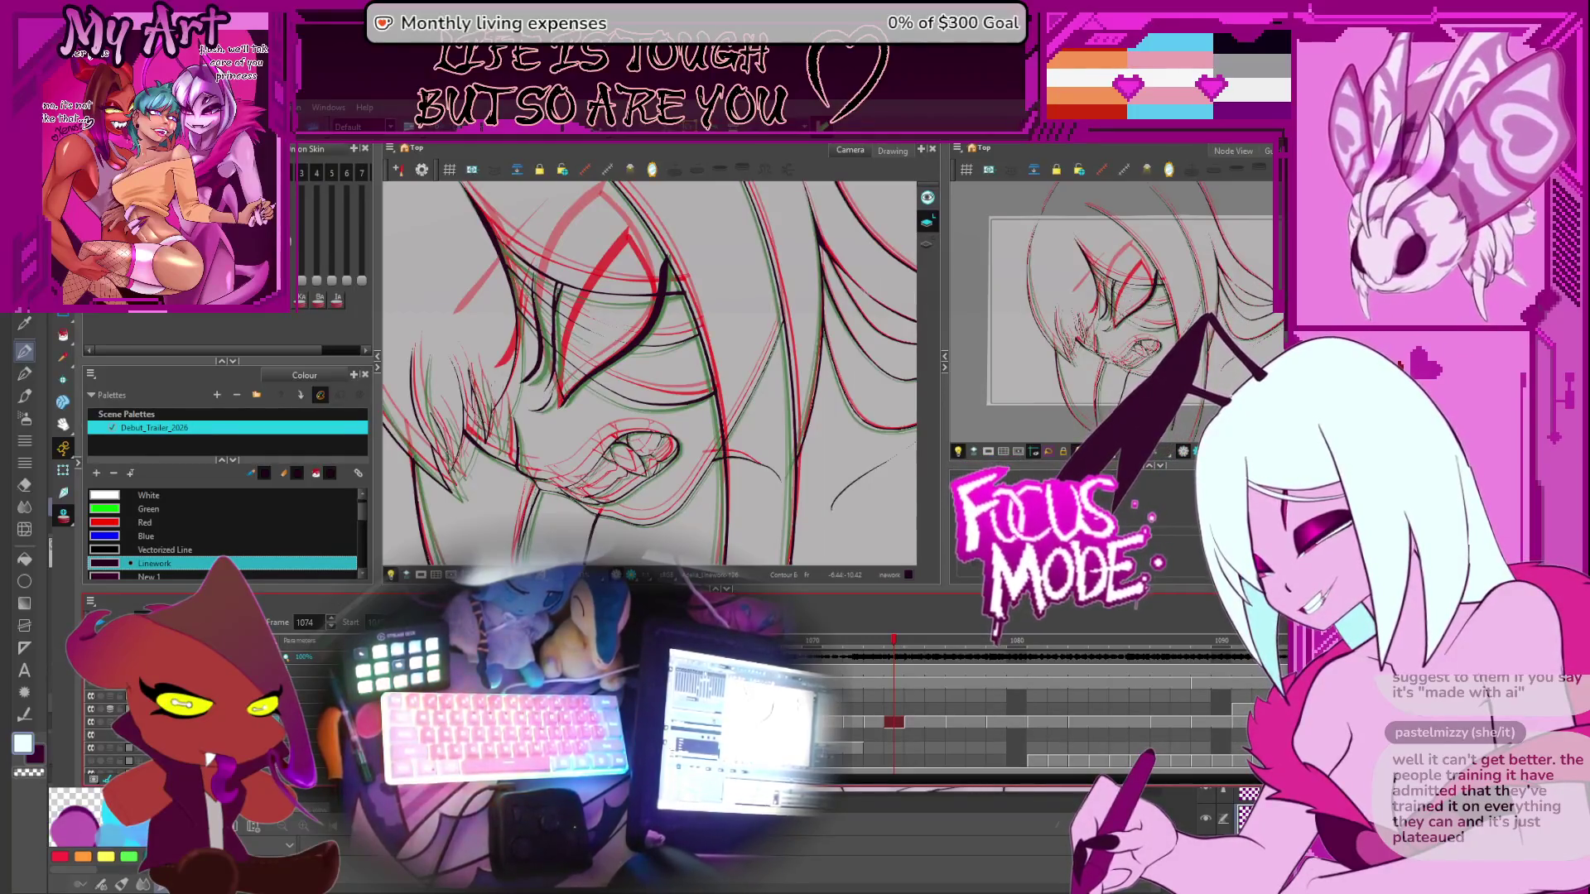
pyautogui.hscroll(5, 1035, 704)
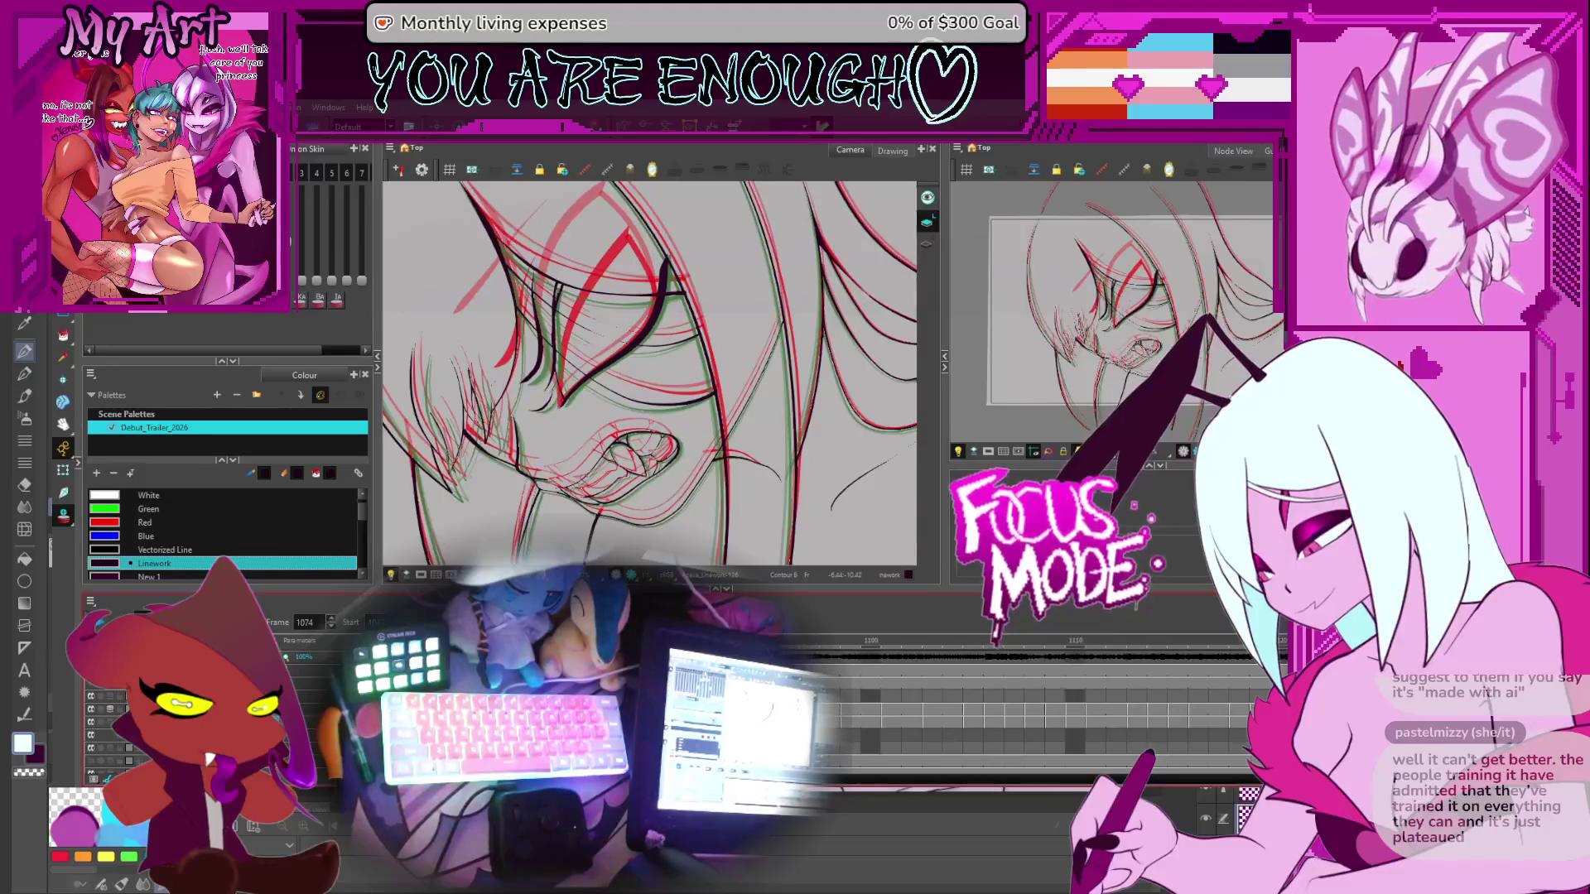
pyautogui.hscroll(3, 1035, 704)
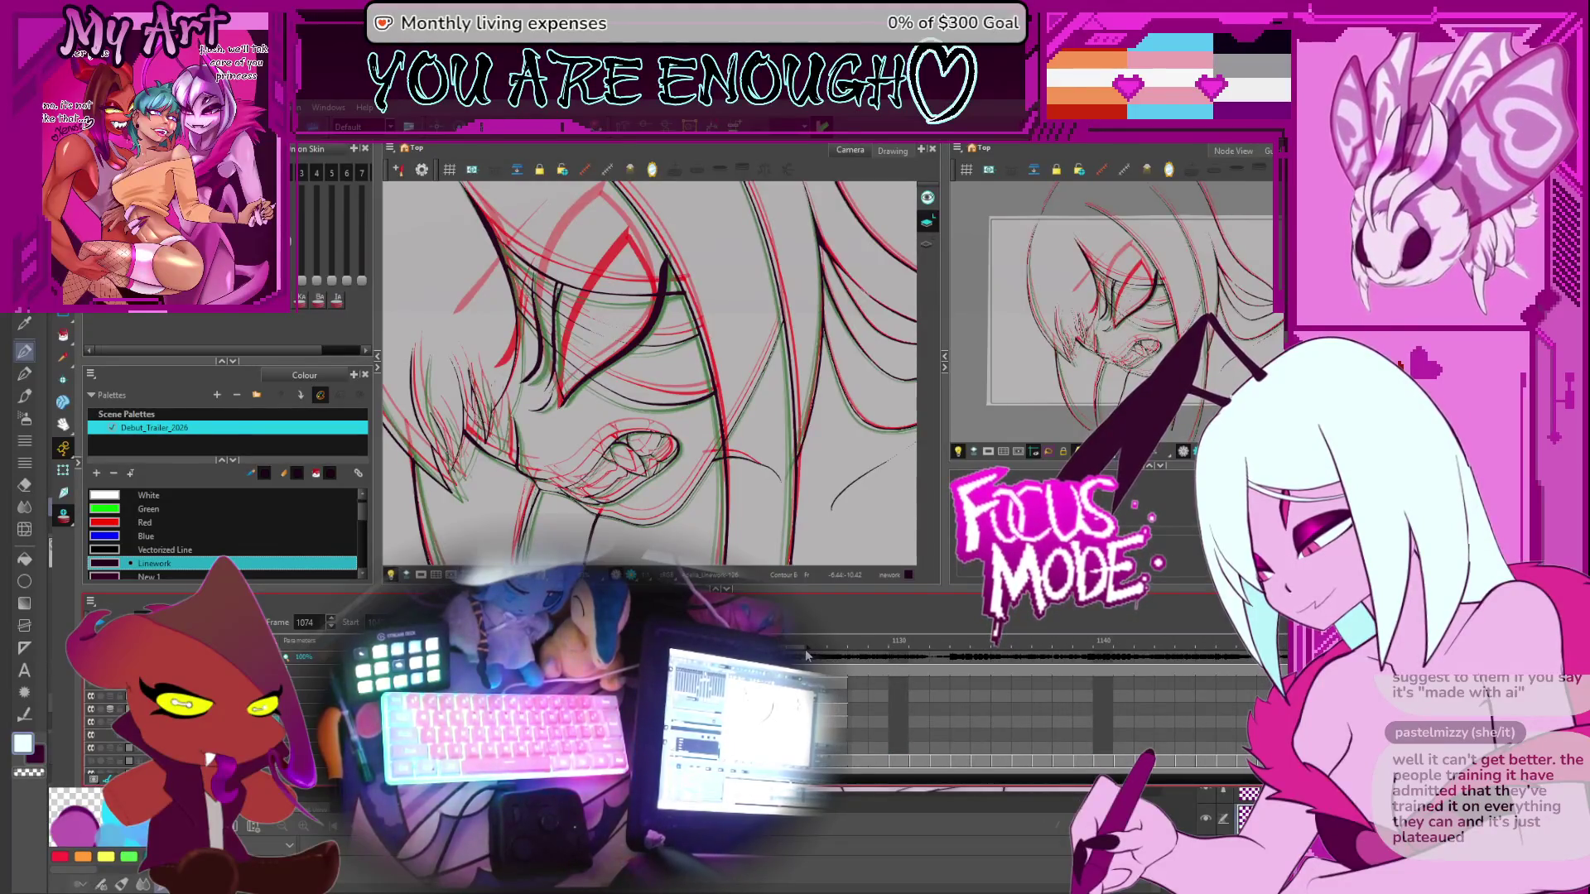
pyautogui.click(815, 650)
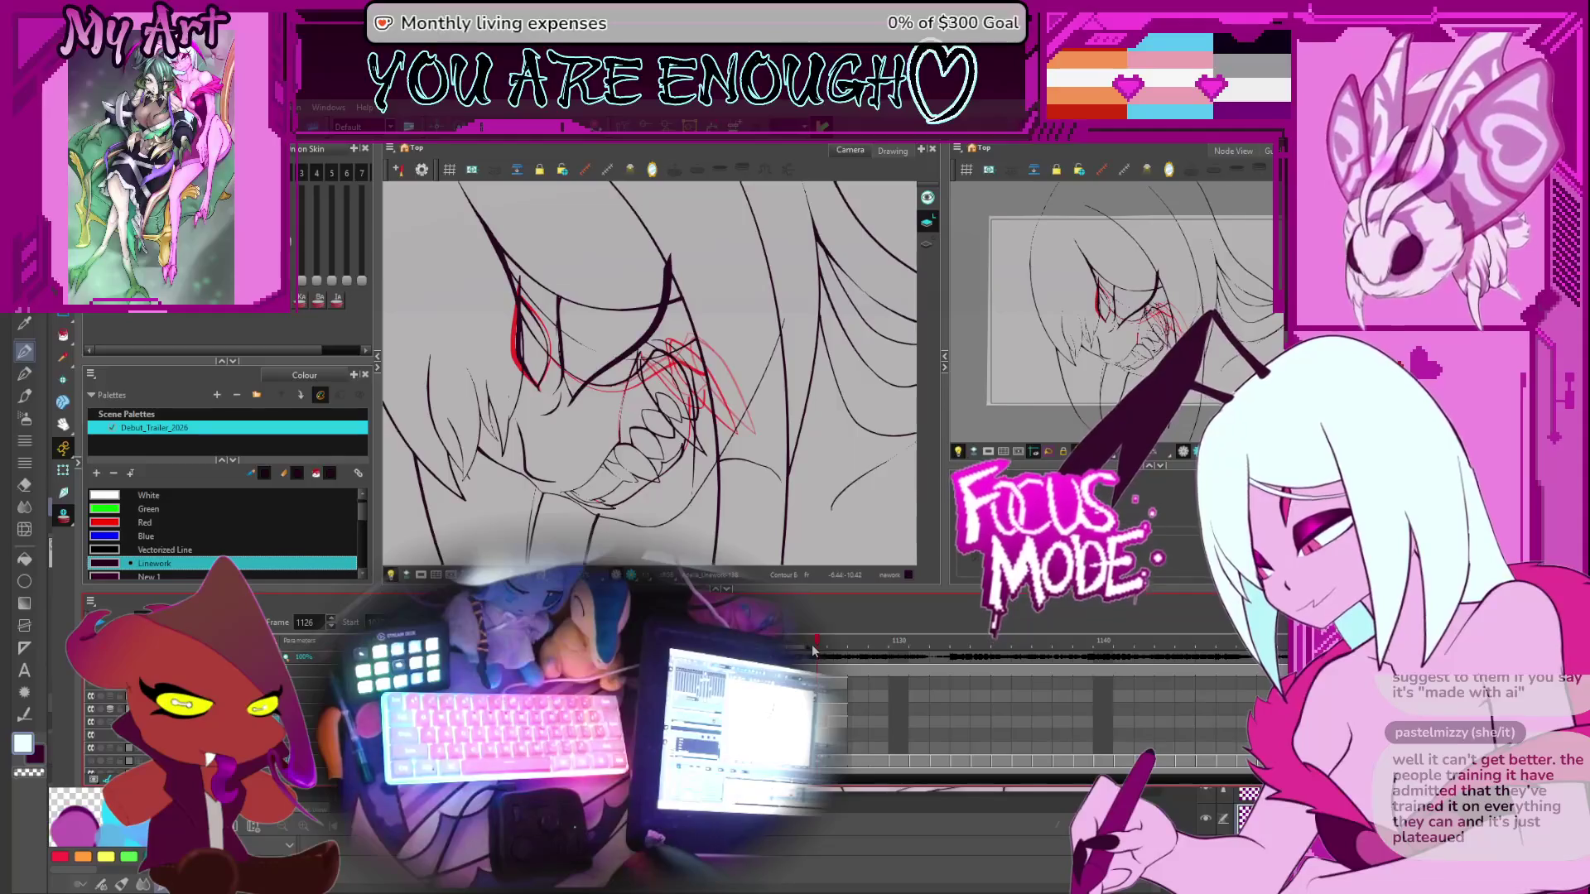
pyautogui.click(892, 651)
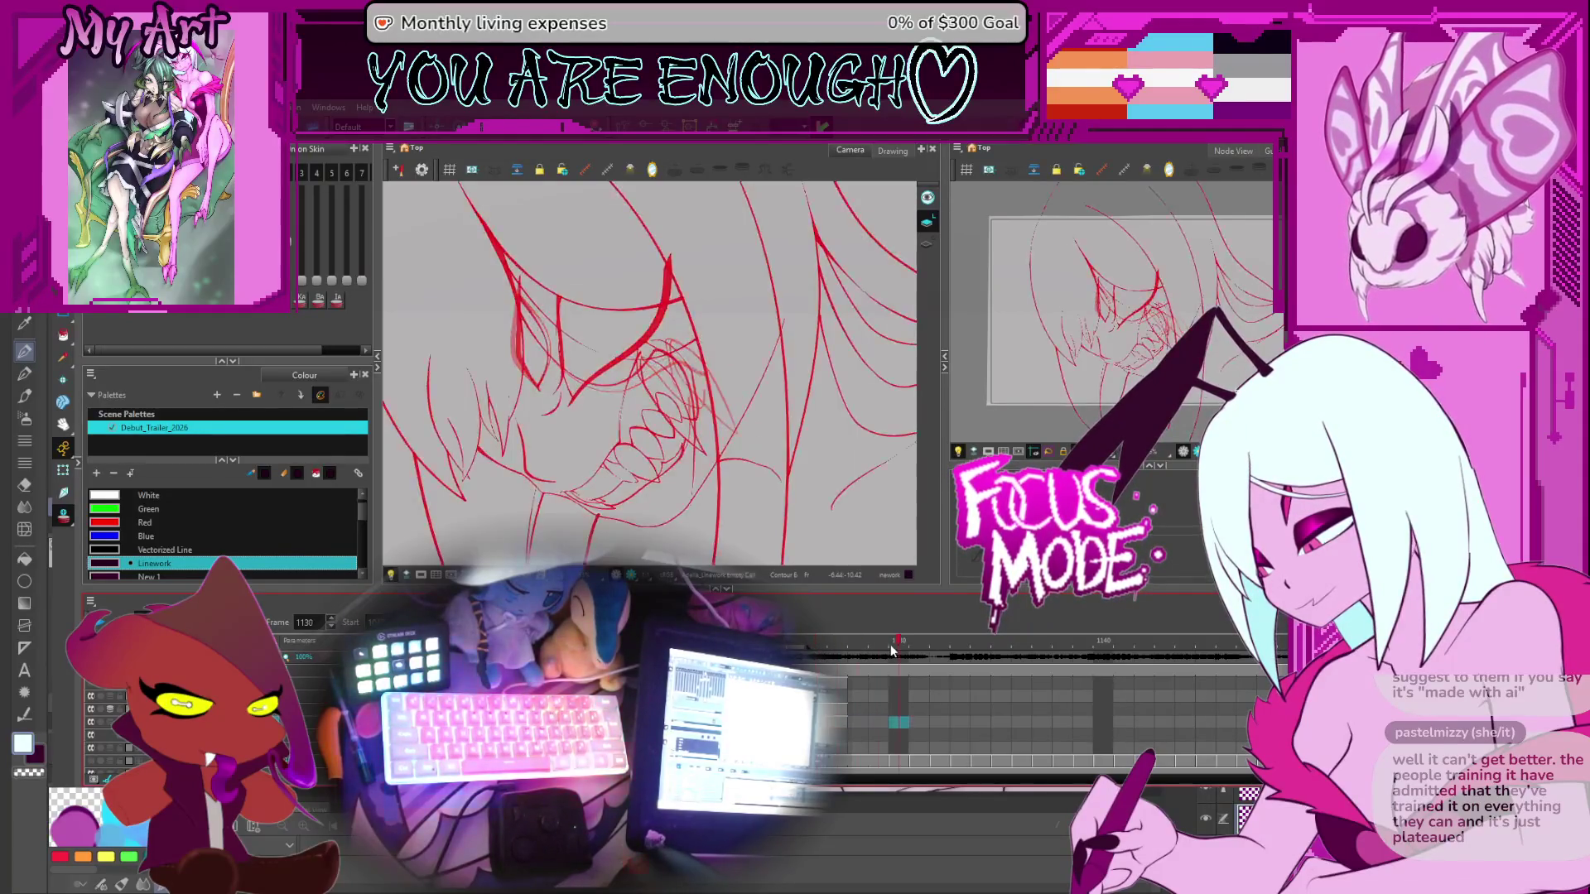
# Select the lineart layer's cell at frame 1130 and play back the animation
pyautogui.click(905, 722)
pyautogui.press('Return')
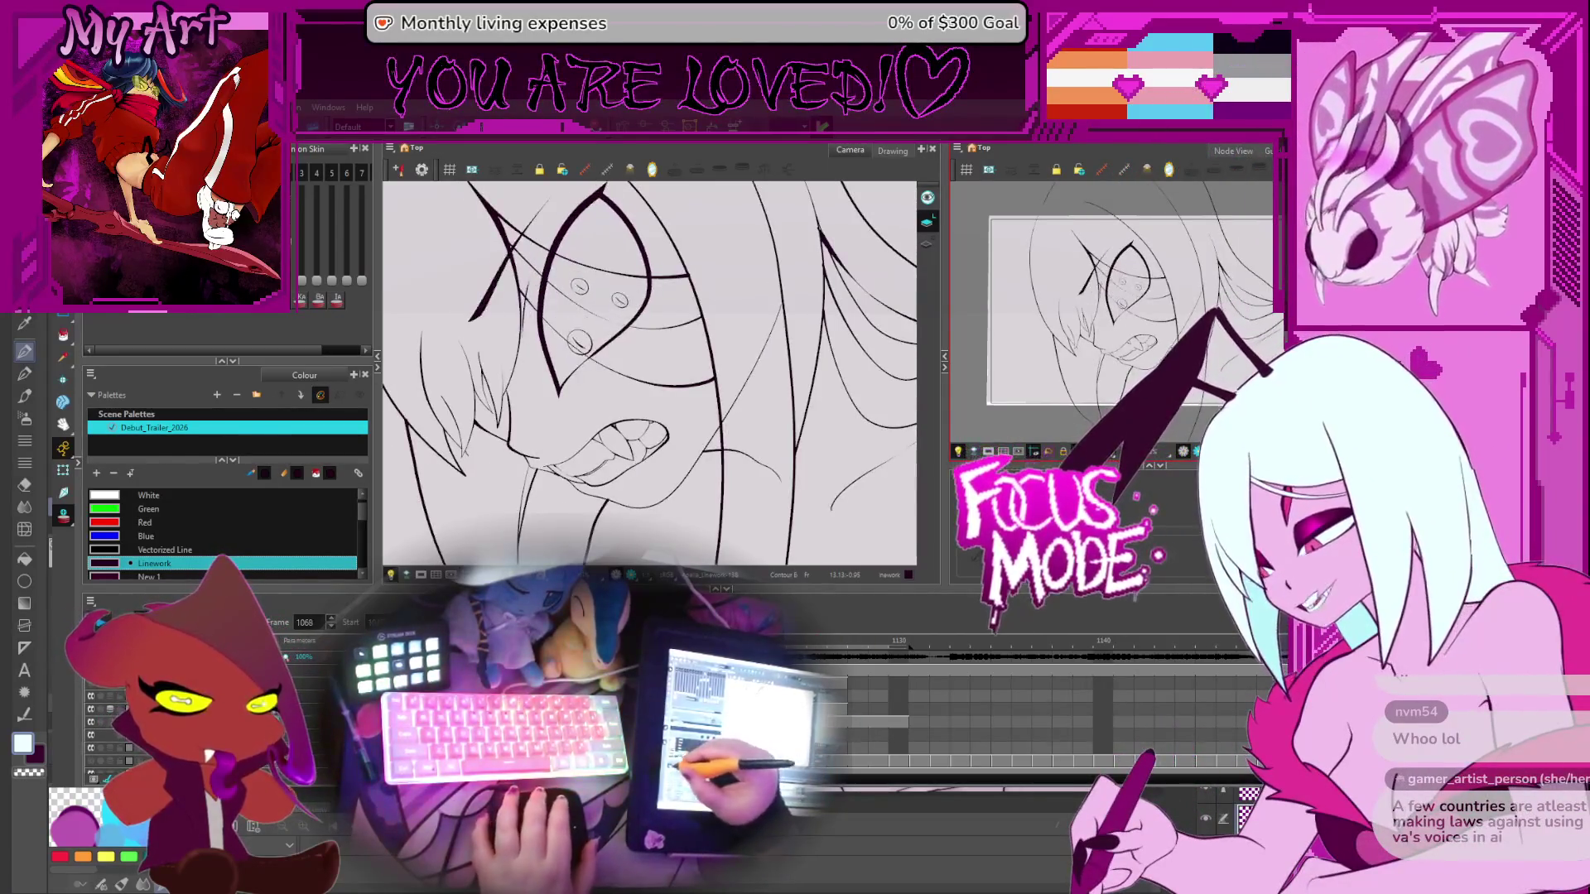
# Stop playback at frame 1069, zoom and pan onto the face, then resume playing
pyautogui.press('Return')
pyautogui.hotkey('shift', 'm')
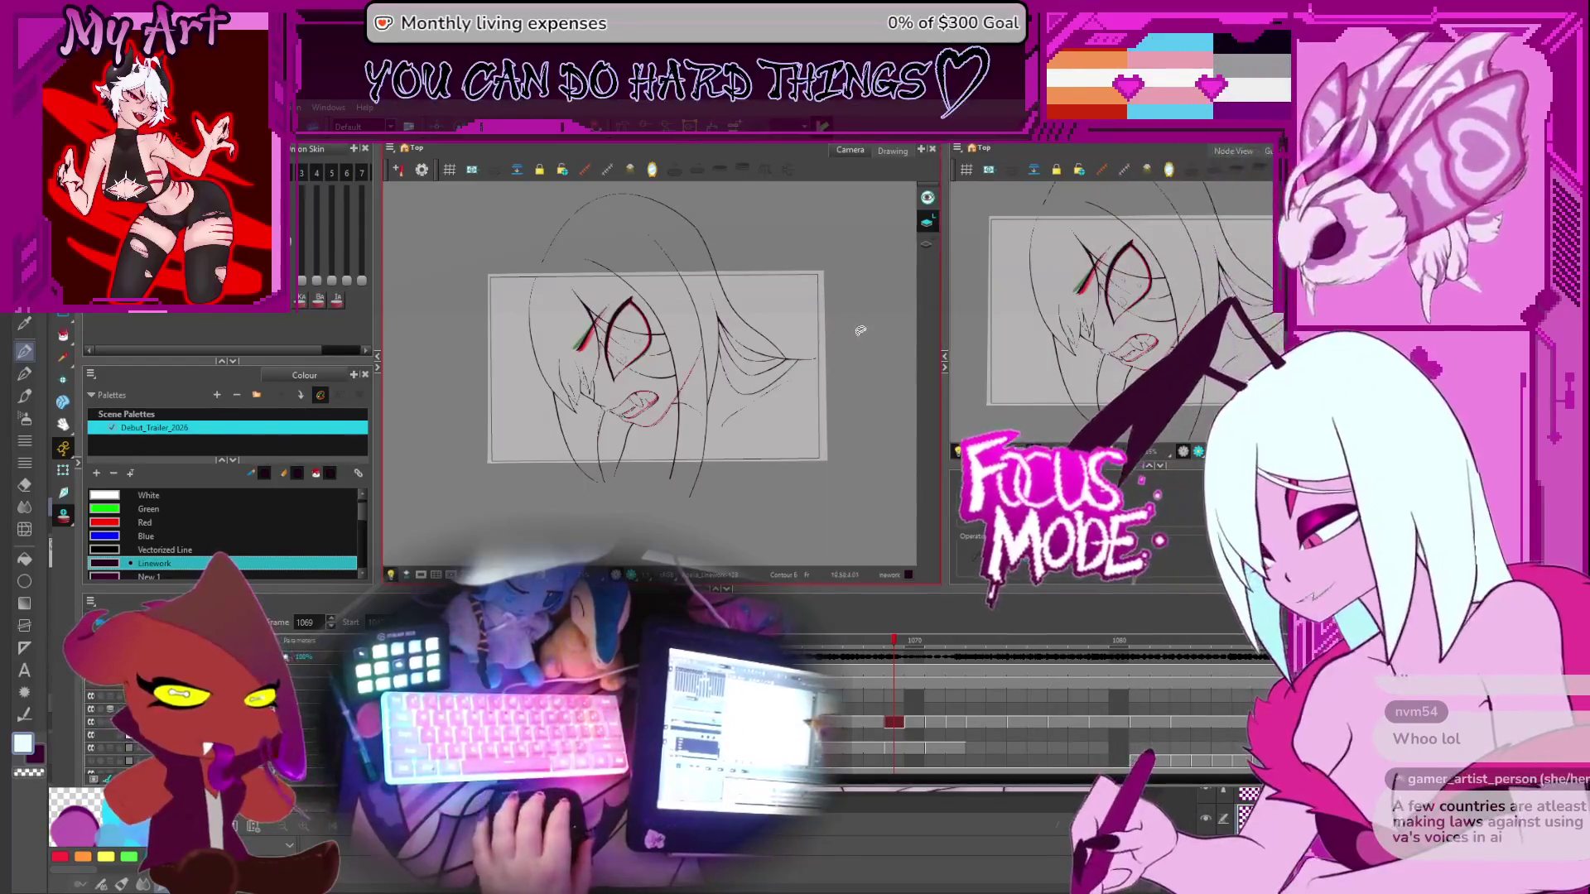
pyautogui.press('2')
pyautogui.moveTo(799, 483); pyautogui.dragTo(777, 473)
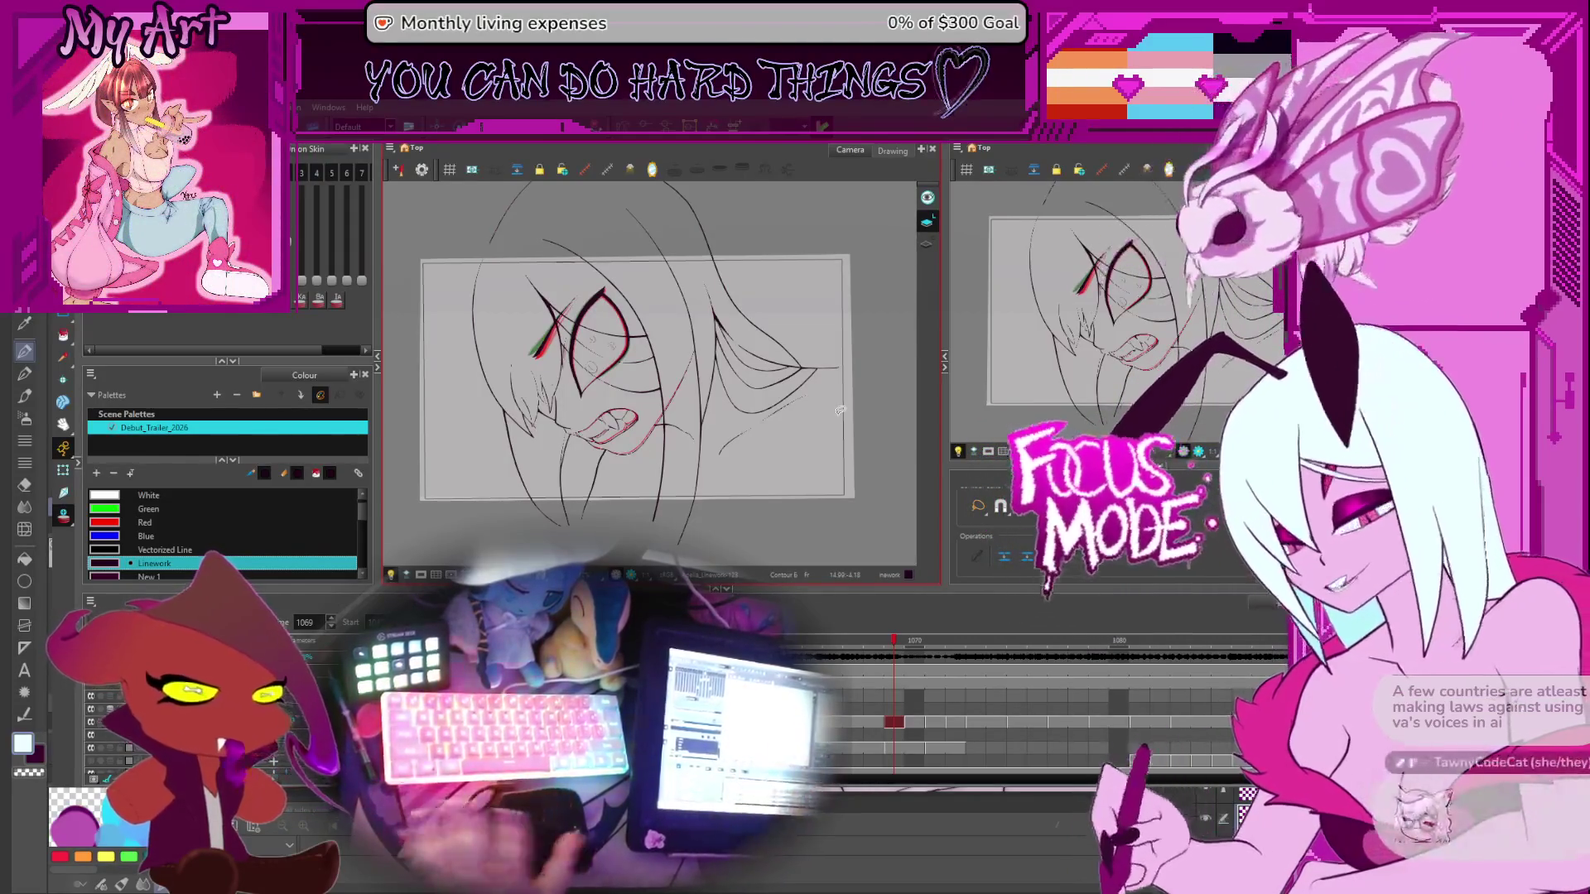
pyautogui.press('2')
pyautogui.moveTo(778, 466)
pyautogui.mouseDown()
pyautogui.moveTo(806, 537)
pyautogui.moveTo(799, 490)
pyautogui.mouseUp()
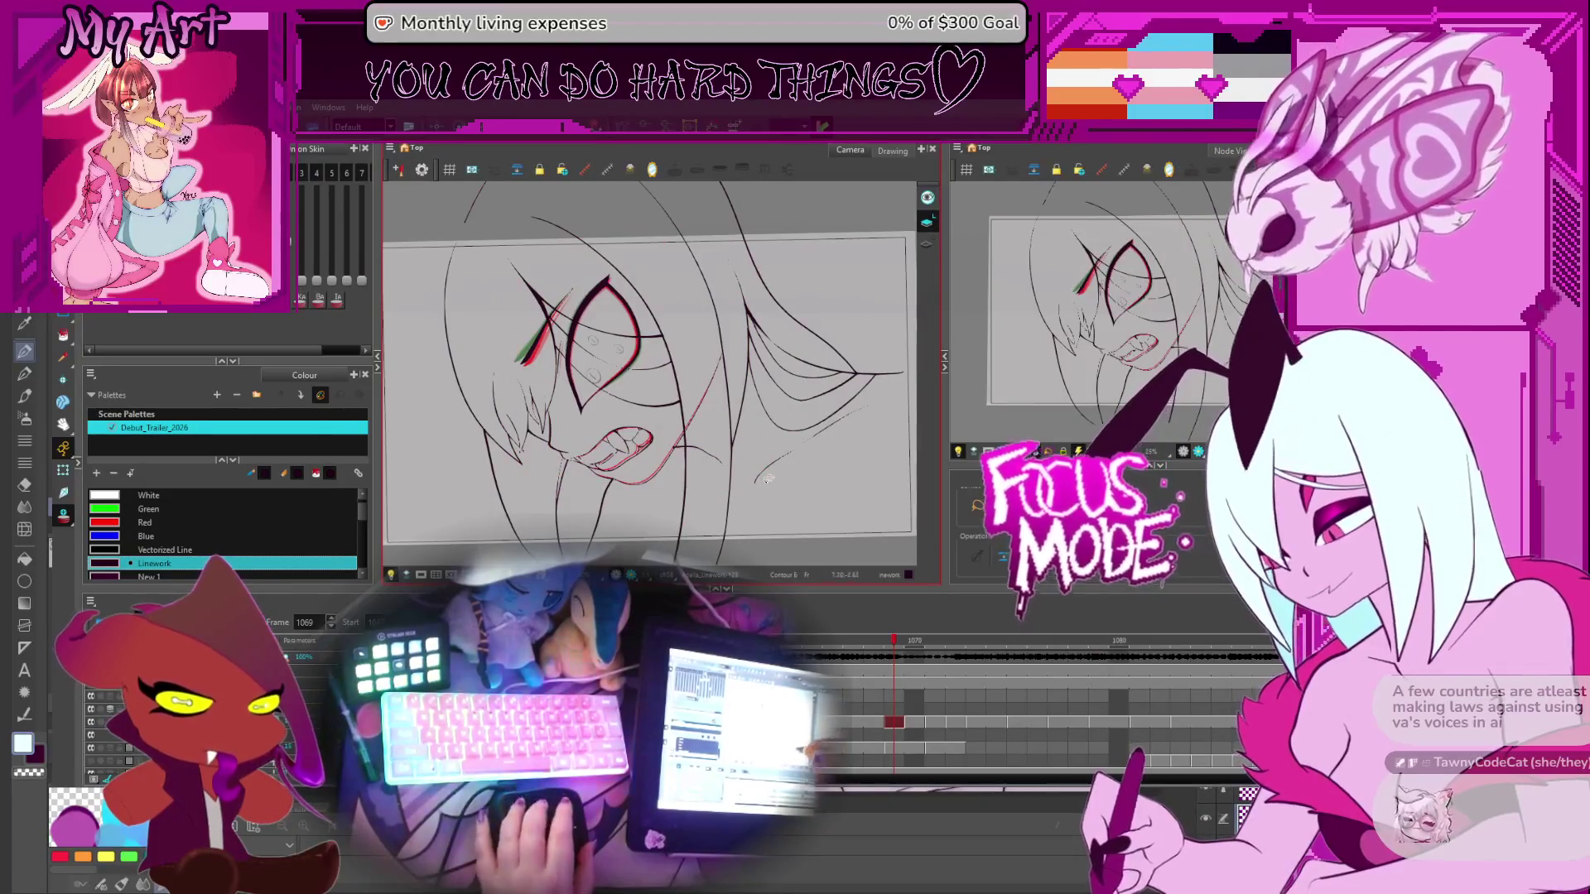
pyautogui.press('Return')
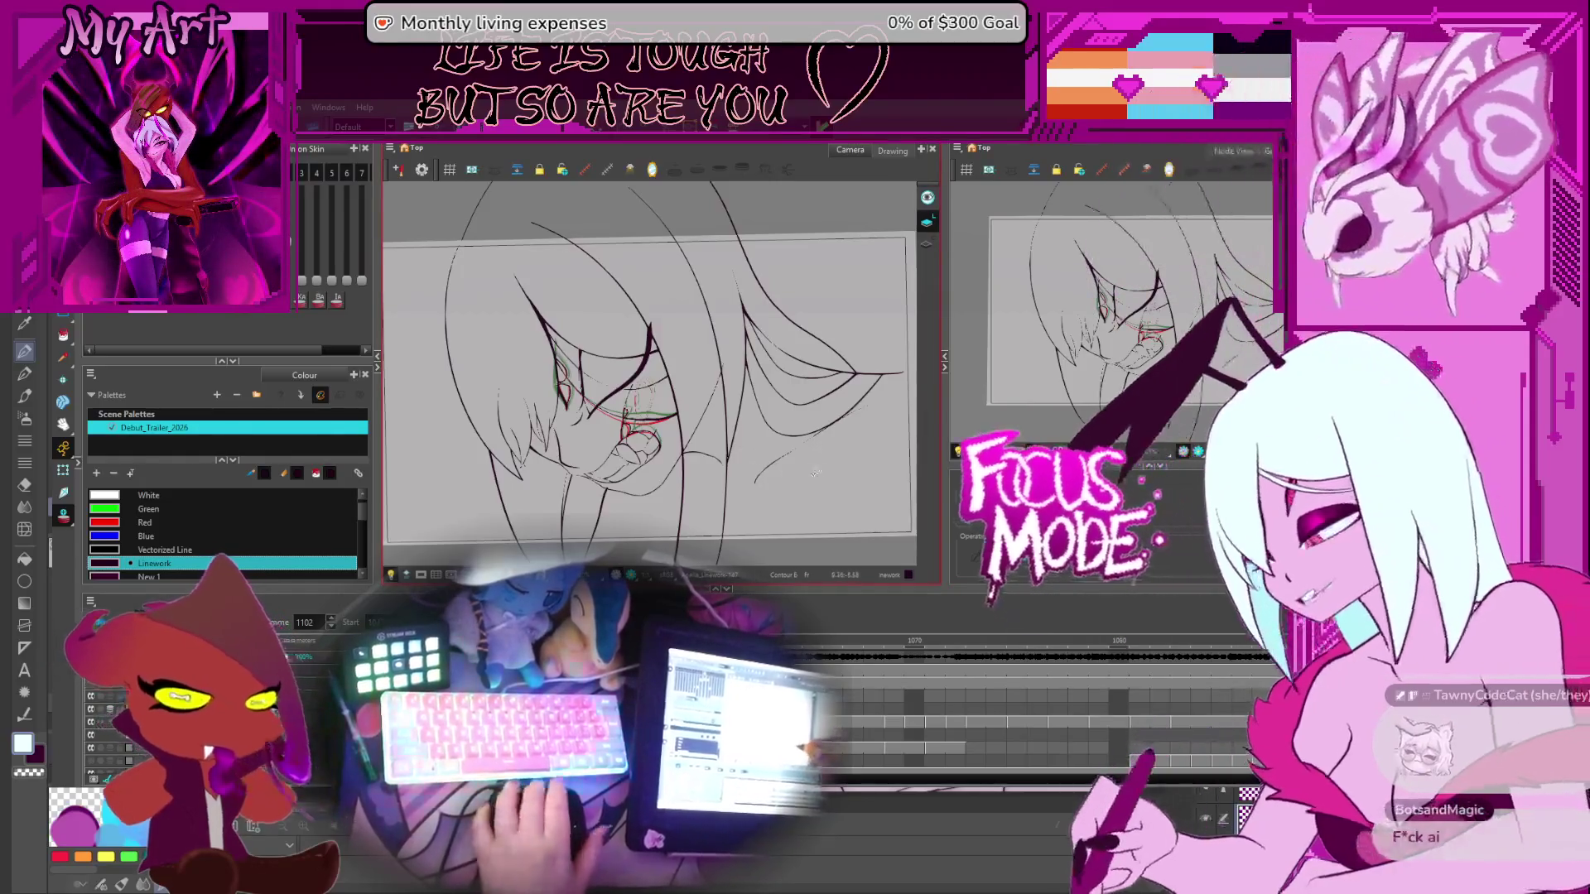
pyautogui.moveTo(847, 438); pyautogui.dragTo(797, 410)
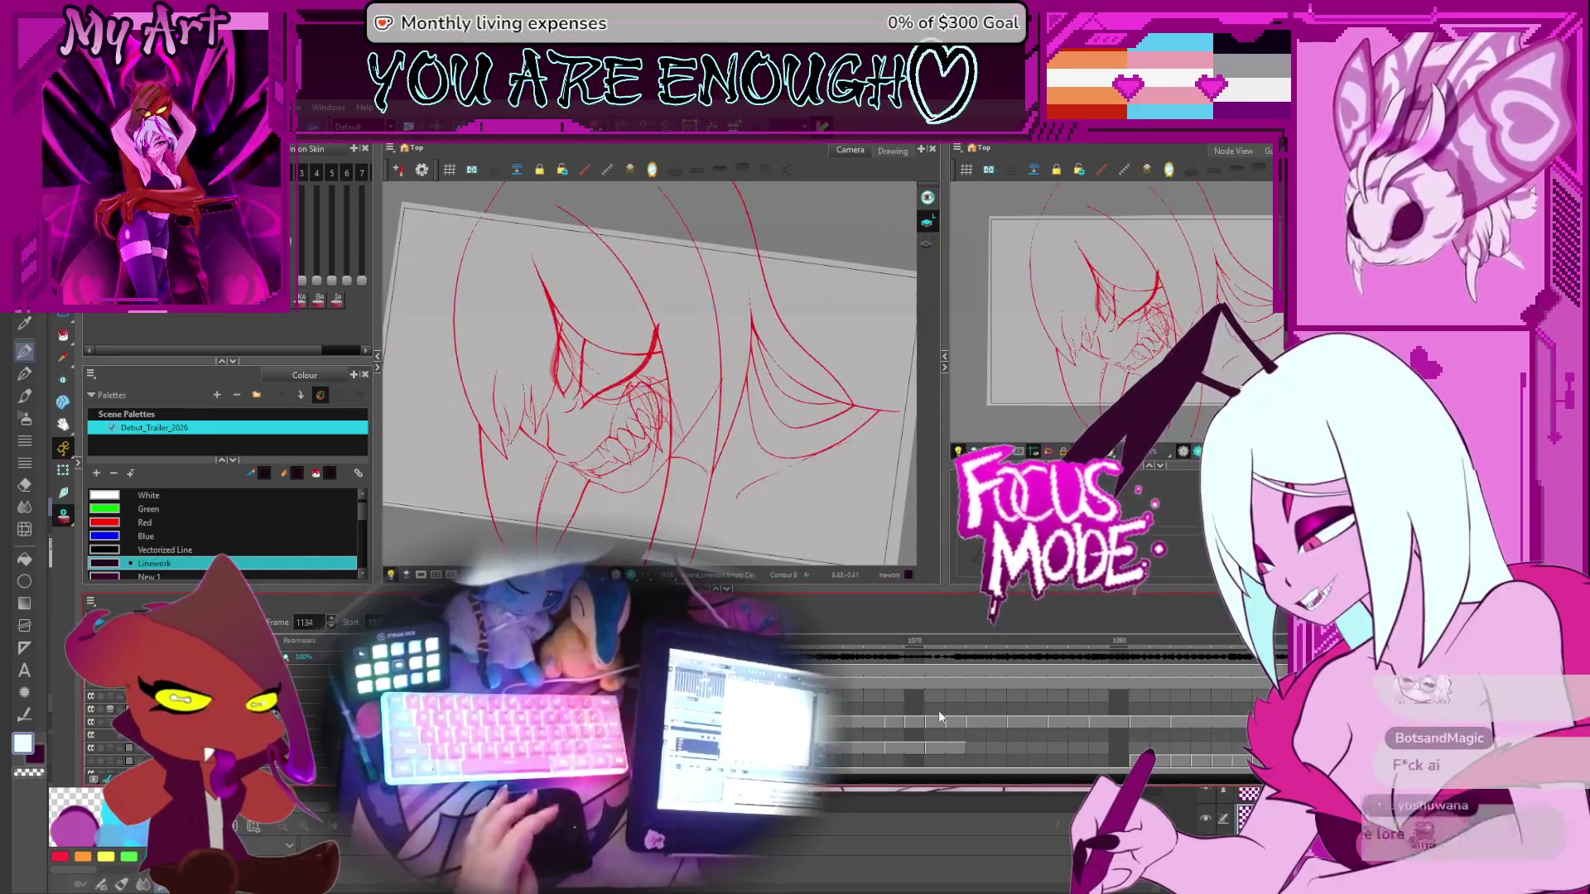
# Jump to frame 1077 and rotate the canvas view back to level
pyautogui.click(1058, 695)
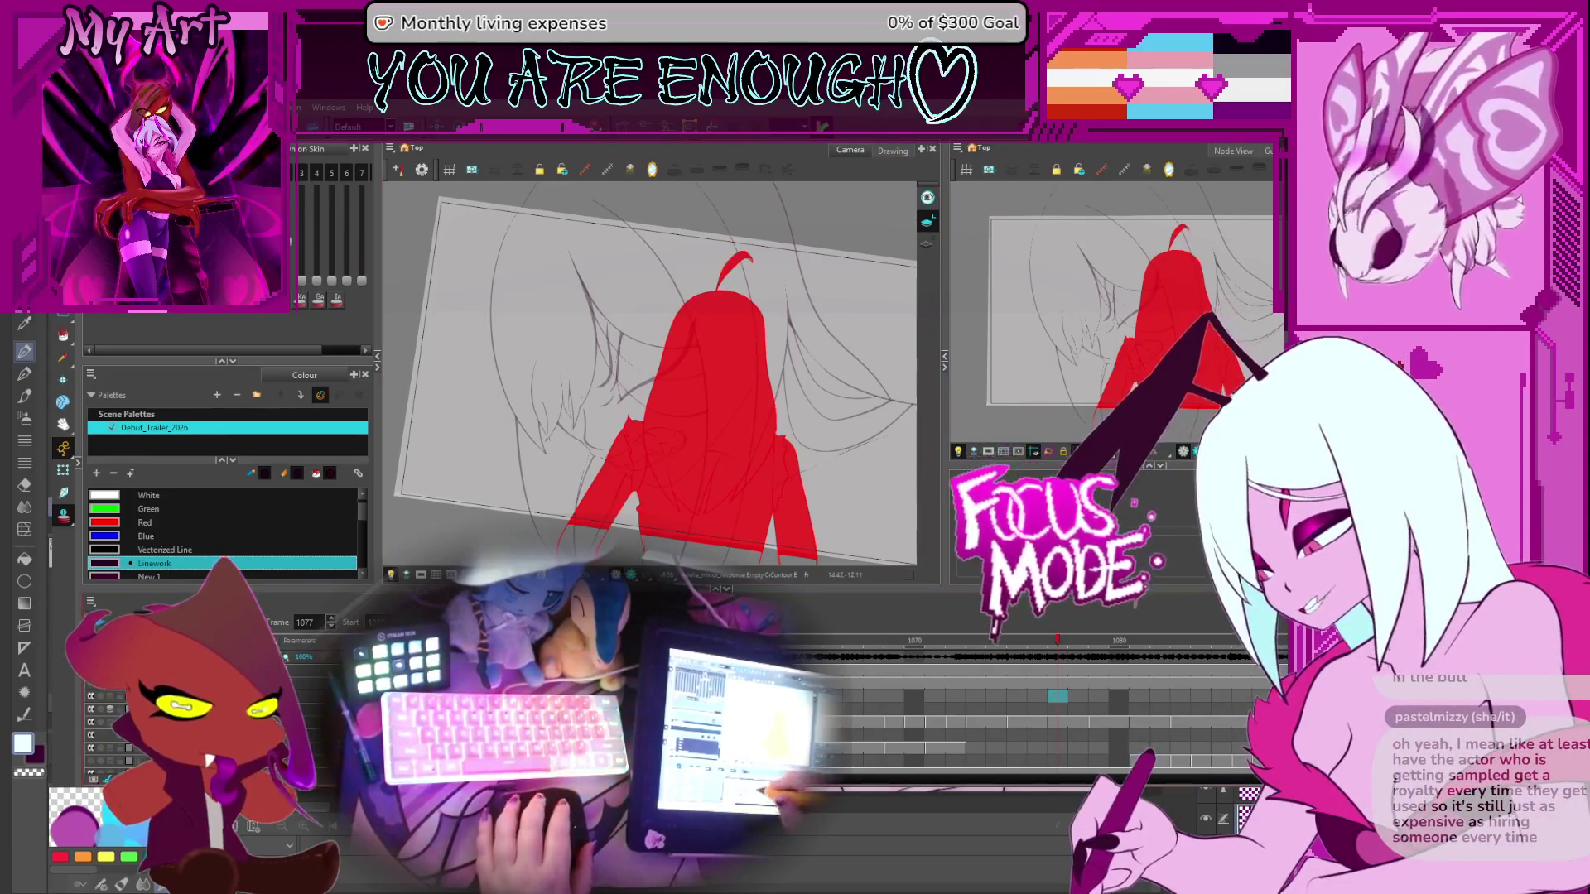
pyautogui.scroll(-3, 1035, 713)
pyautogui.moveTo(778, 377)
pyautogui.mouseDown()
pyautogui.moveTo(775, 399)
pyautogui.moveTo(746, 410)
pyautogui.mouseUp()
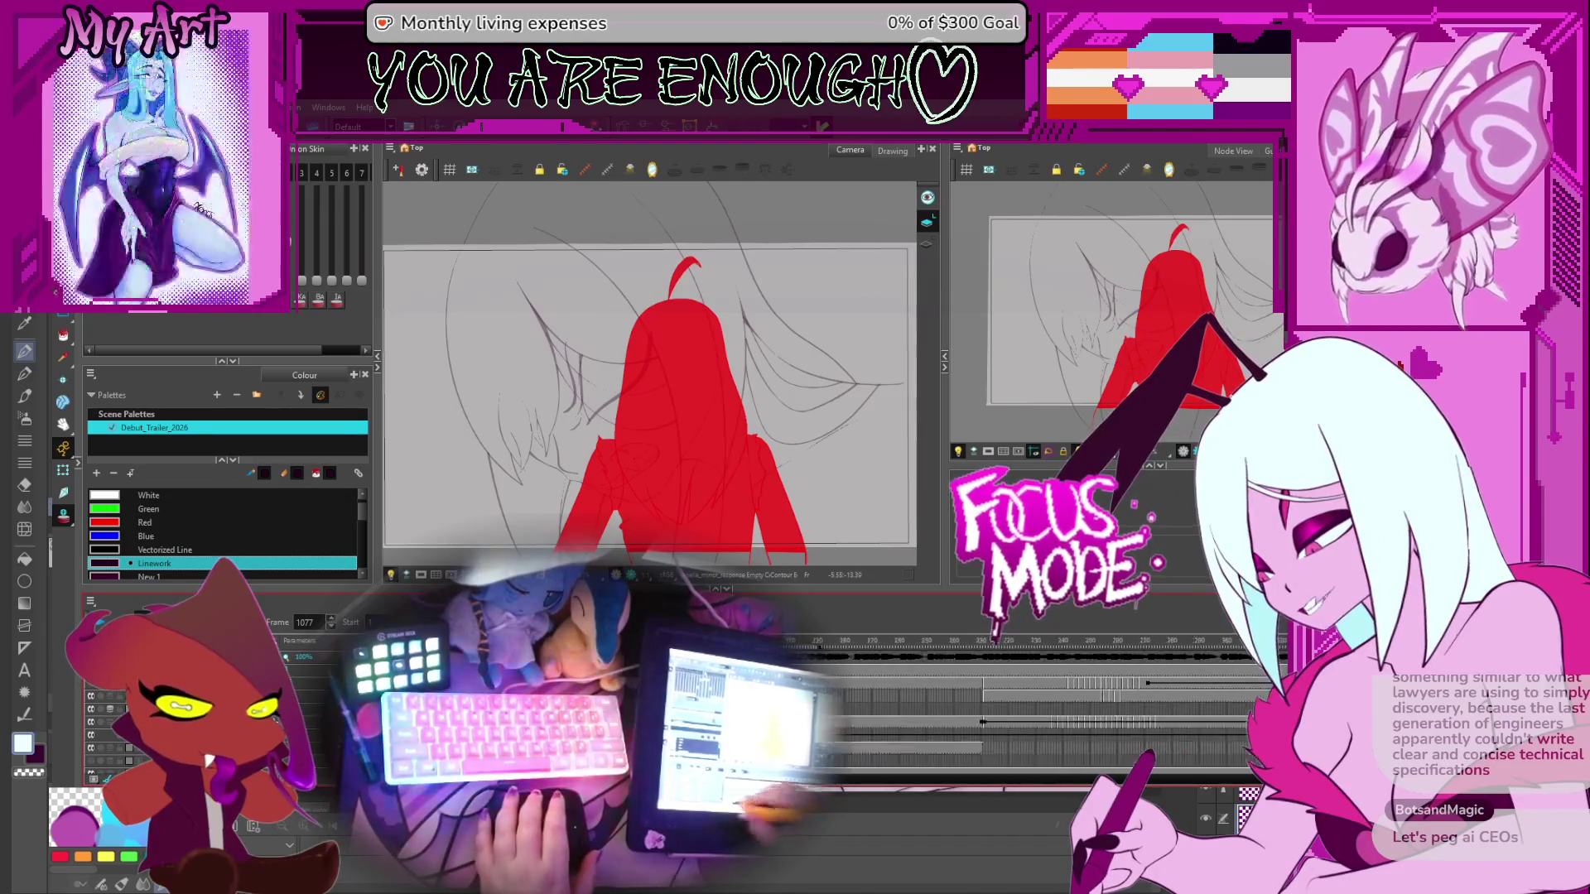
pyautogui.hscroll(-5, 1027, 704)
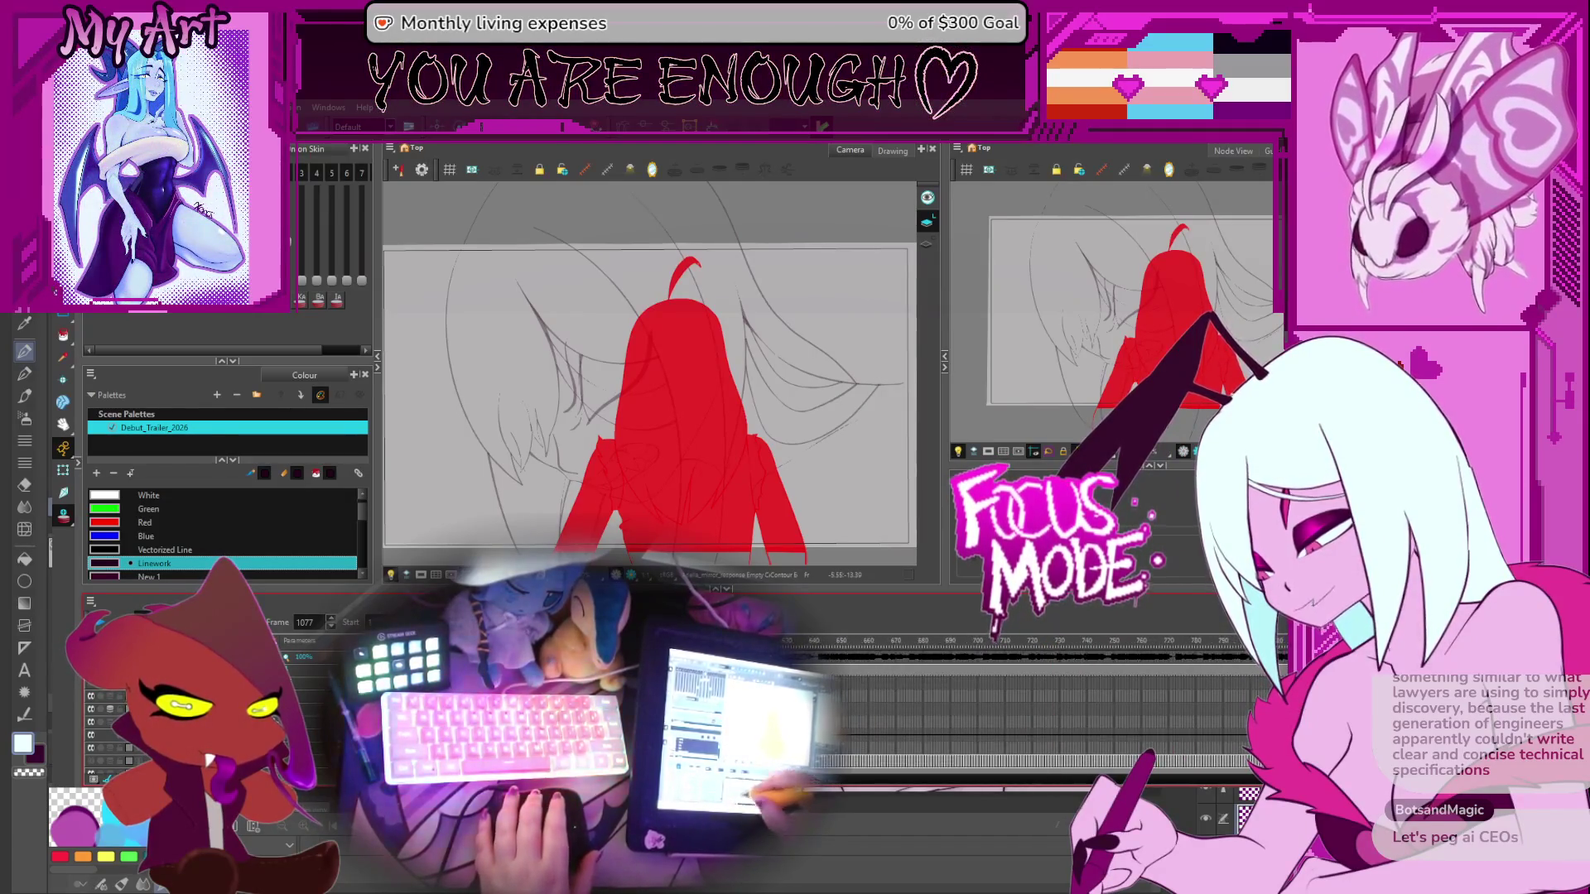
pyautogui.hscroll(-6, 1027, 704)
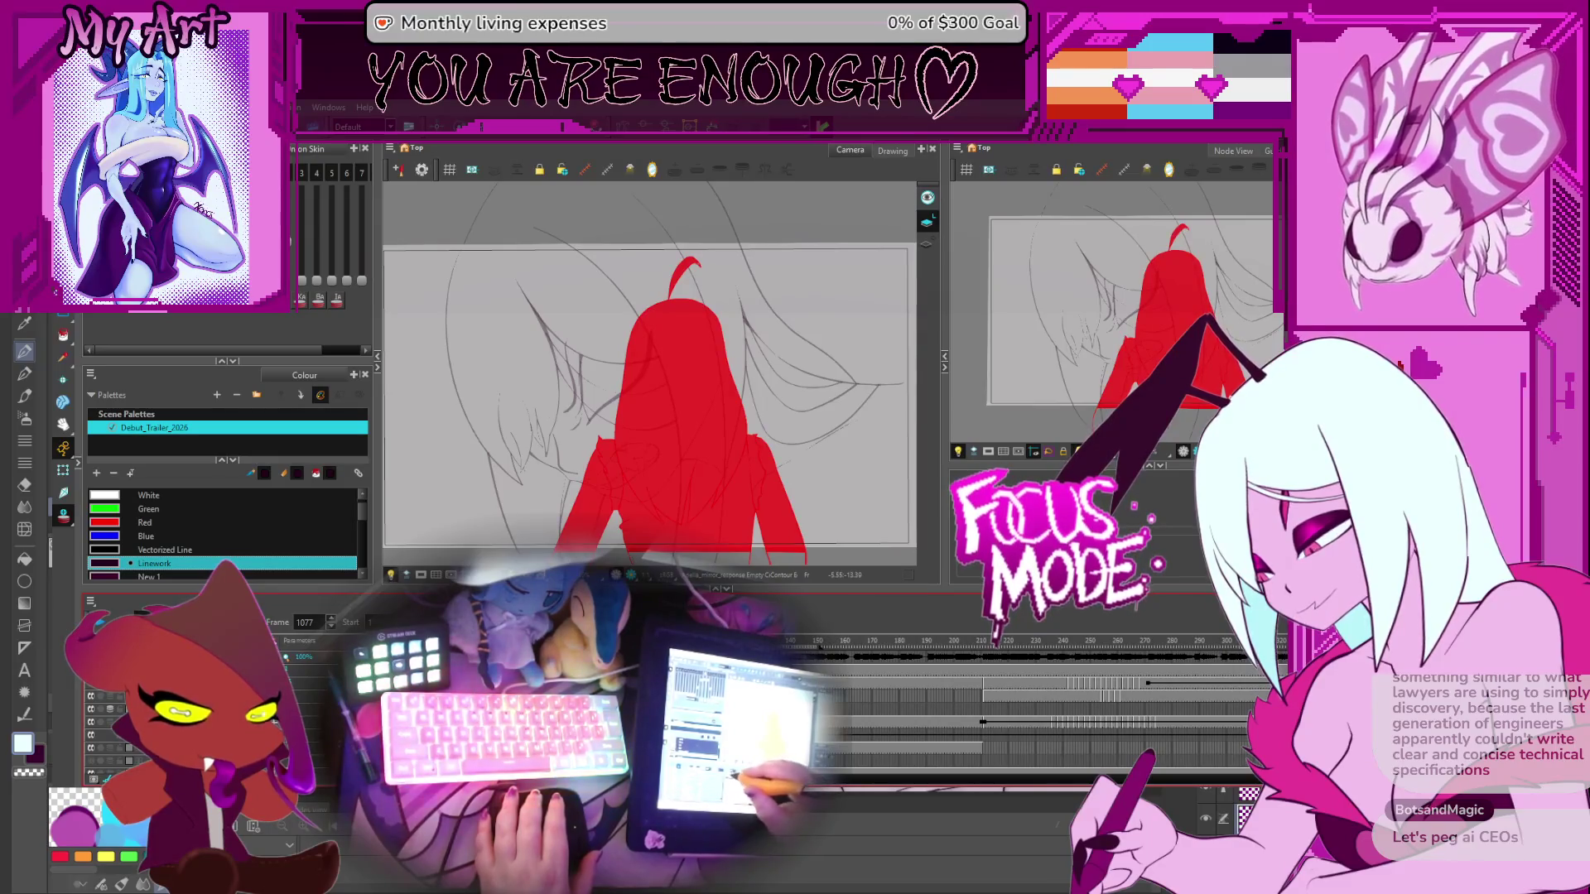
# Return to the scene's first frame and start playback
pyautogui.press('Home')
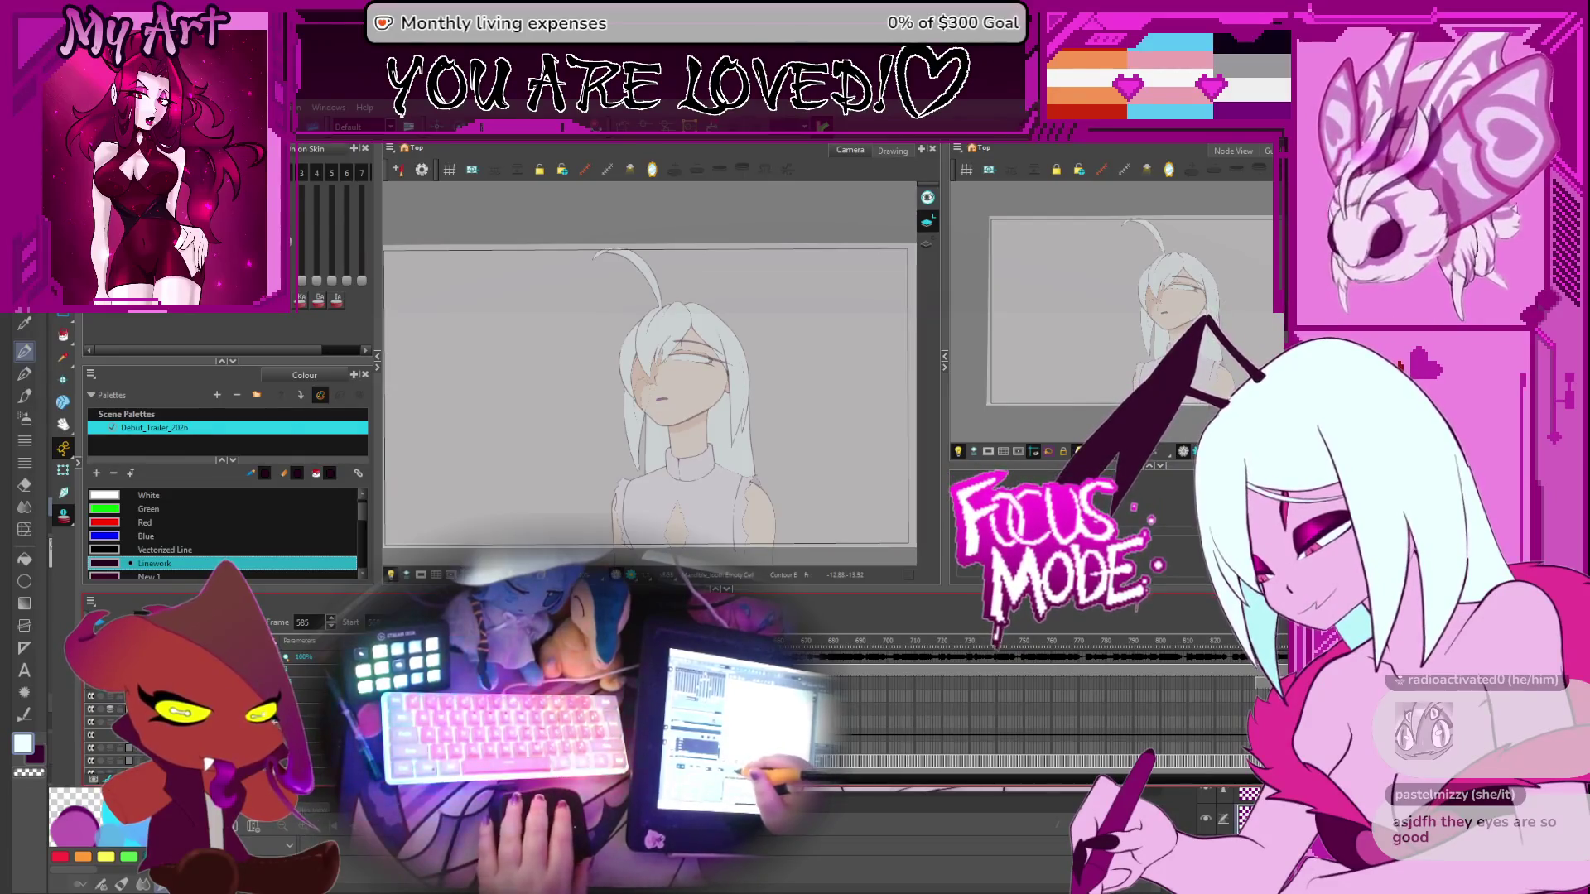
pyautogui.press('Return')
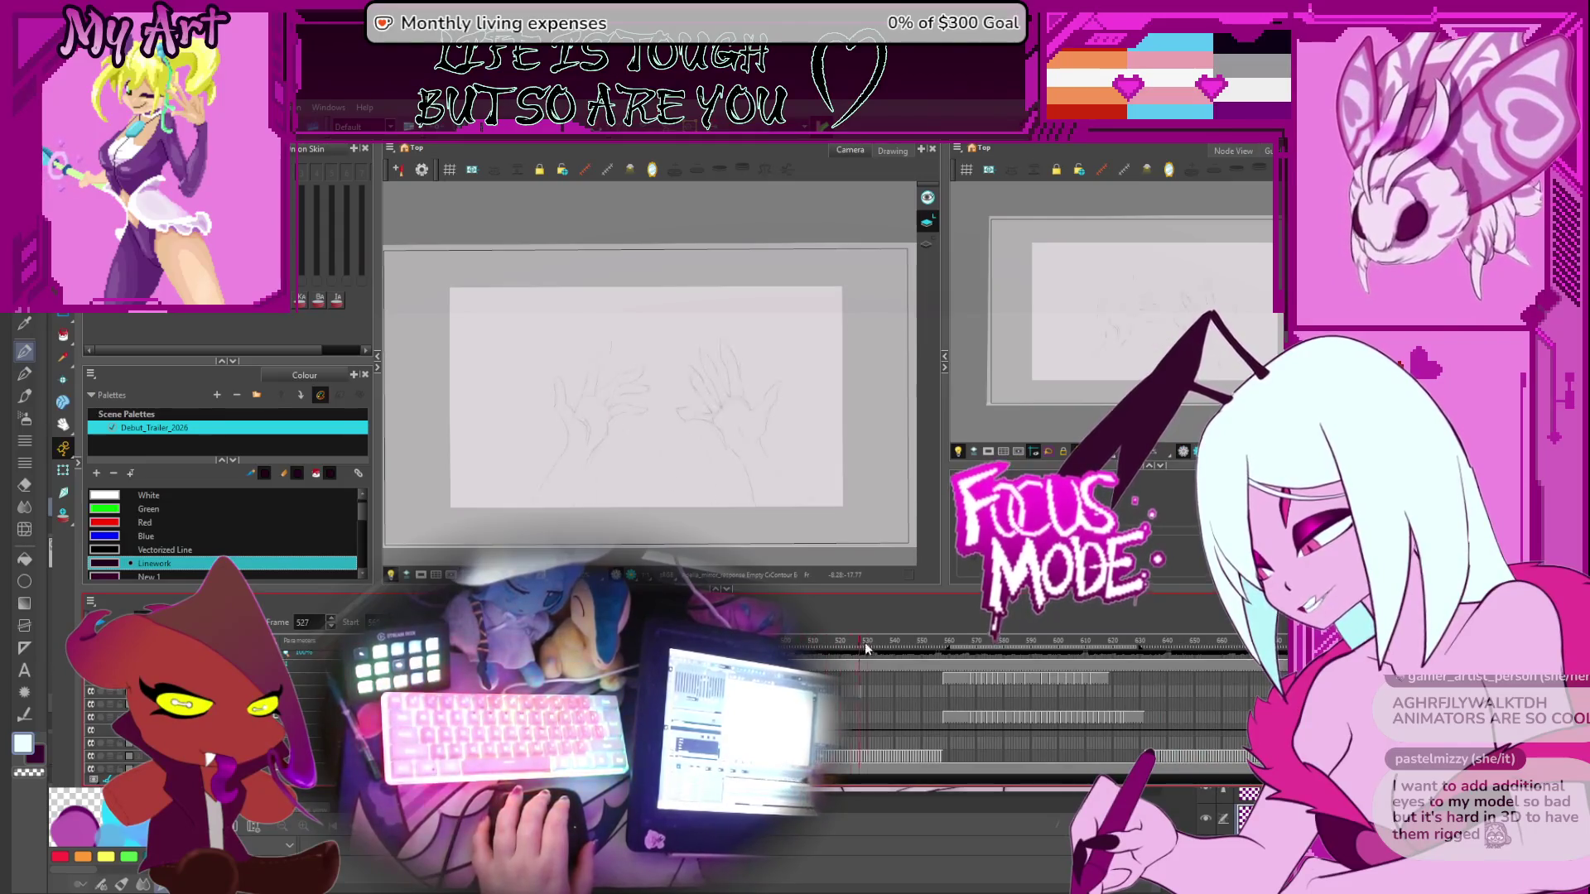
# Scrub the playhead from frame 536 past frame 761 and the hand drawing to frames beyond 970
pyautogui.click(885, 660)
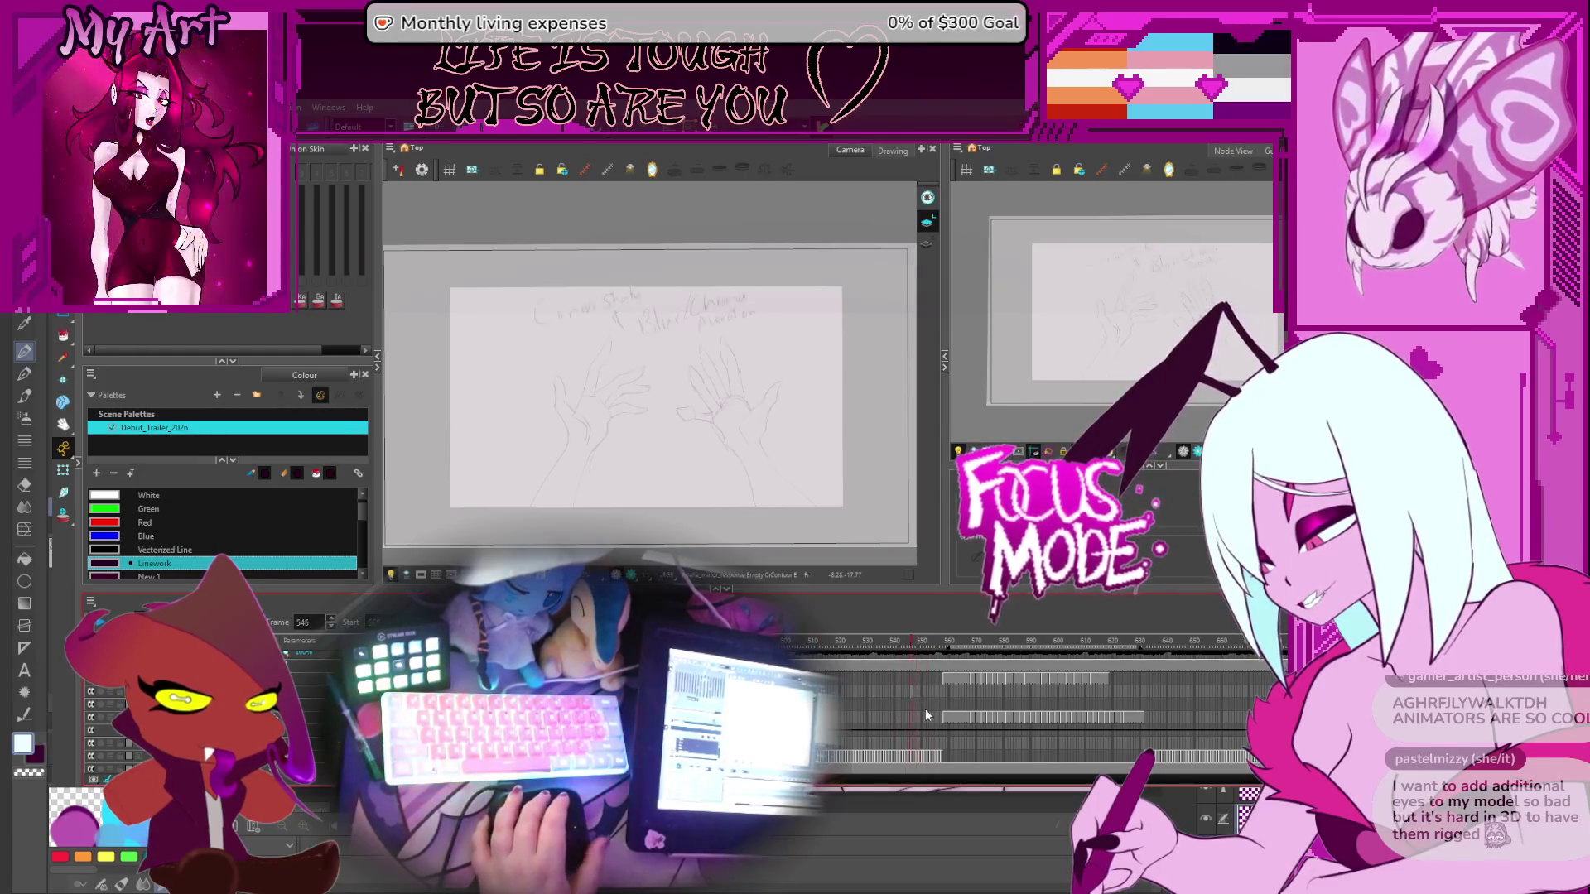
pyautogui.scroll(-2, 926, 708)
pyautogui.scroll(-5, 926, 708)
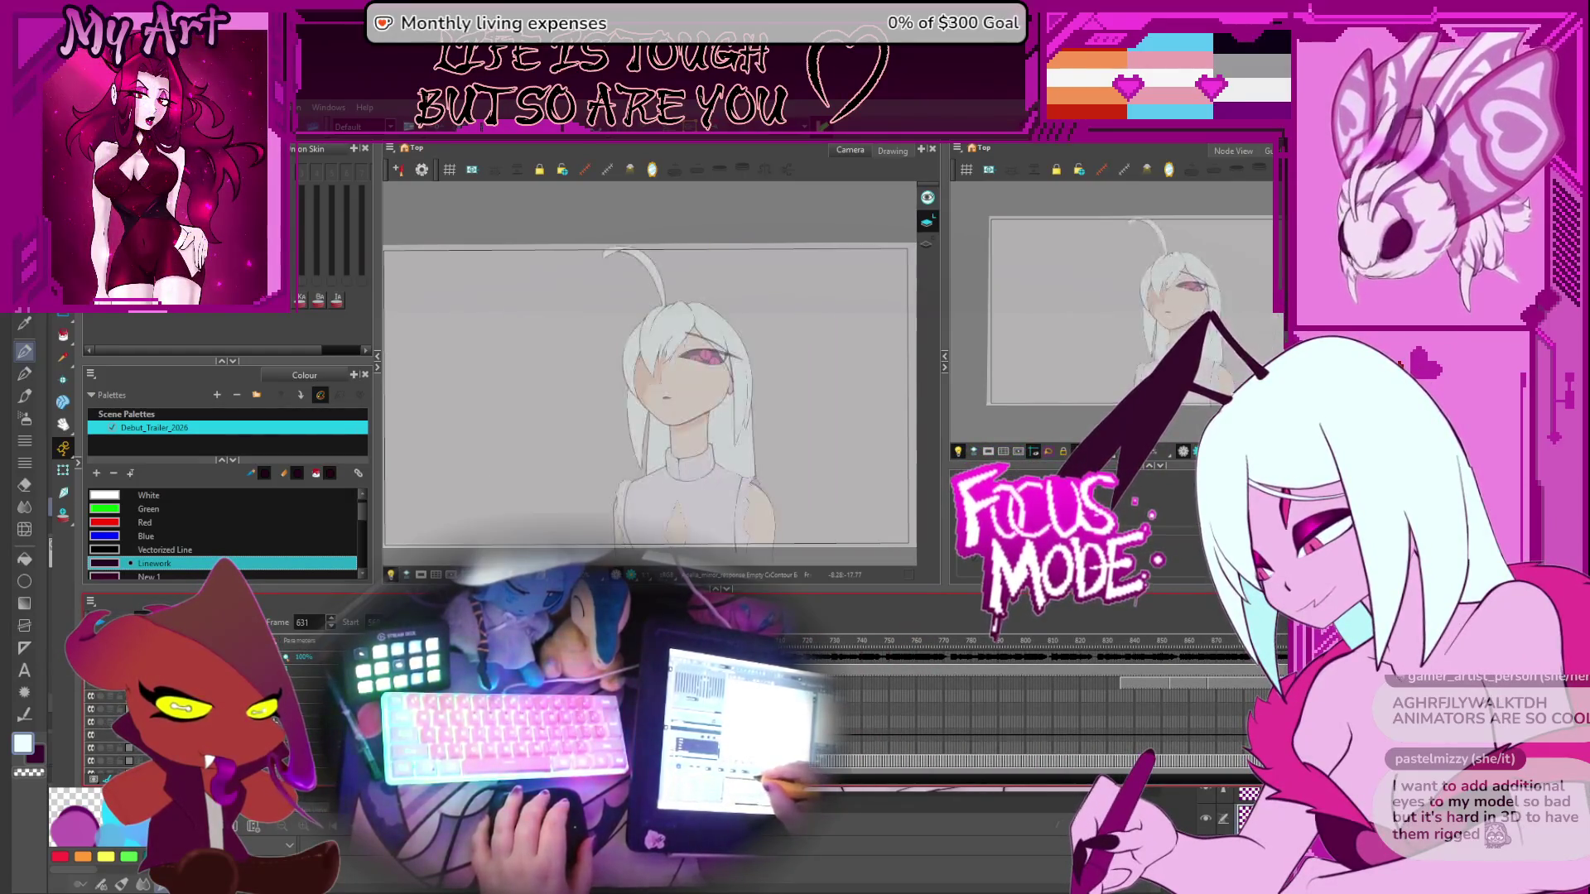
pyautogui.moveTo(797, 652); pyautogui.dragTo(835, 652)
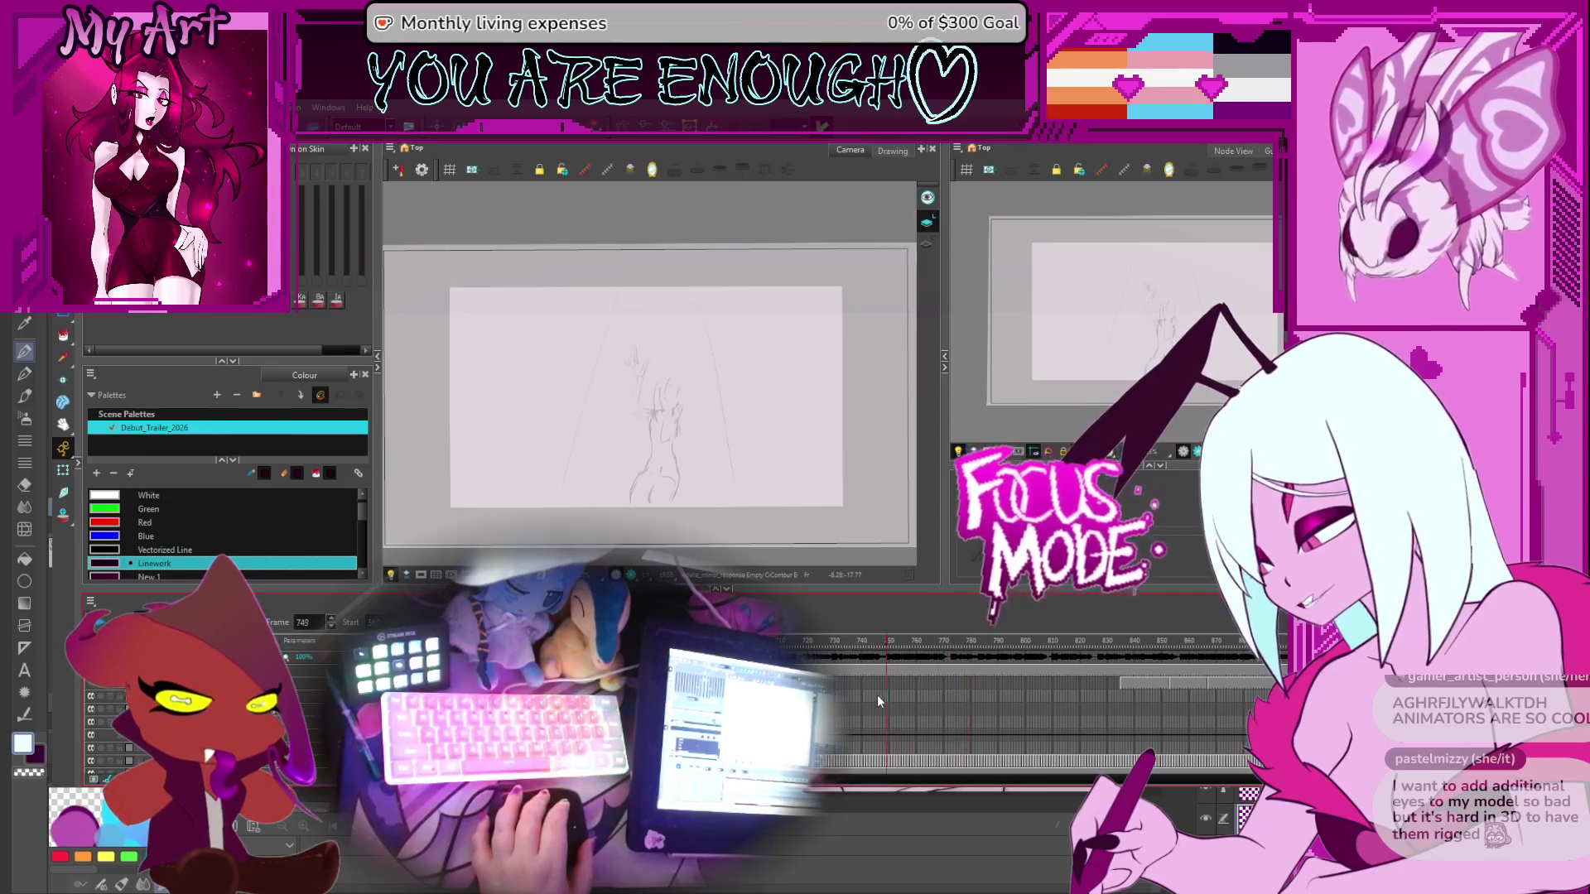
pyautogui.click(919, 695)
pyautogui.press(',')
pyautogui.press(',')
pyautogui.click(1088, 708)
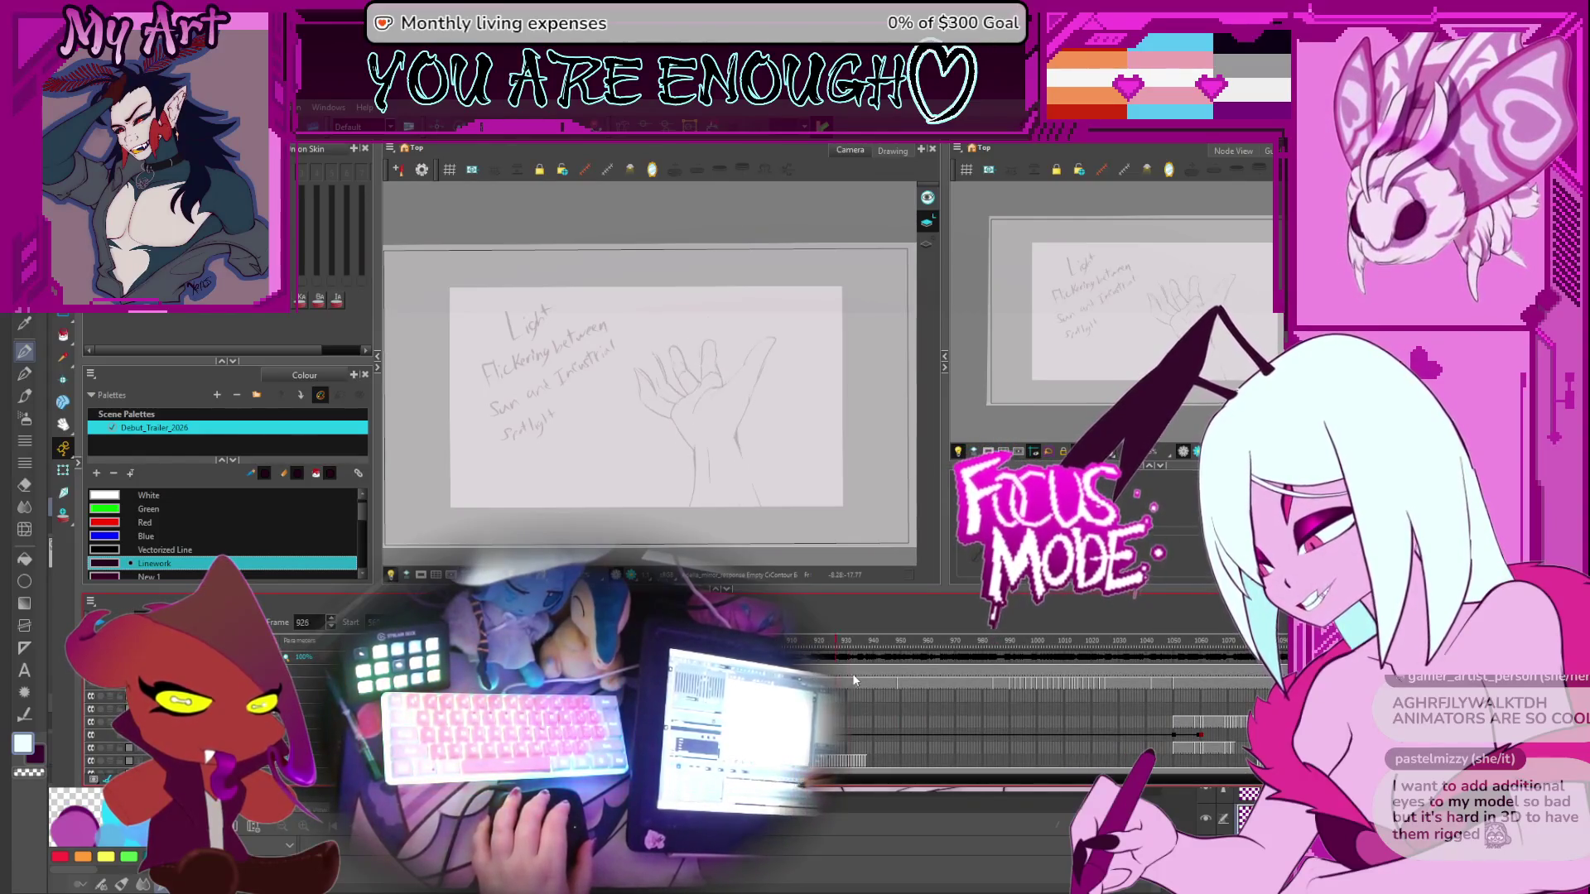
pyautogui.moveTo(854, 681); pyautogui.dragTo(966, 683)
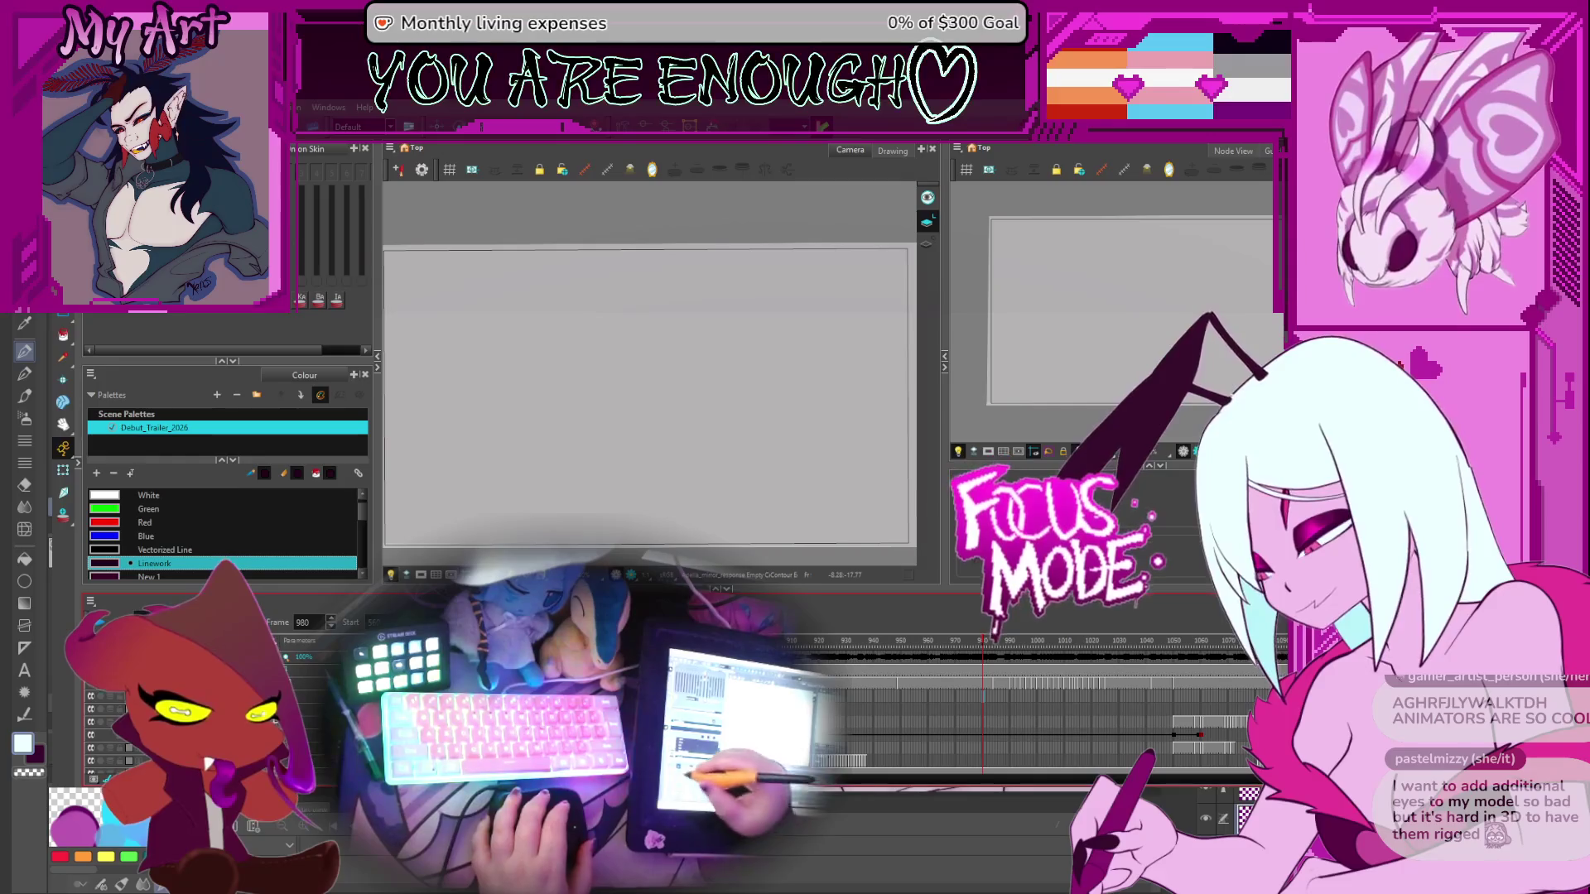
pyautogui.hscroll(5, 881, 714)
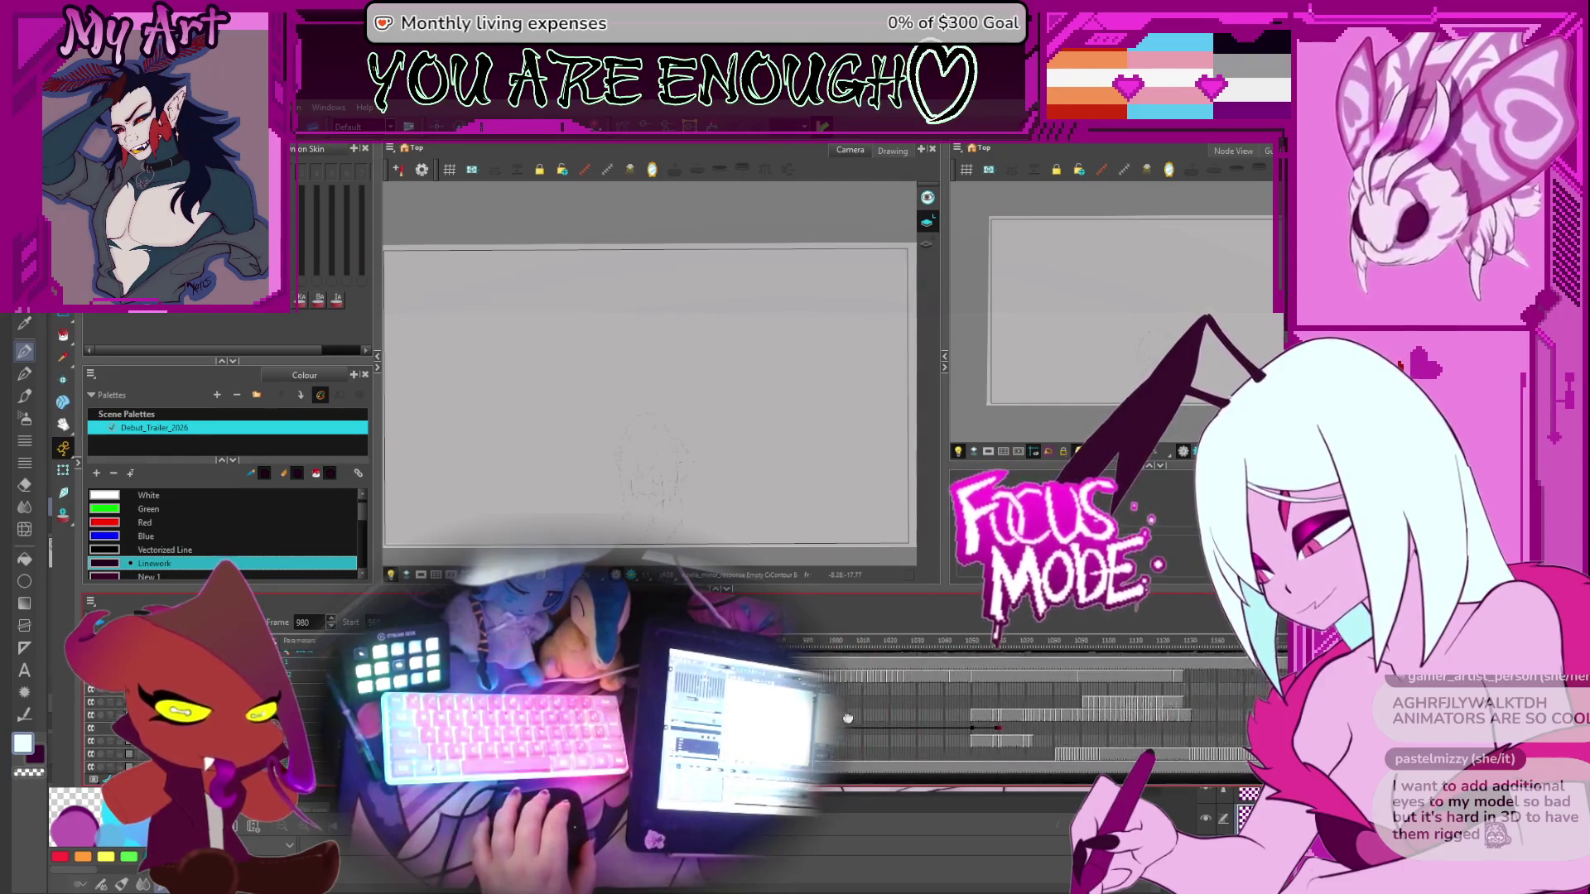